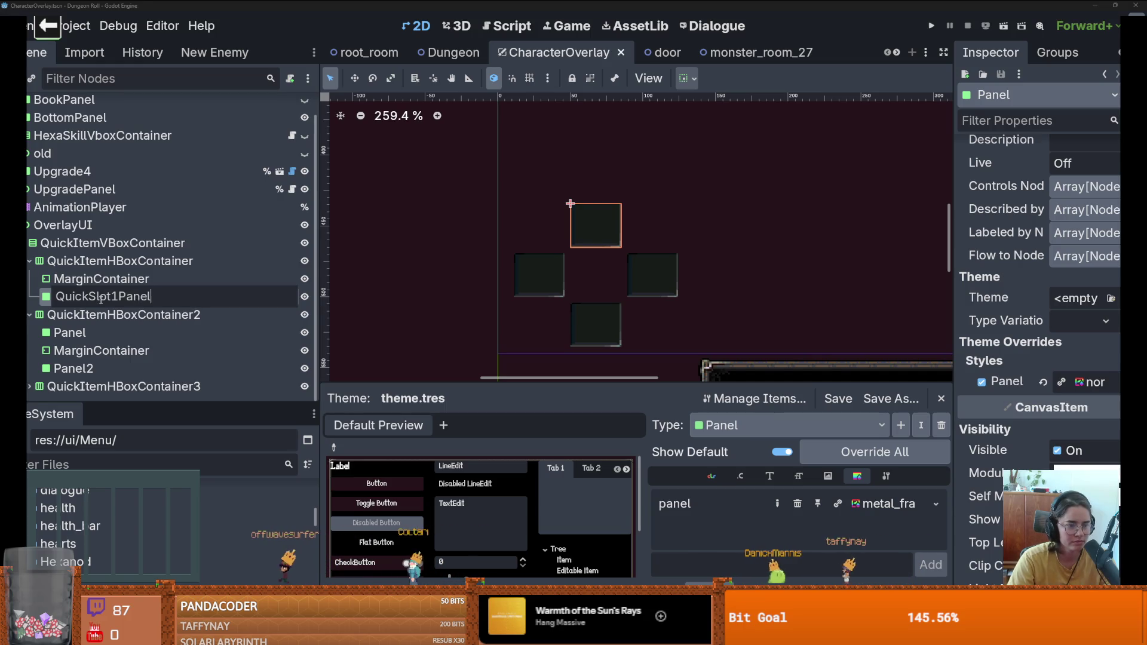
# Step: Confirm the QuickSlot1Panel name and make it accessible as a unique name
pyautogui.press('Return')
pyautogui.rightClick(175, 311)
pyautogui.click(143, 296)
pyautogui.rightClick(143, 296)
pyautogui.click(237, 552)
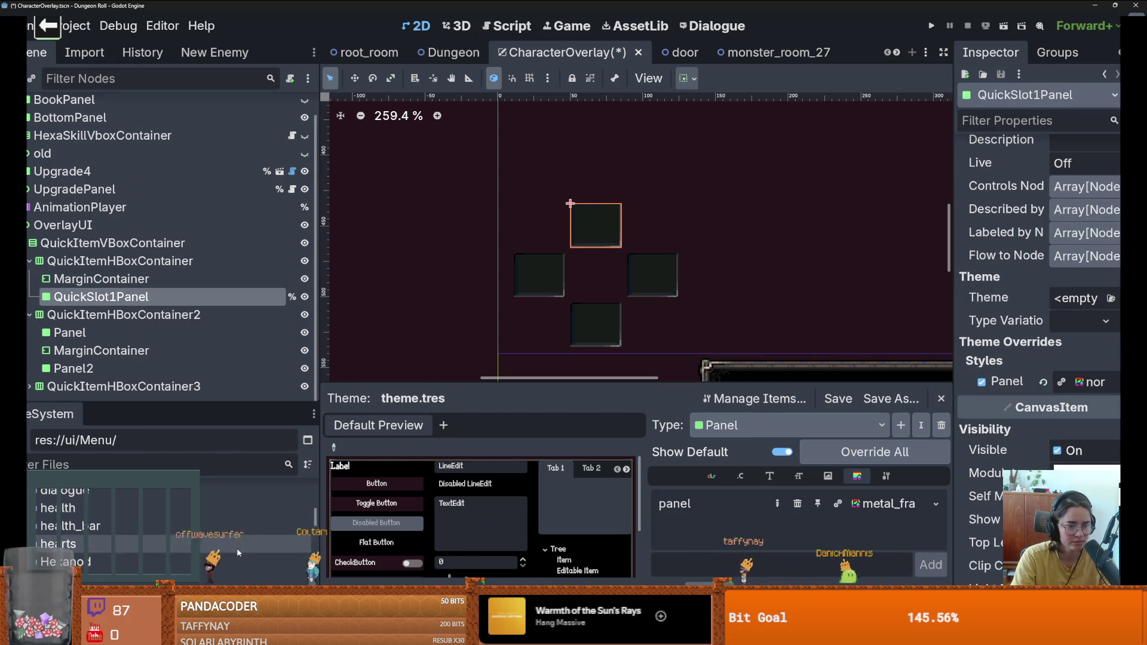
# Step: Rename the second row's first panel to SwordPanel and give it unique-name access
pyautogui.click(108, 332)
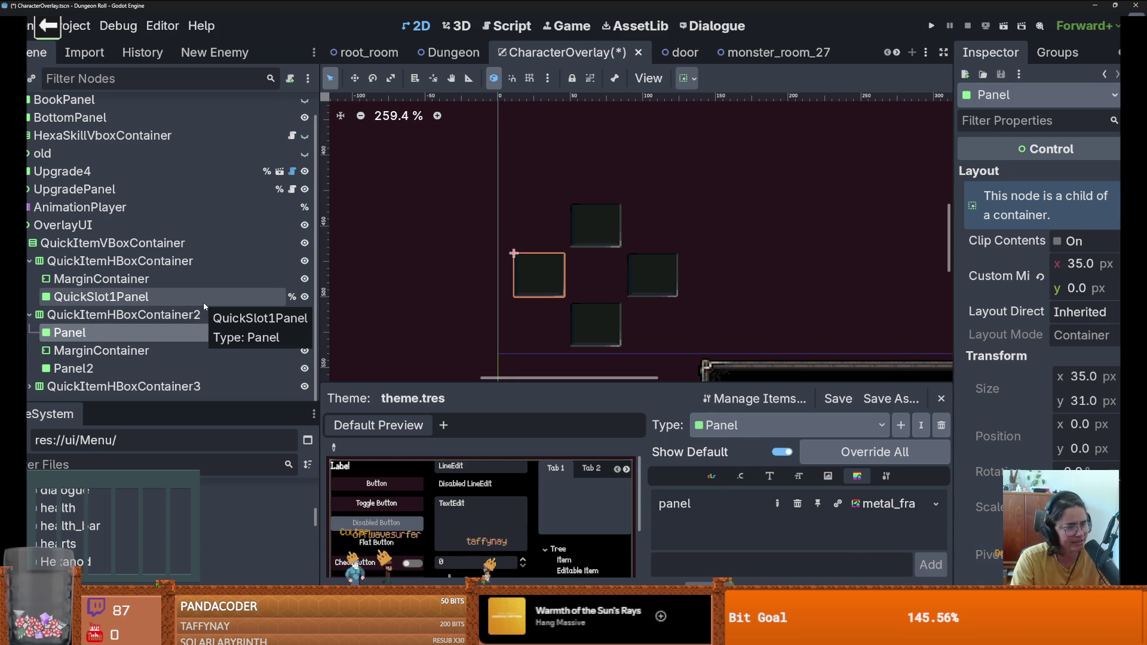
pyautogui.doubleClick(107, 334)
pyautogui.write('Sword')
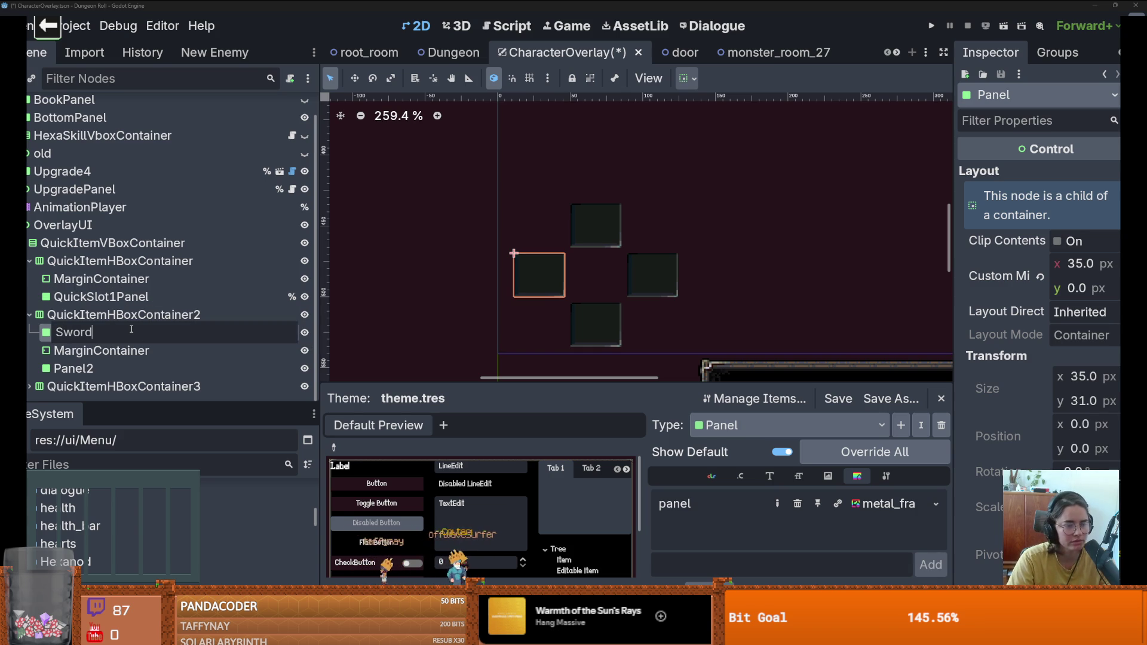
pyautogui.press('Return')
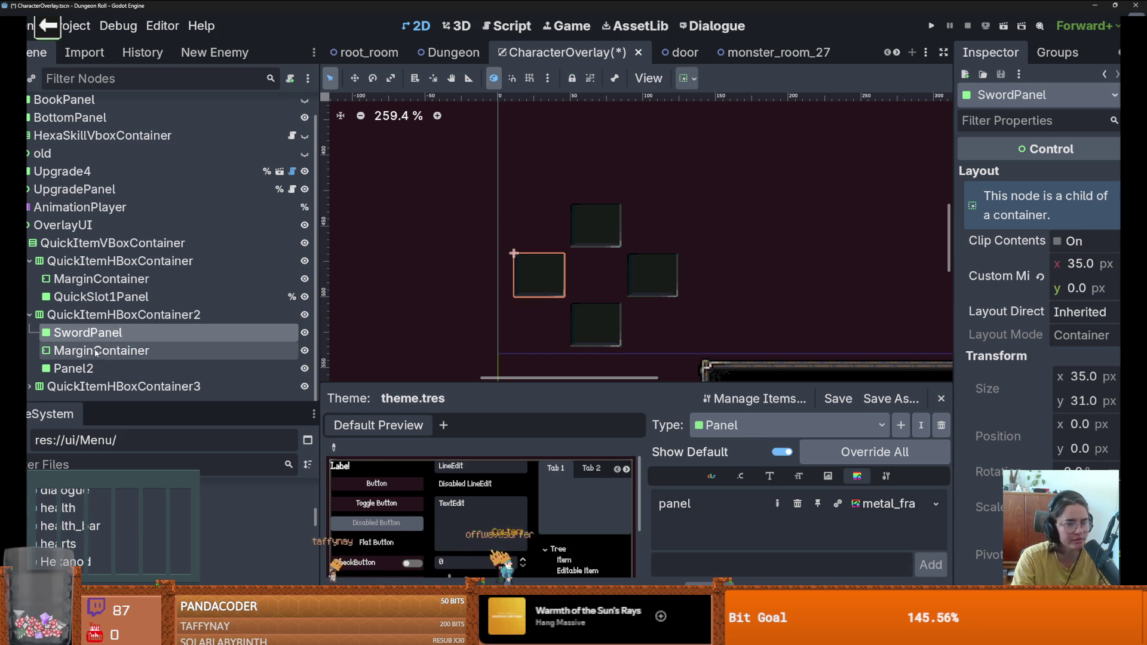
pyautogui.doubleClick(154, 331)
pyautogui.press('Return')
pyautogui.rightClick(187, 332)
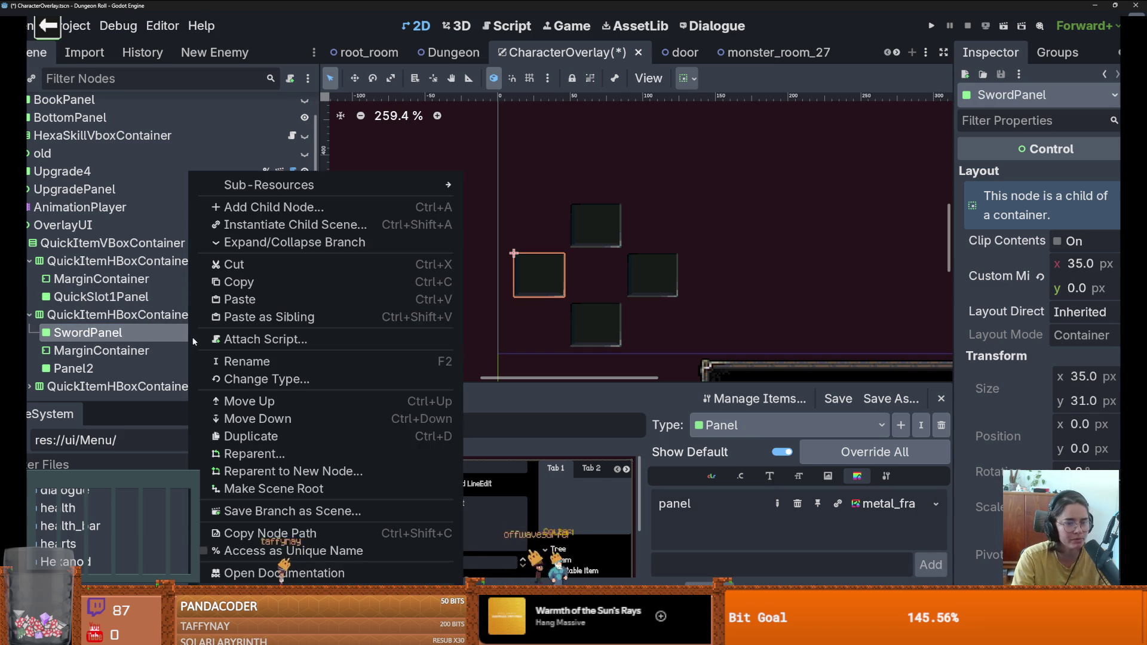
pyautogui.click(290, 546)
# Step: Begin renaming Panel2, then change SwordPanel's name to WeaponPanel
pyautogui.click(146, 367)
pyautogui.click(146, 367)
pyautogui.write('Shiel')
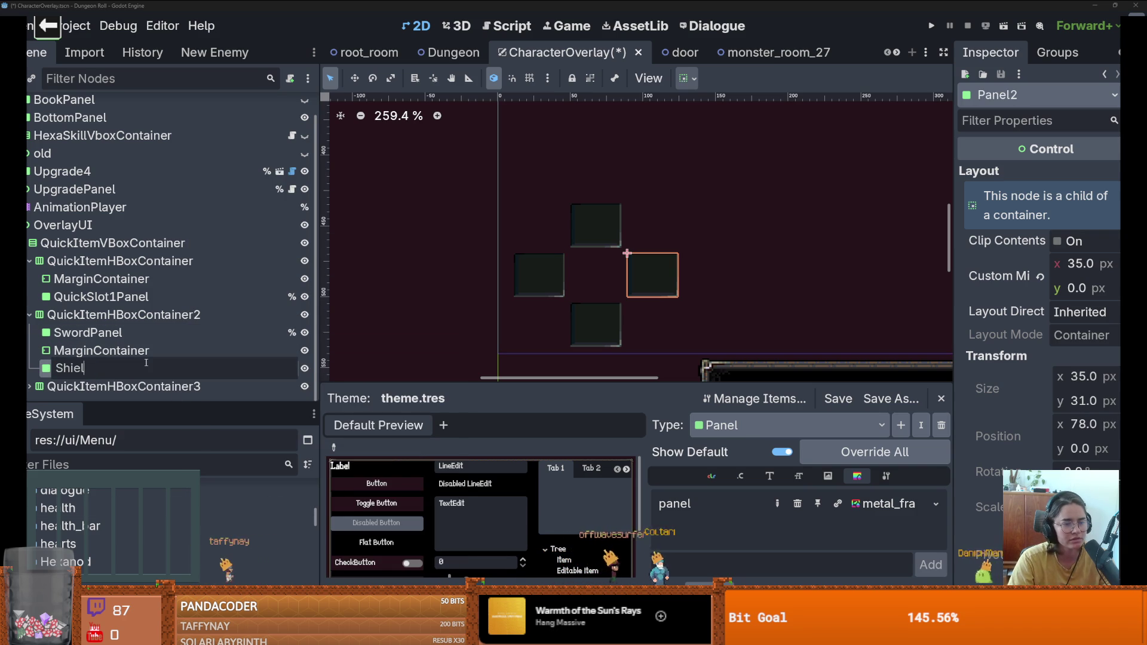
pyautogui.click(90, 332)
pyautogui.click(89, 332)
pyautogui.click(90, 333)
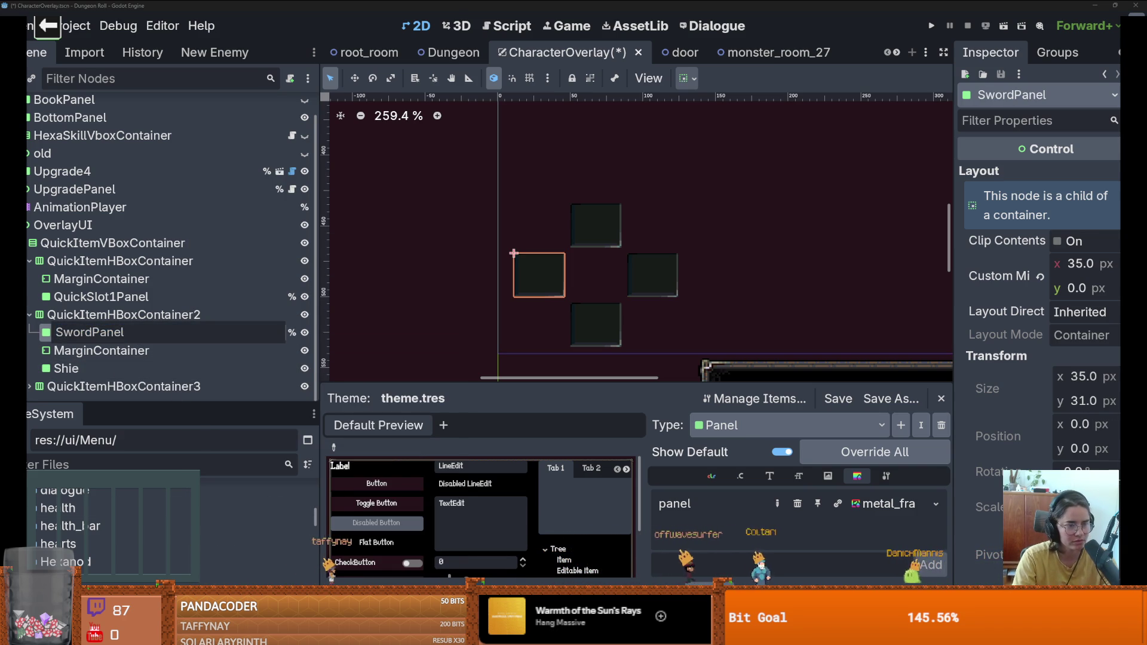
pyautogui.press('BackSpace')
pyautogui.press('BackSpace')
pyautogui.press('BackSpace')
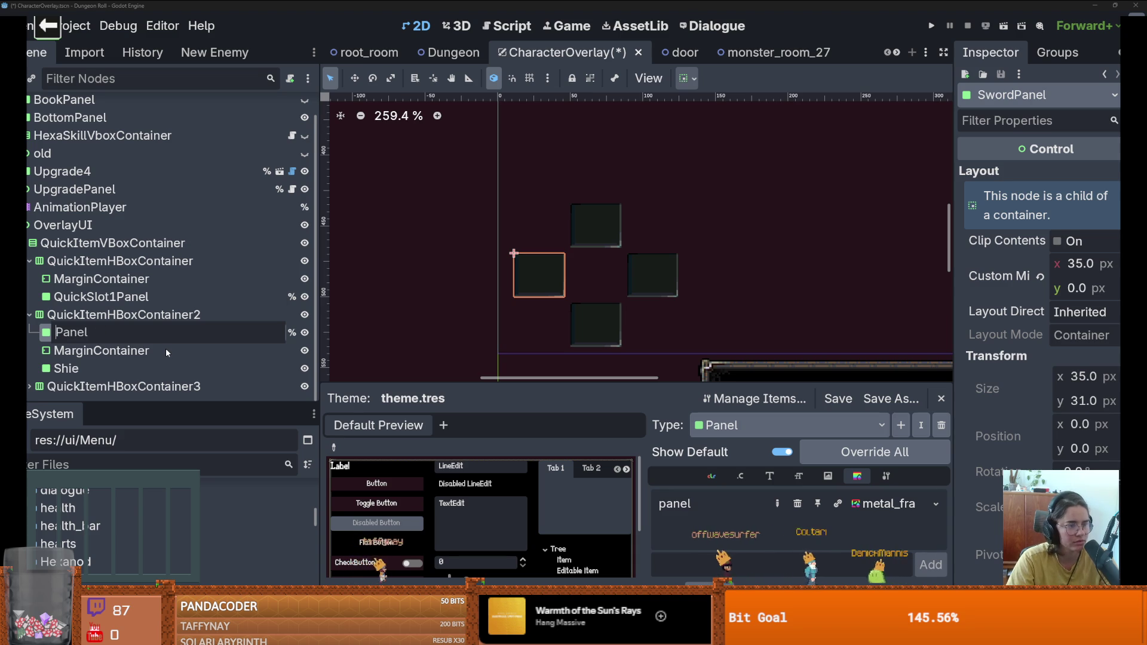
pyautogui.write('Weapon')
pyautogui.press('Return')
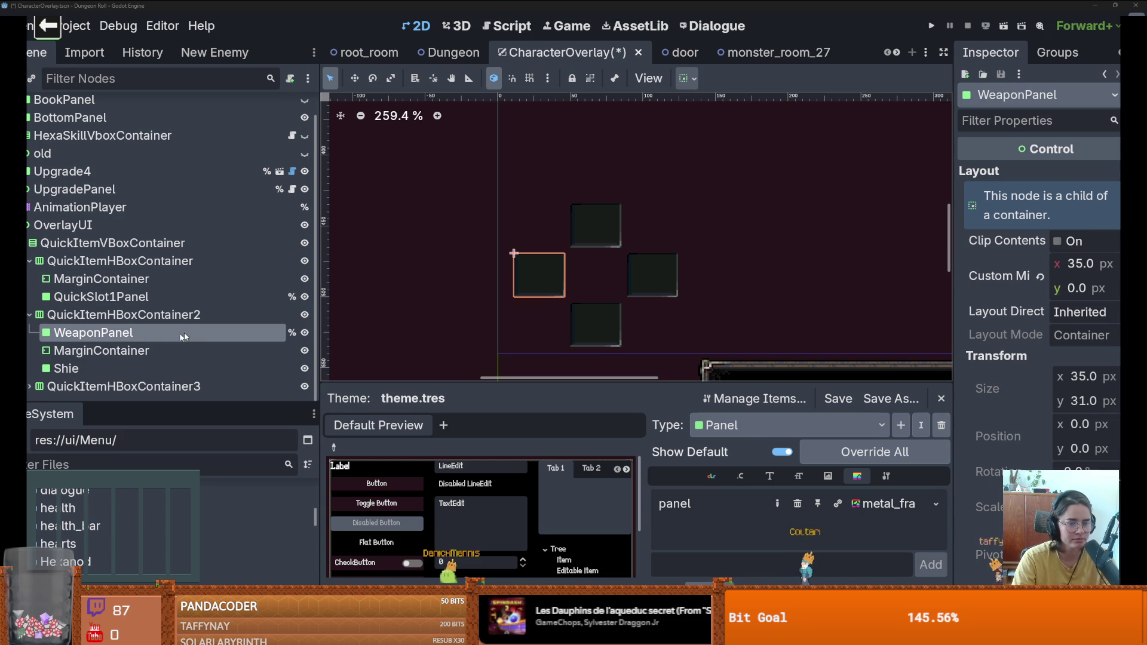
# Step: Rename the two weapon panels to Weapon1Panel and Weapon2Panel
pyautogui.doubleClick(149, 371)
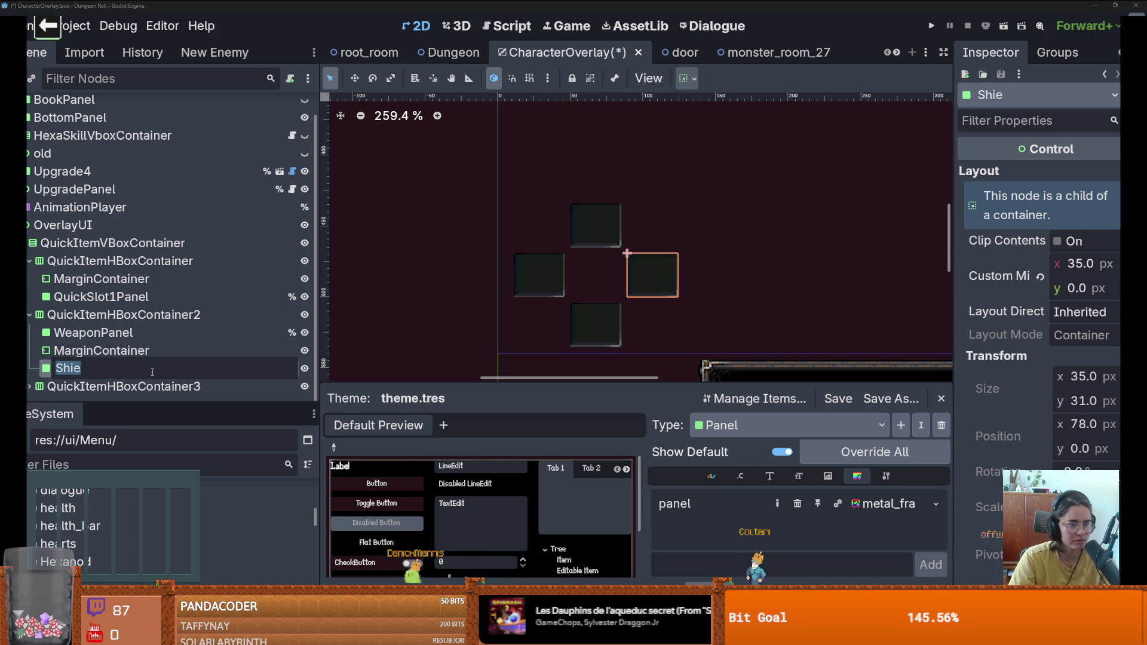
pyautogui.click(96, 335)
pyautogui.click(102, 332)
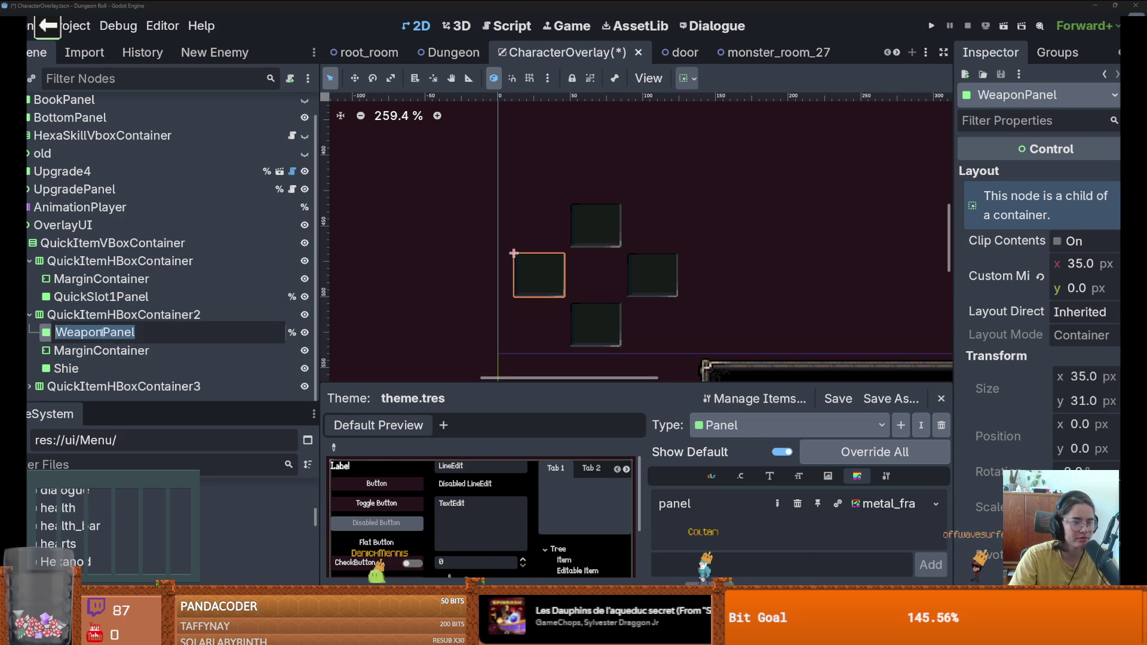
pyautogui.write('1')
pyautogui.press('Return')
pyautogui.click(280, 367)
pyautogui.click(280, 367)
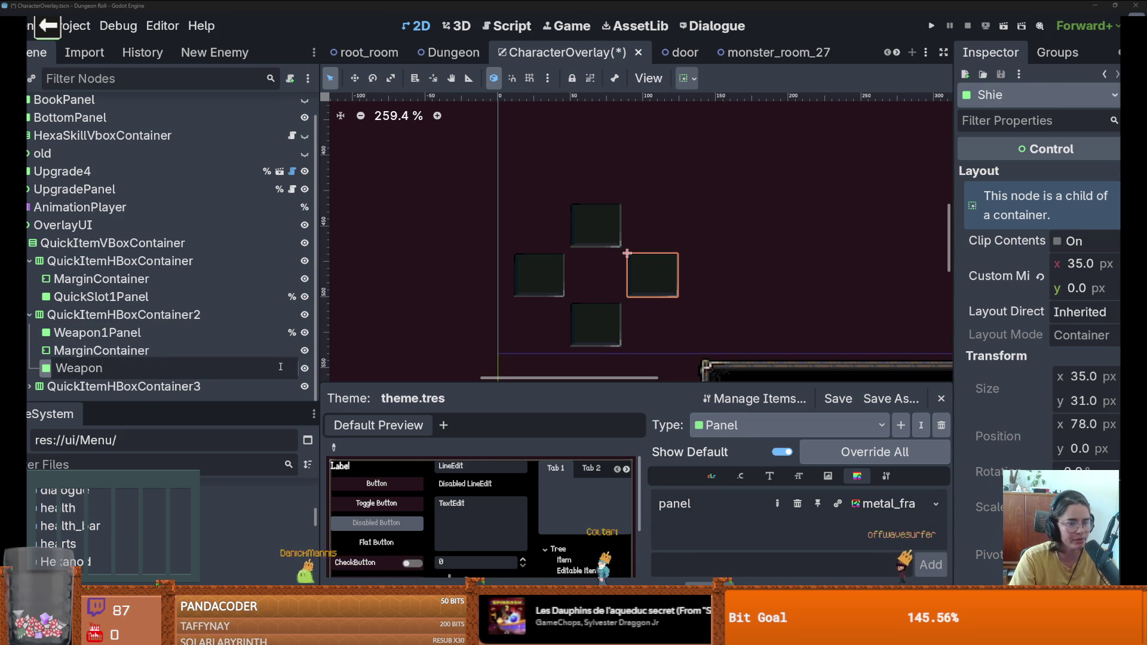
pyautogui.press('Return')
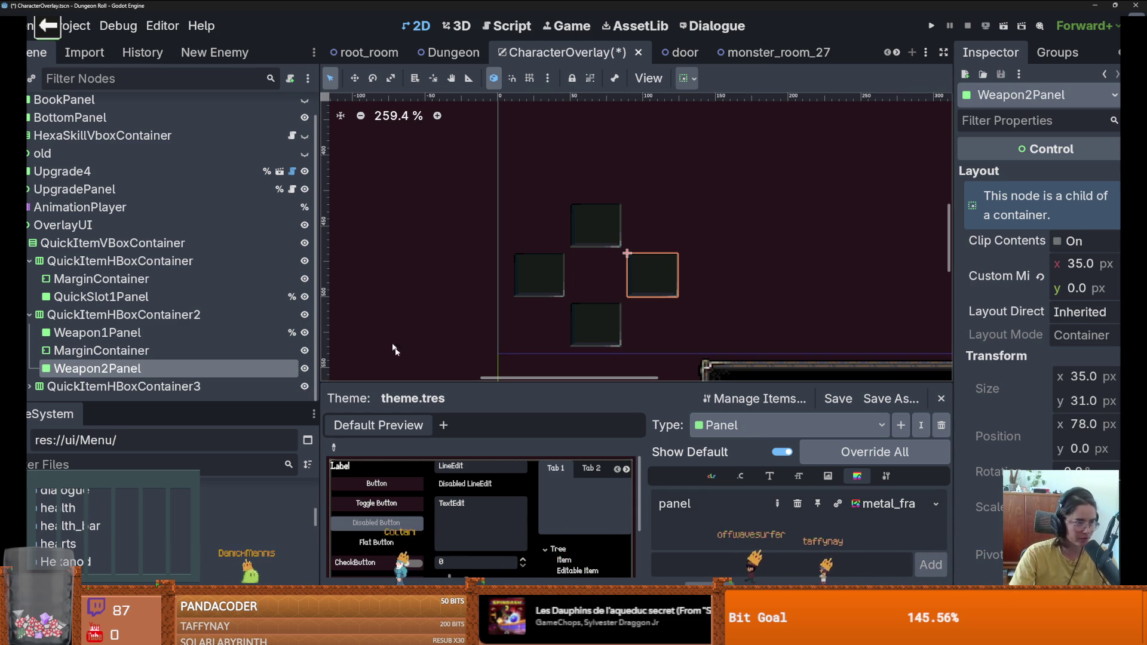
# Step: Expand QuickItemHBoxContainer3 and rename its panel to QuickSlot2Panel
pyautogui.scroll(3, 569, 250)
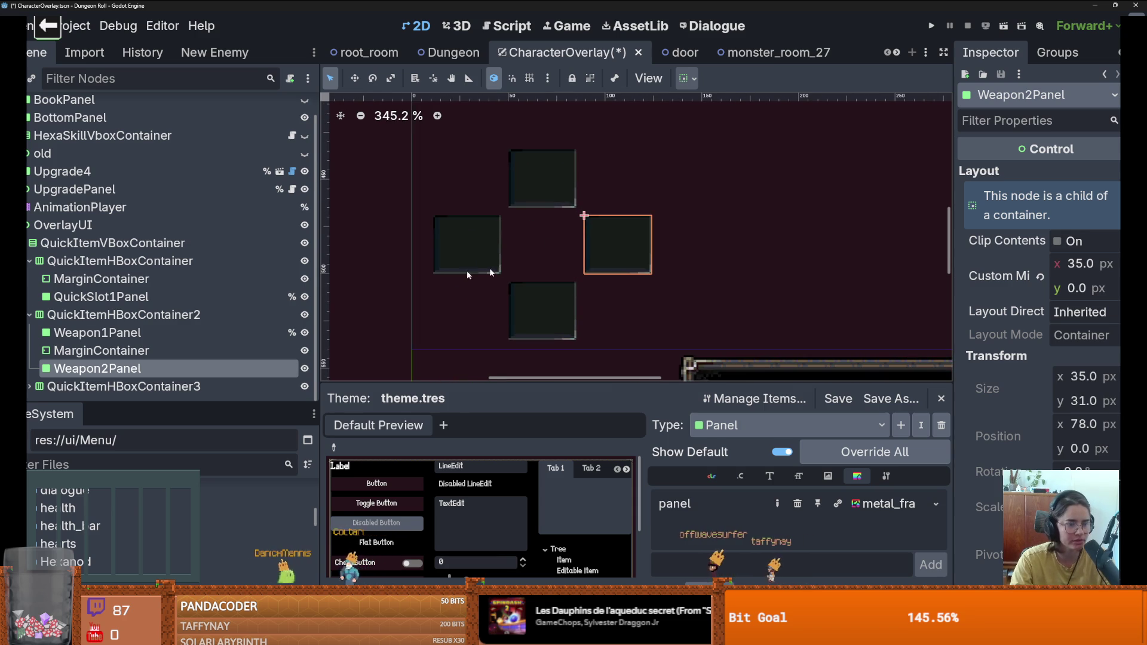
pyautogui.click(29, 386)
pyautogui.scroll(-1, 126, 343)
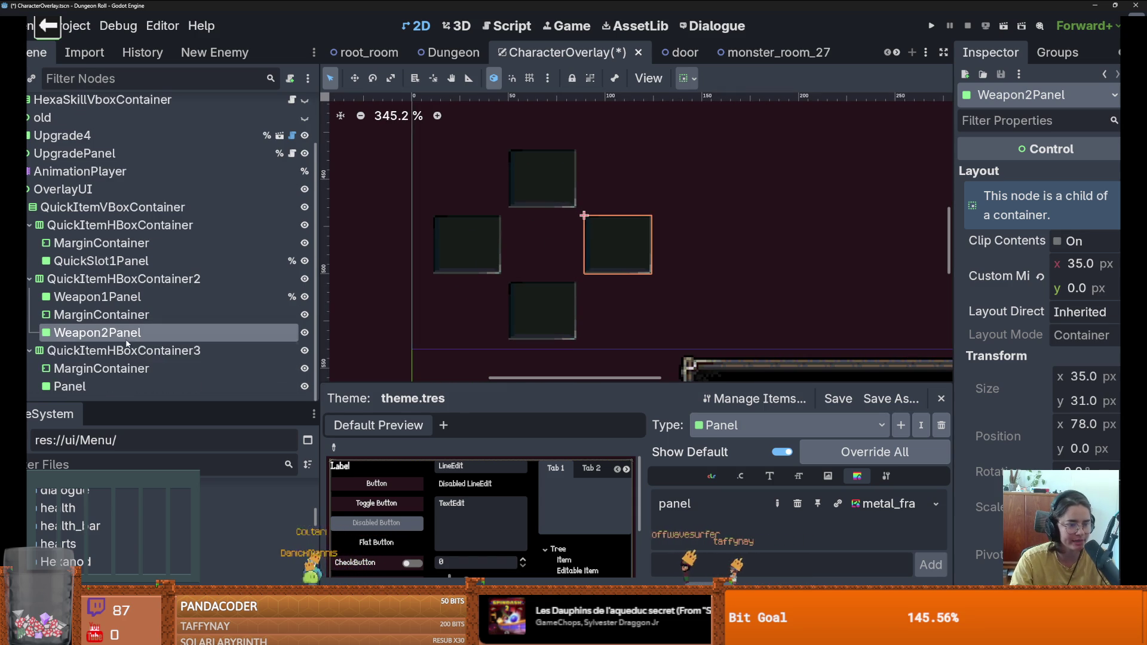
pyautogui.click(114, 385)
pyautogui.click(115, 385)
pyautogui.write('Quic')
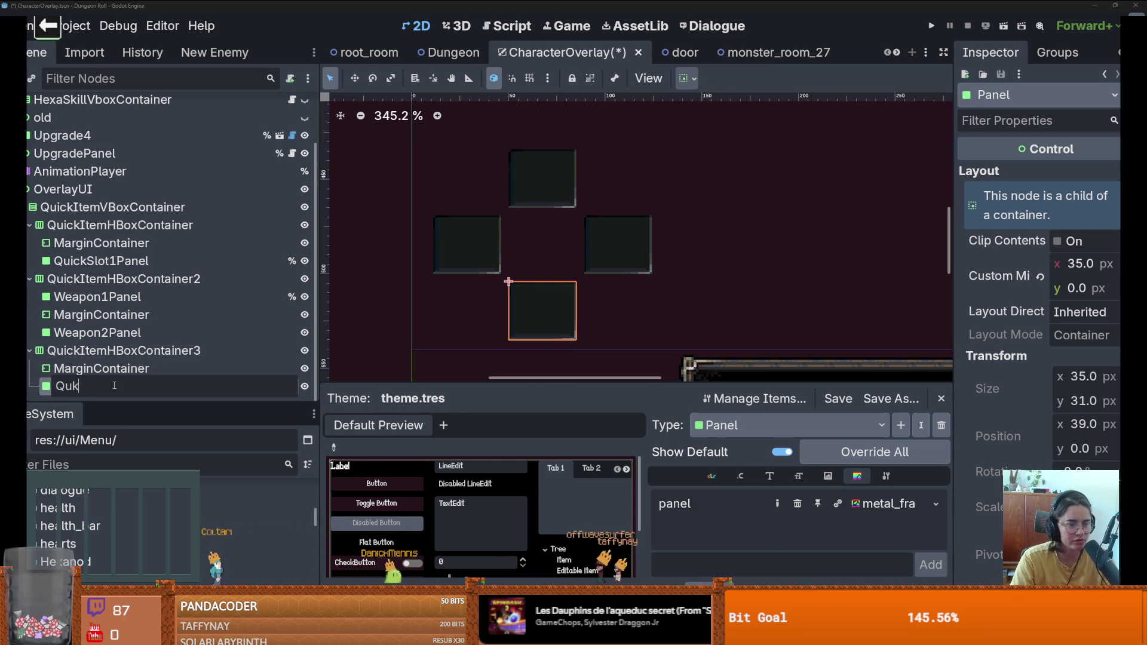
pyautogui.write('kS')
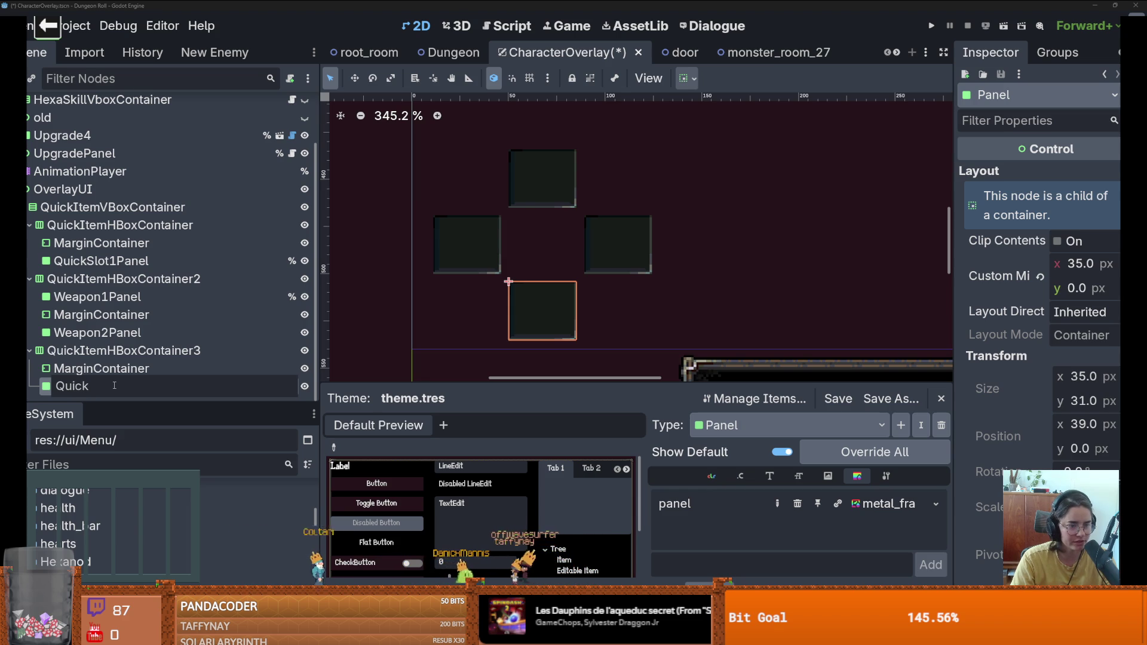
pyautogui.write('lot2Panel')
pyautogui.press('Return')
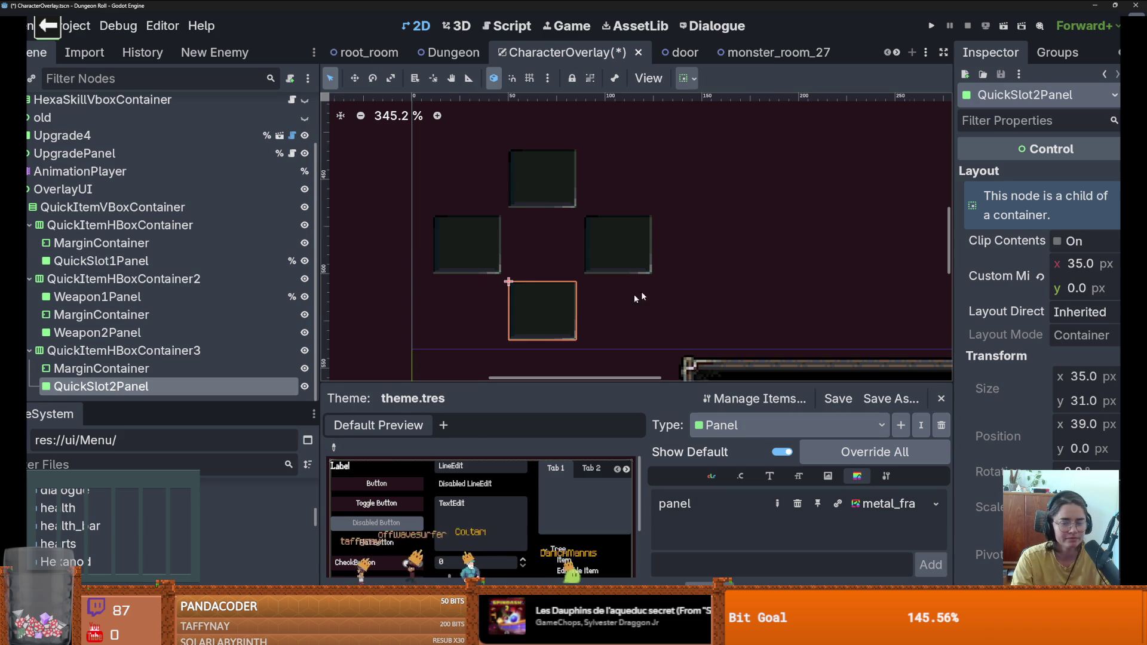
pyautogui.scroll(-3, 496, 312)
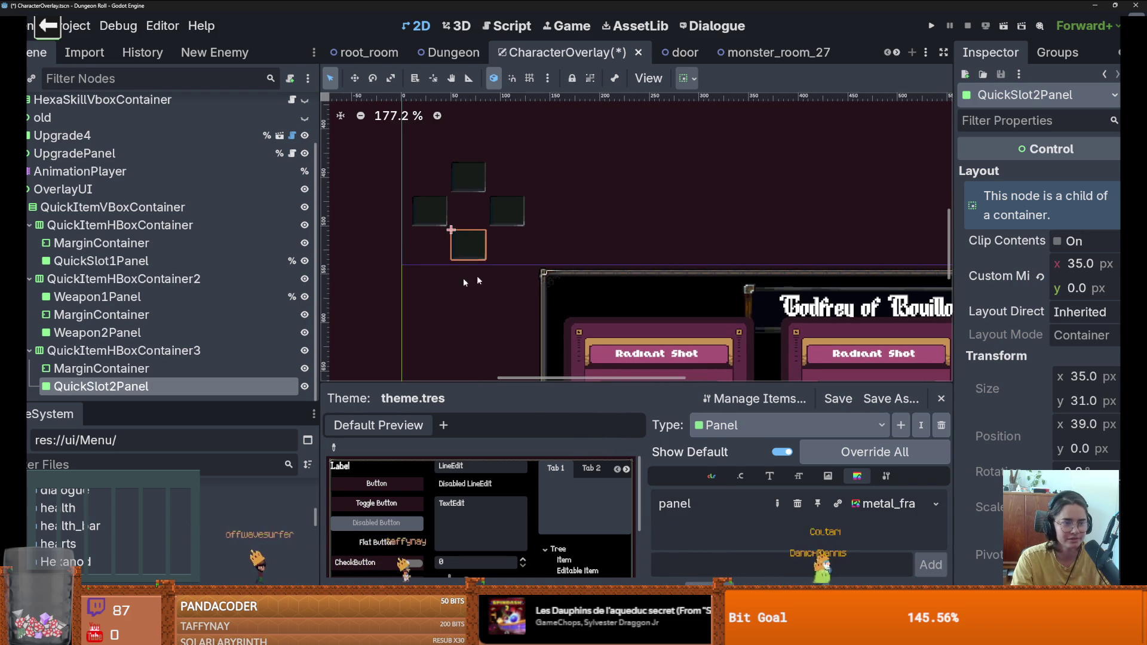
pyautogui.click(180, 261)
# Step: Add a TextureRect child to Weapon1Panel and anchor it to the centre
pyautogui.click(99, 296)
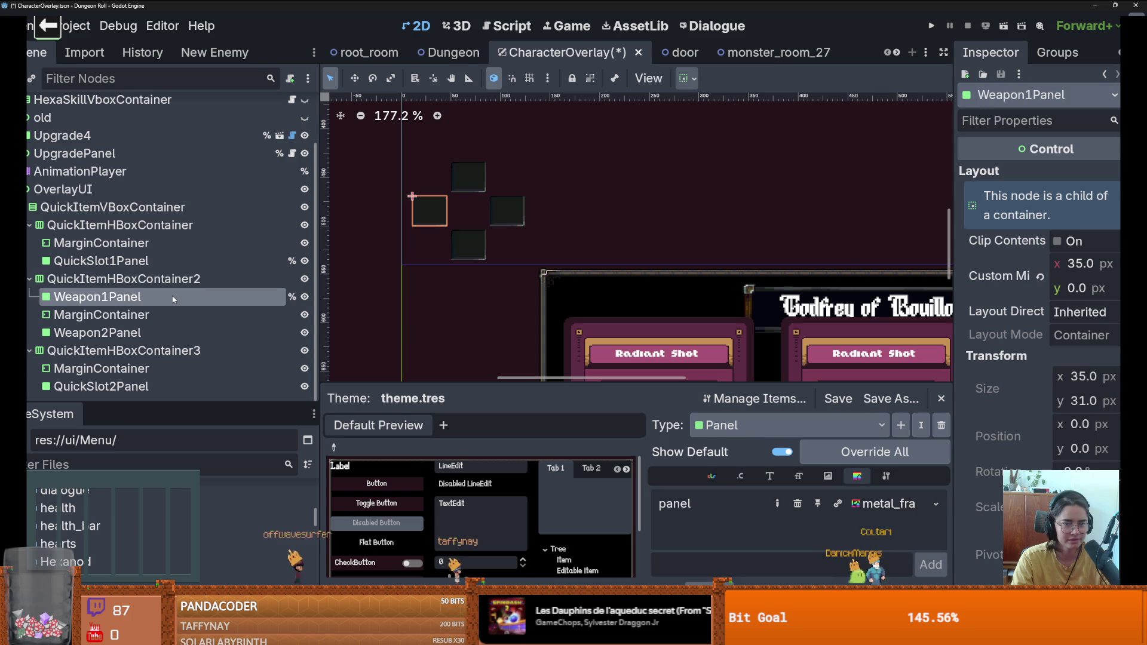
pyautogui.hotkey('ctrl', 'a')
pyautogui.write('te')
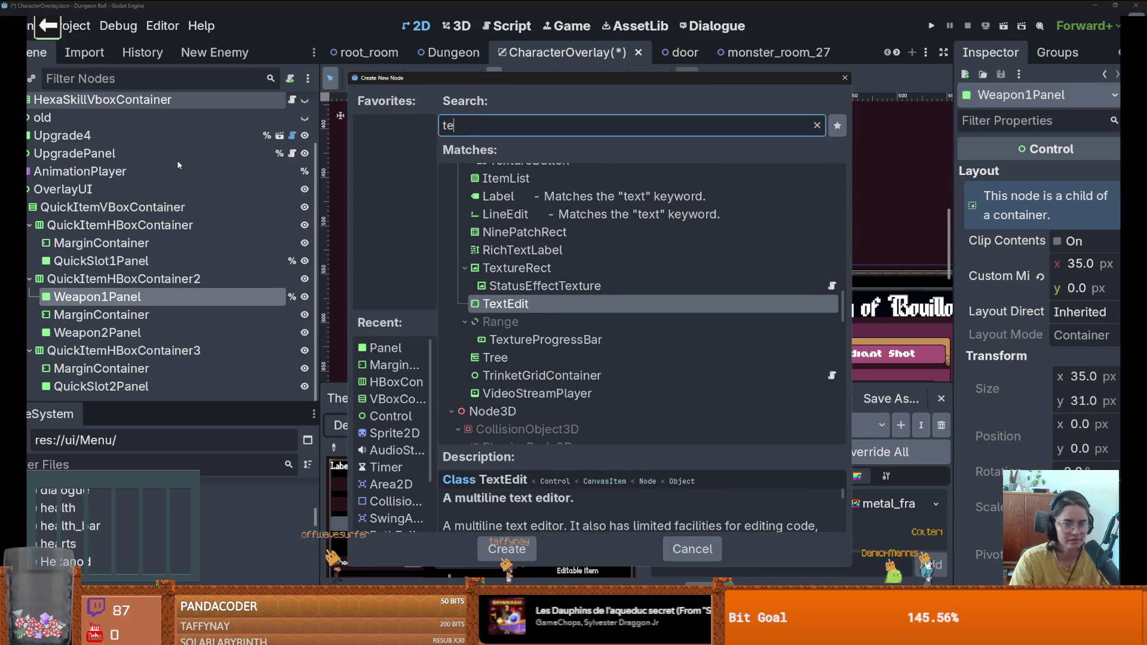
pyautogui.write('xt')
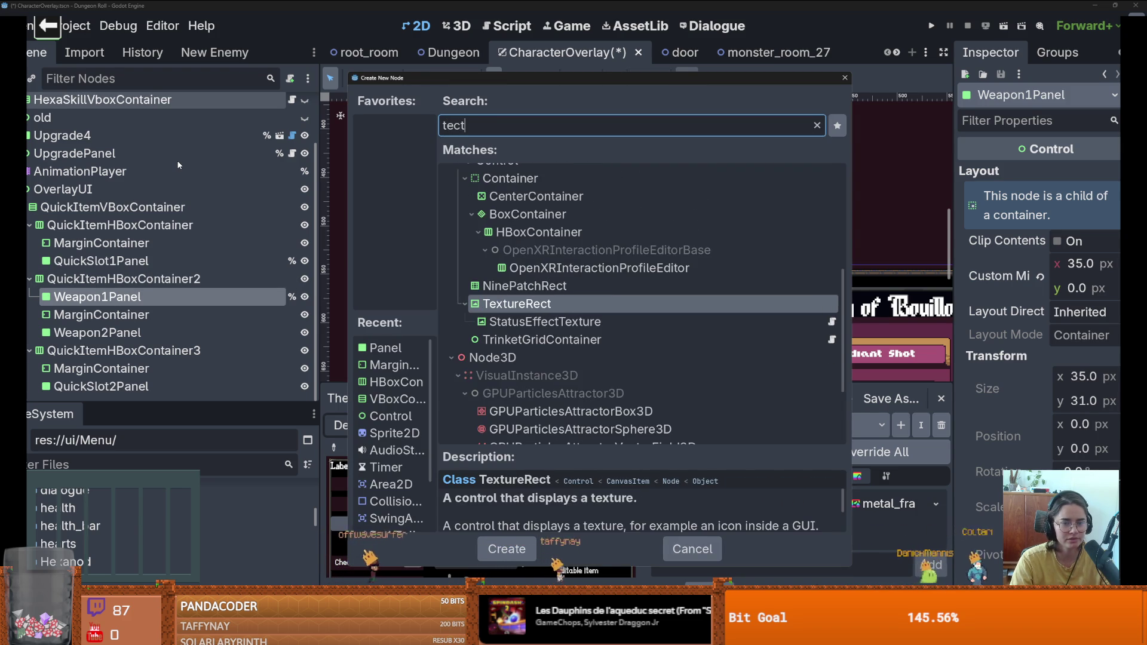
pyautogui.press('Escape')
pyautogui.scroll(4, 427, 224)
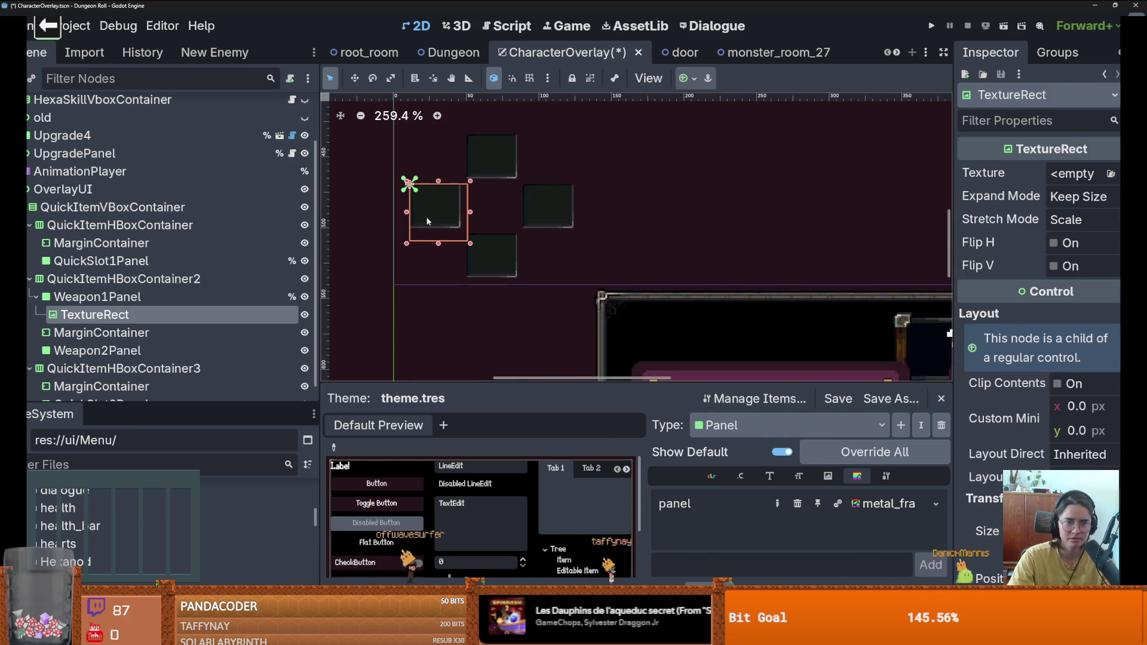
pyautogui.click(688, 78)
pyautogui.click(735, 146)
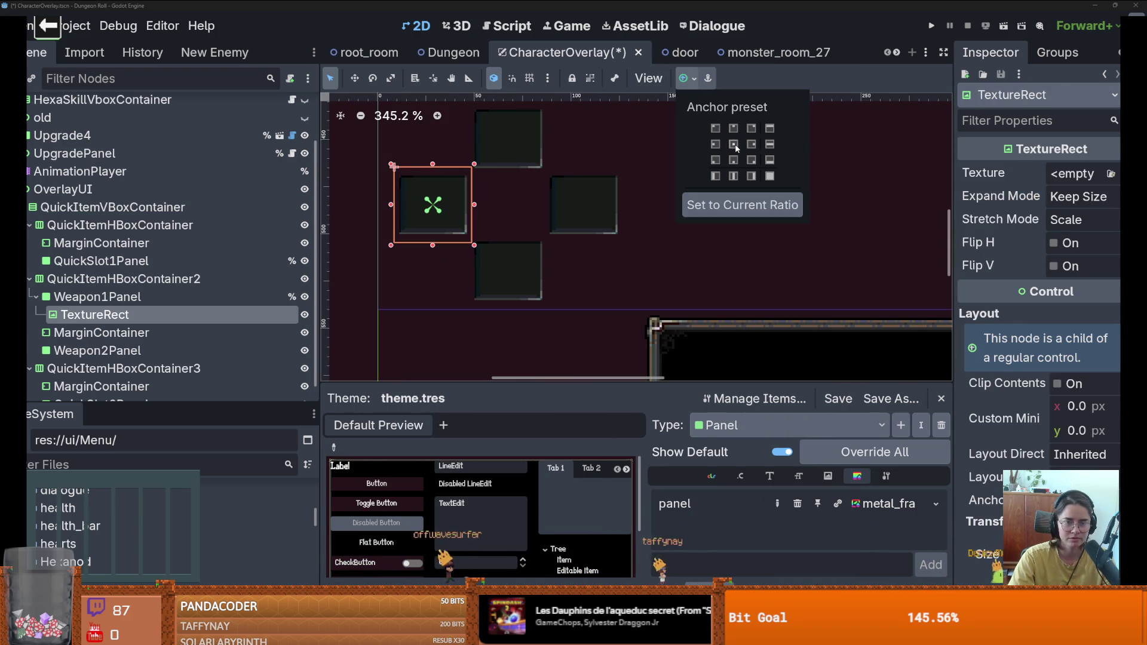
pyautogui.click(741, 205)
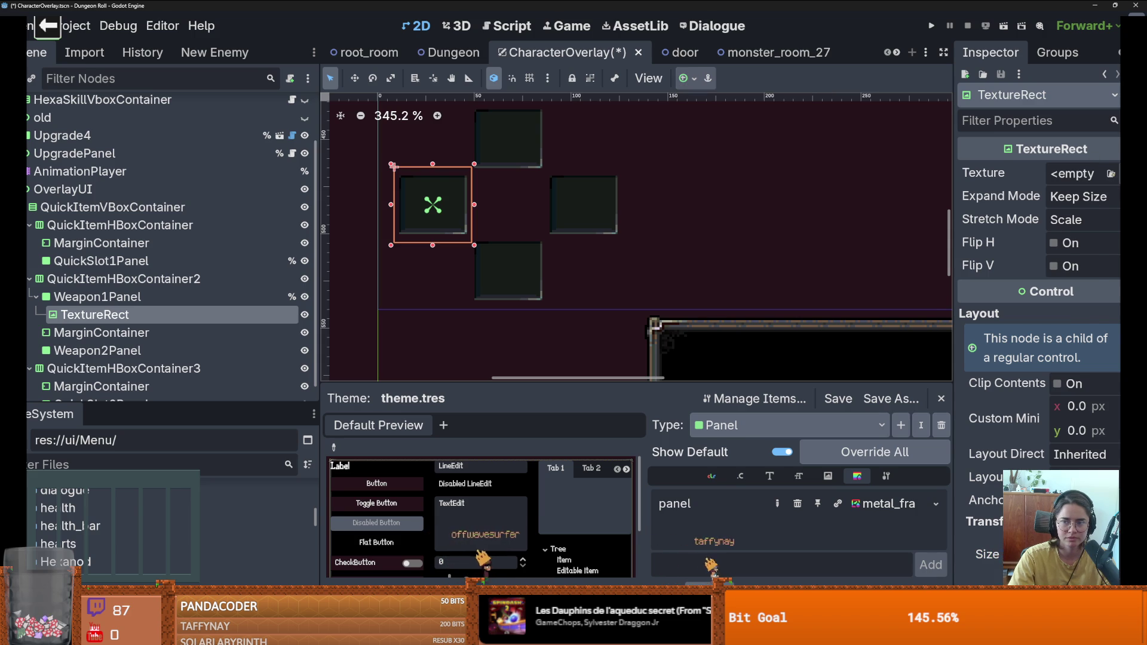
# Step: Give the TextureRect a new AtlasTexture using the icon atlas image
pyautogui.click(1076, 174)
pyautogui.click(1002, 295)
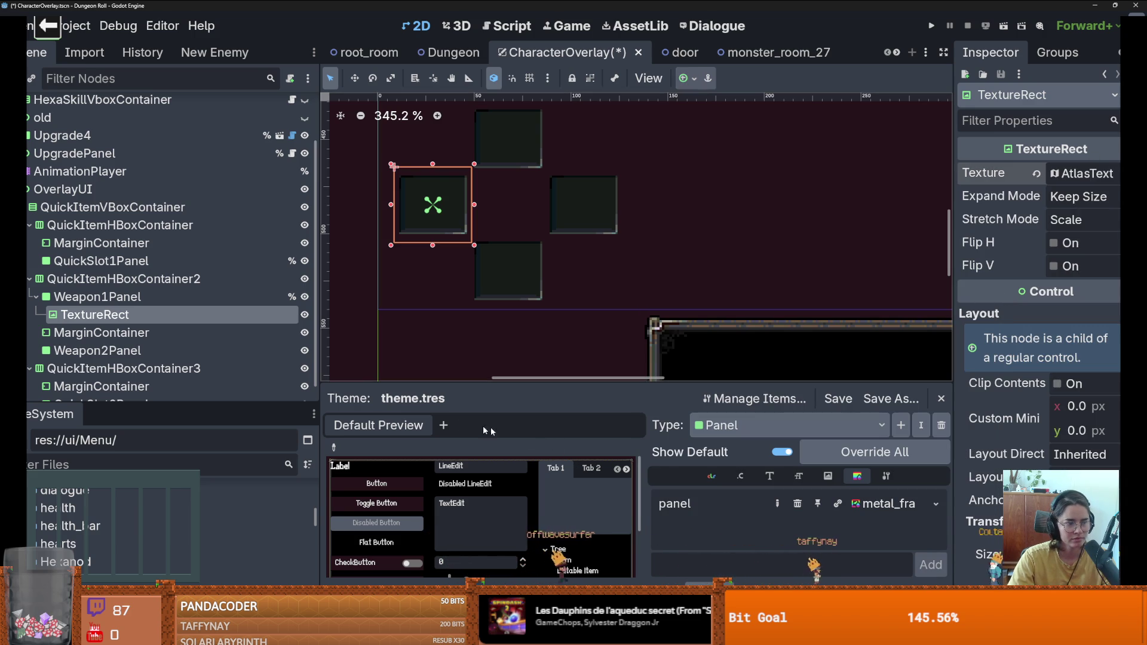
pyautogui.click(1074, 182)
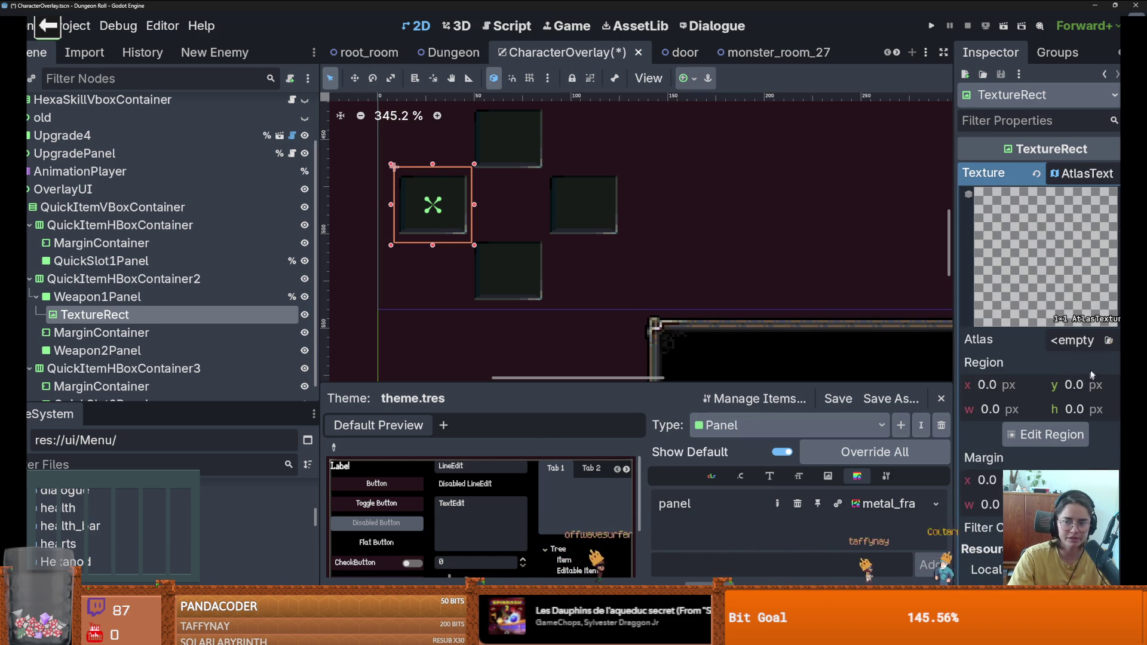
pyautogui.click(1074, 340)
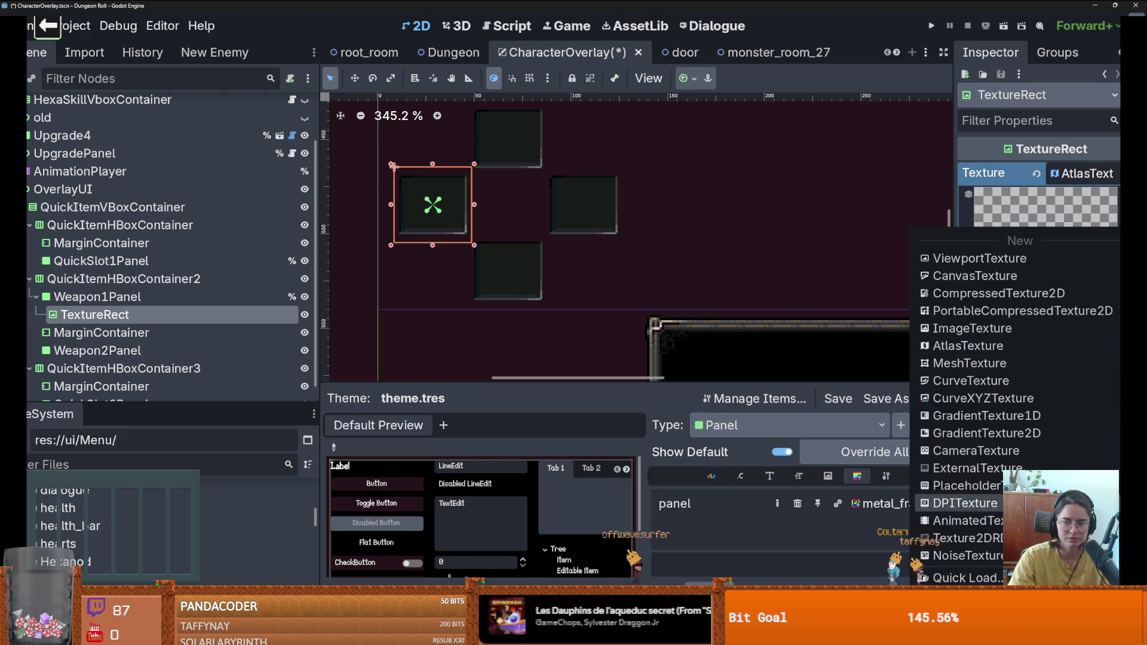
pyautogui.click(986, 578)
pyautogui.press('Return')
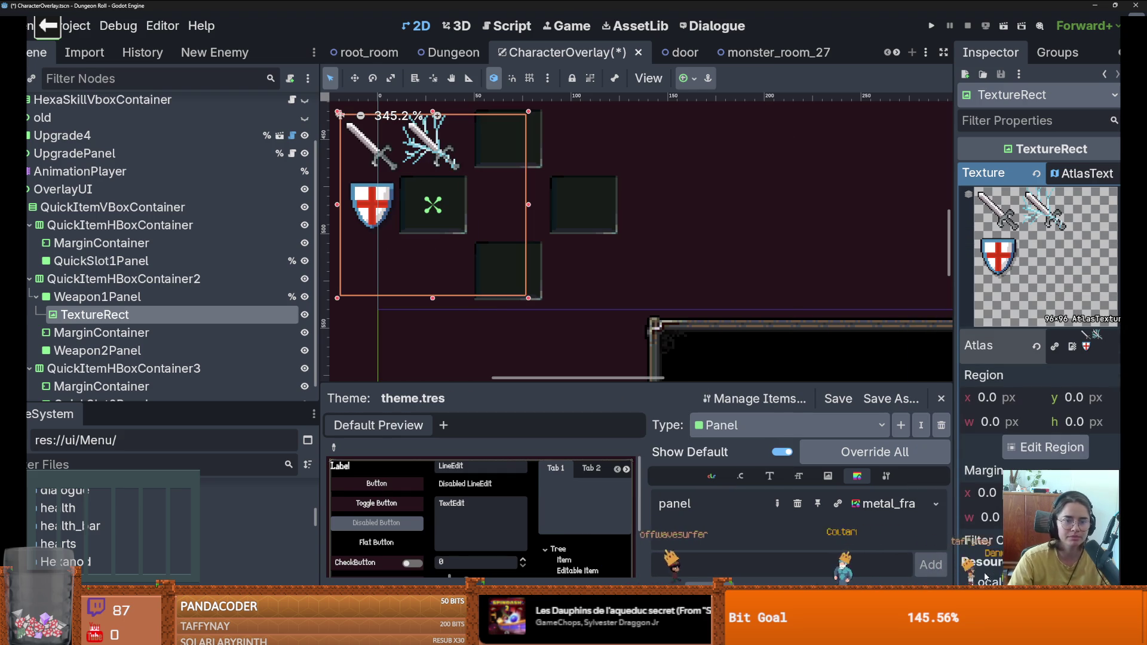
# Step: Crop the atlas region to the top-left 32×32 sword cell using a 32 px grid snap
pyautogui.click(1052, 447)
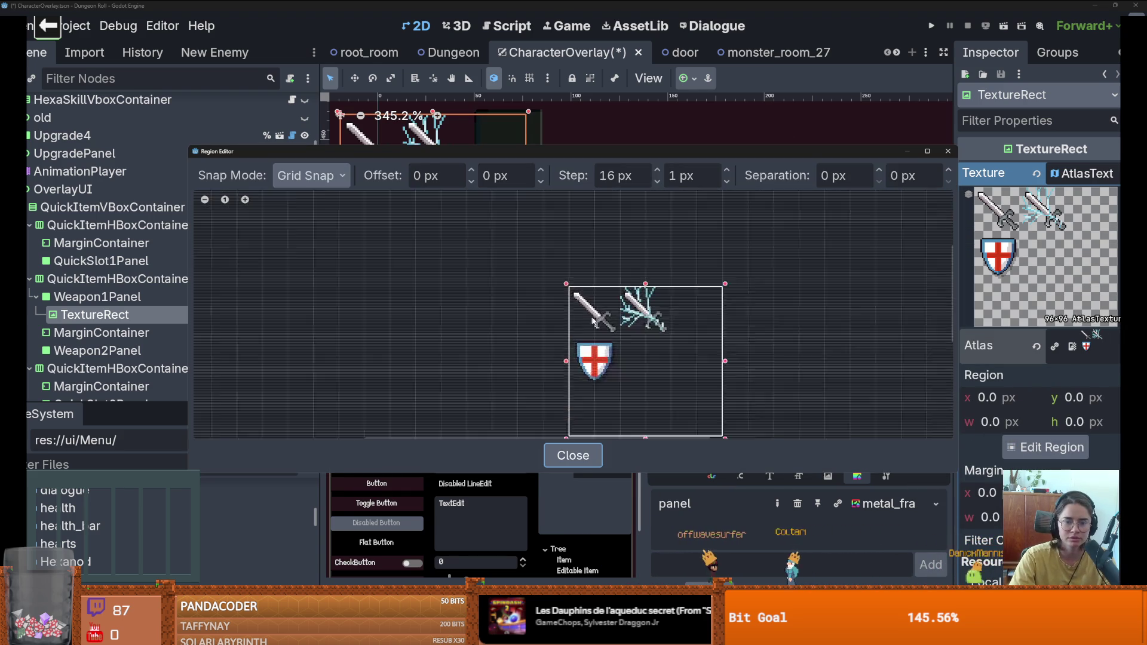
pyautogui.click(678, 176)
pyautogui.write('32')
pyautogui.press('Return')
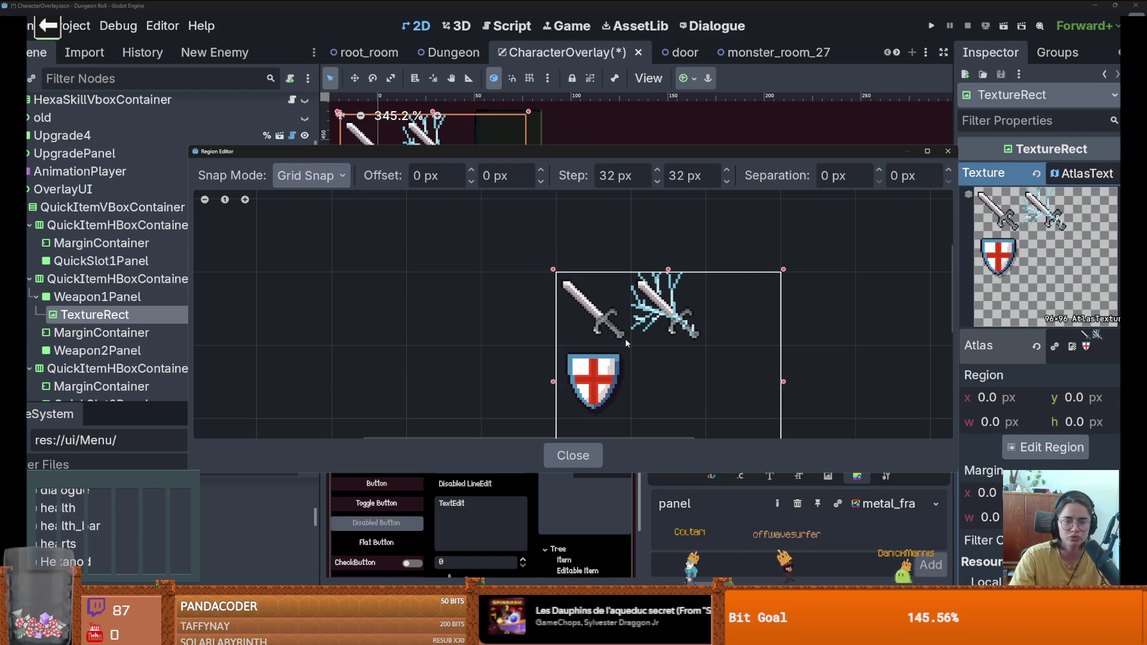
pyautogui.moveTo(626, 338); pyautogui.dragTo(574, 277)
pyautogui.click(948, 151)
# Step: Save the CharacterOverlay scene
pyautogui.hotkey('ctrl', 's')
pyautogui.scroll(5, 459, 218)
pyautogui.scroll(-2, 476, 207)
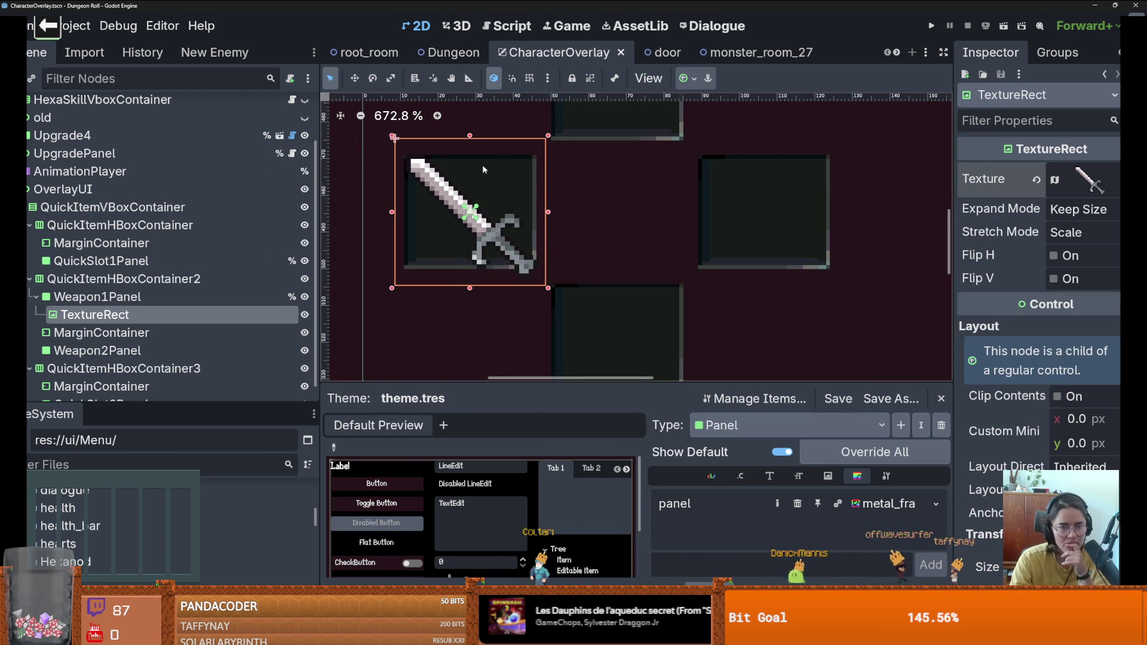
# Step: Select Weapon2Panel in the Scene dock, with Weapon1Panel collapsed to keep the tree compact
pyautogui.scroll(-3, 532, 264)
pyautogui.scroll(-9, 532, 264)
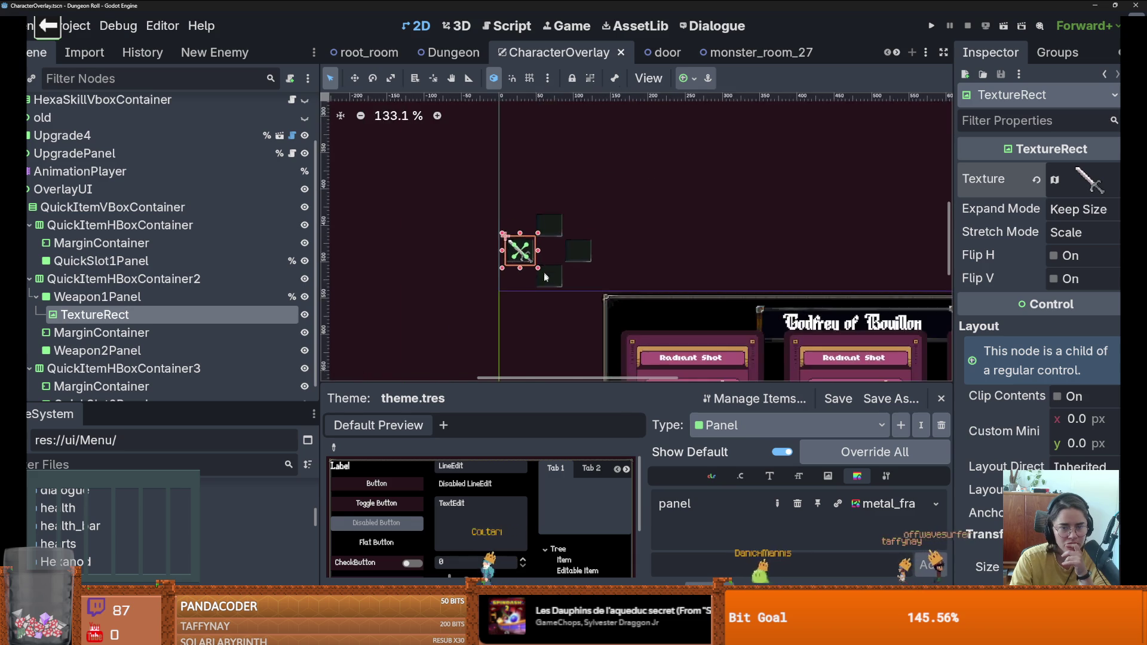
pyautogui.scroll(4, 461, 287)
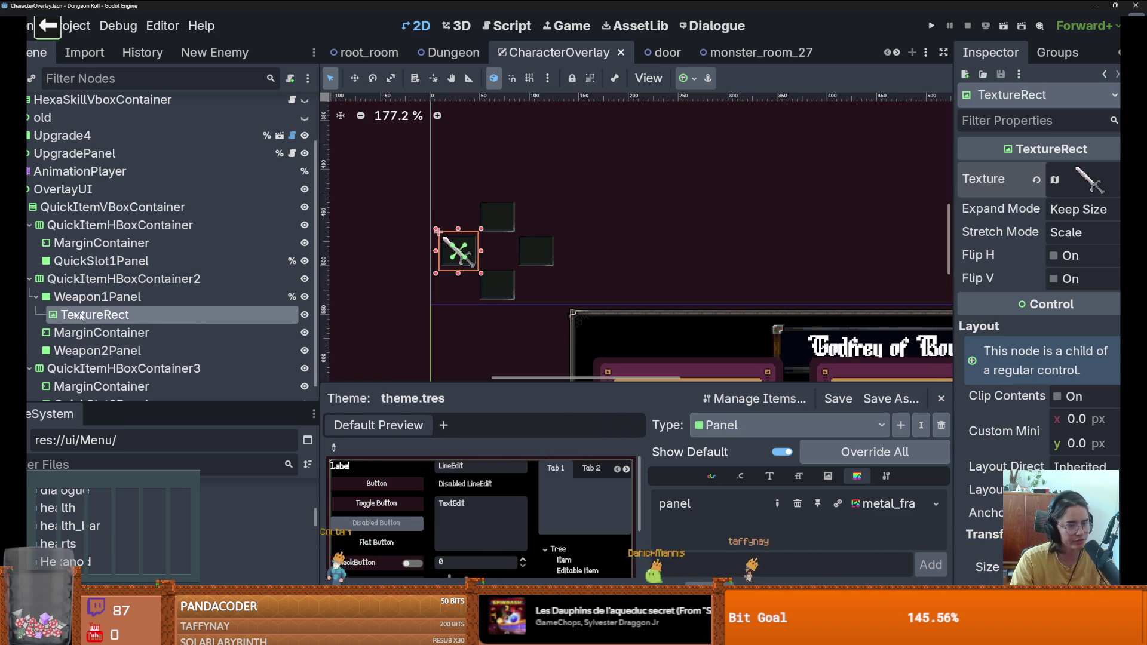
pyautogui.click(35, 297)
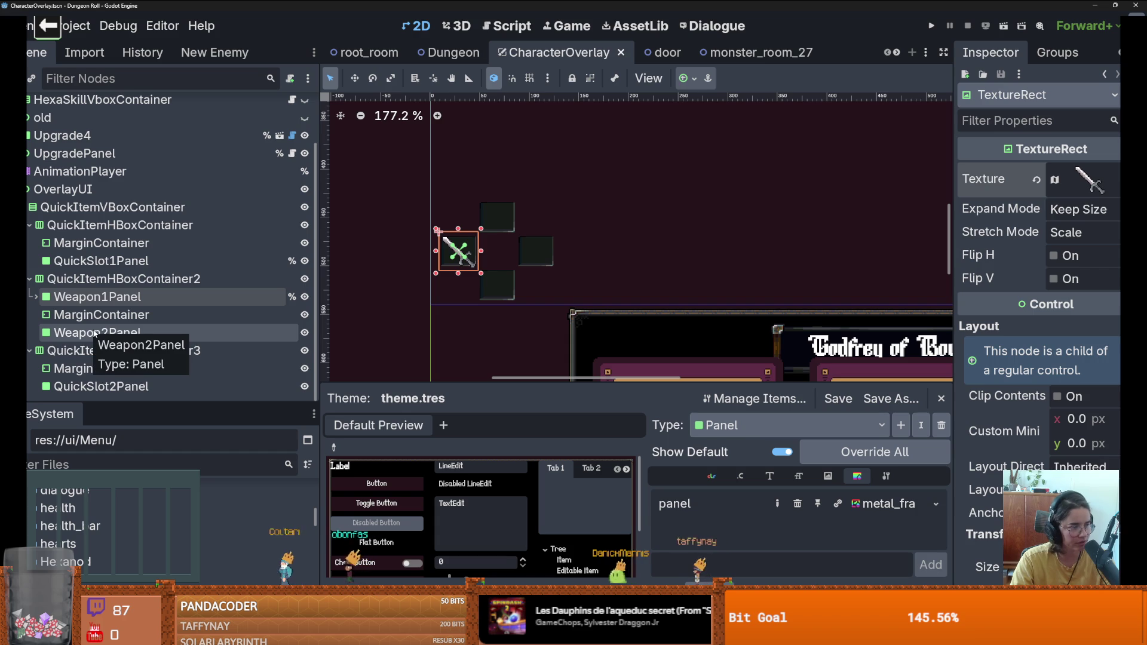
pyautogui.scroll(1, 96, 329)
pyautogui.scroll(-1, 97, 325)
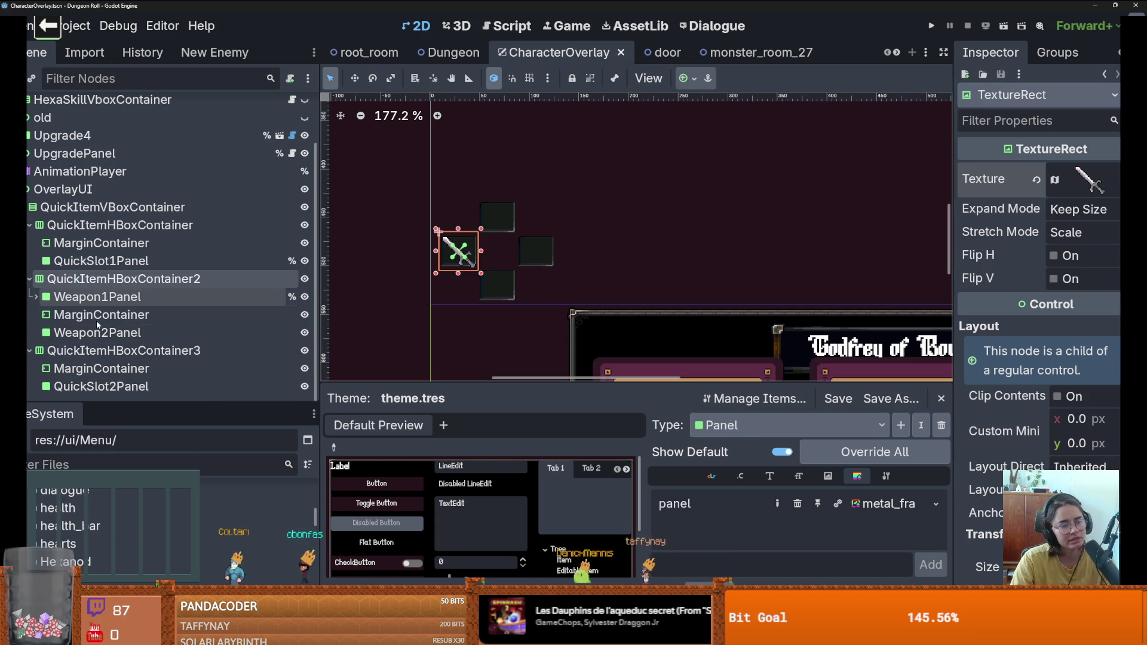
pyautogui.click(95, 333)
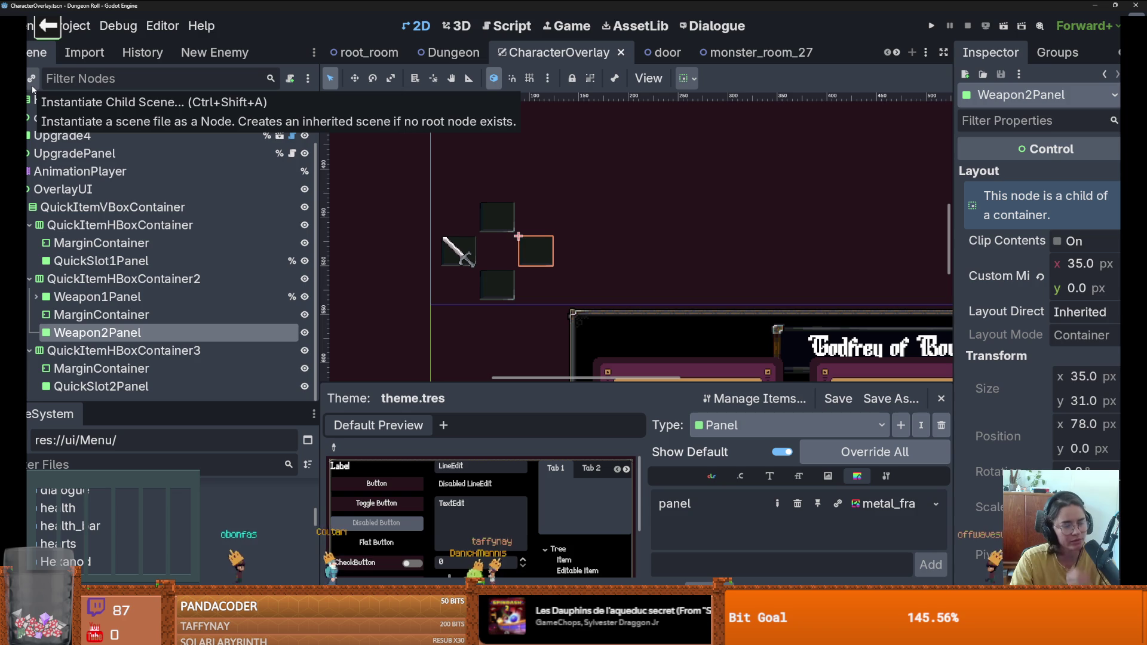
pyautogui.scroll(5, 543, 252)
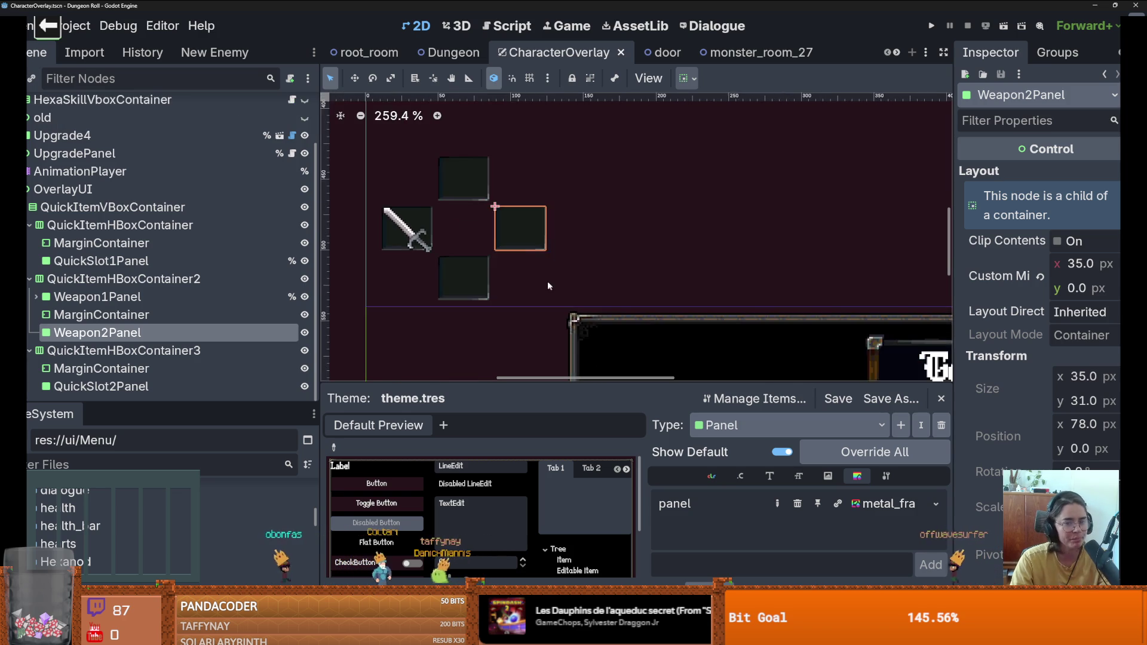
pyautogui.click(36, 298)
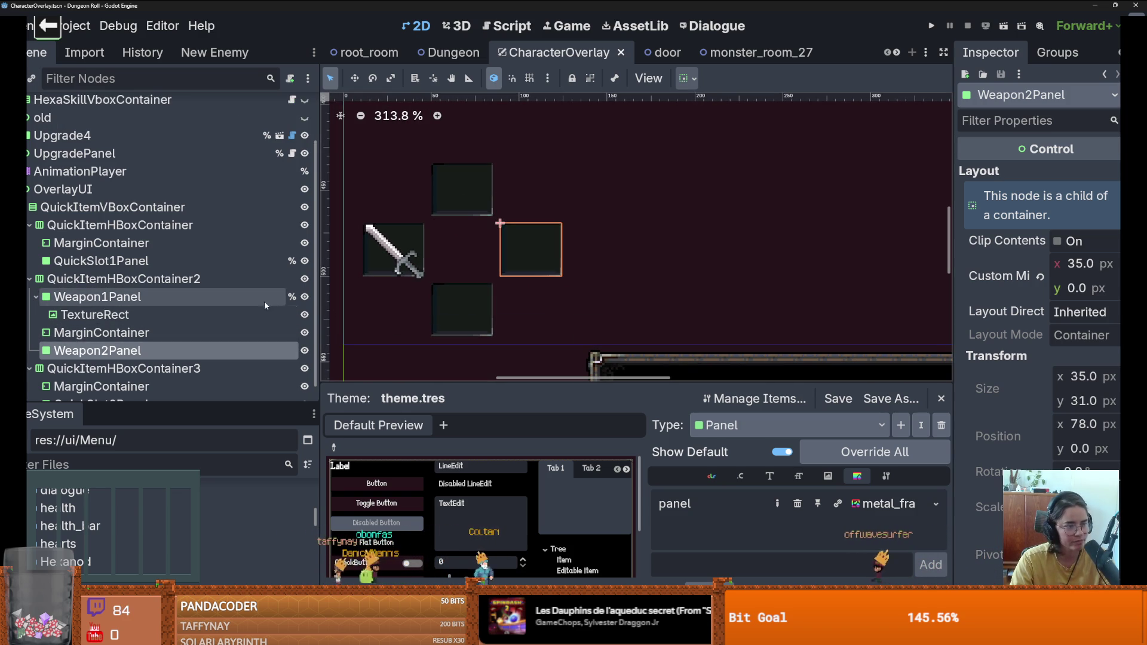
pyautogui.scroll(3, 423, 254)
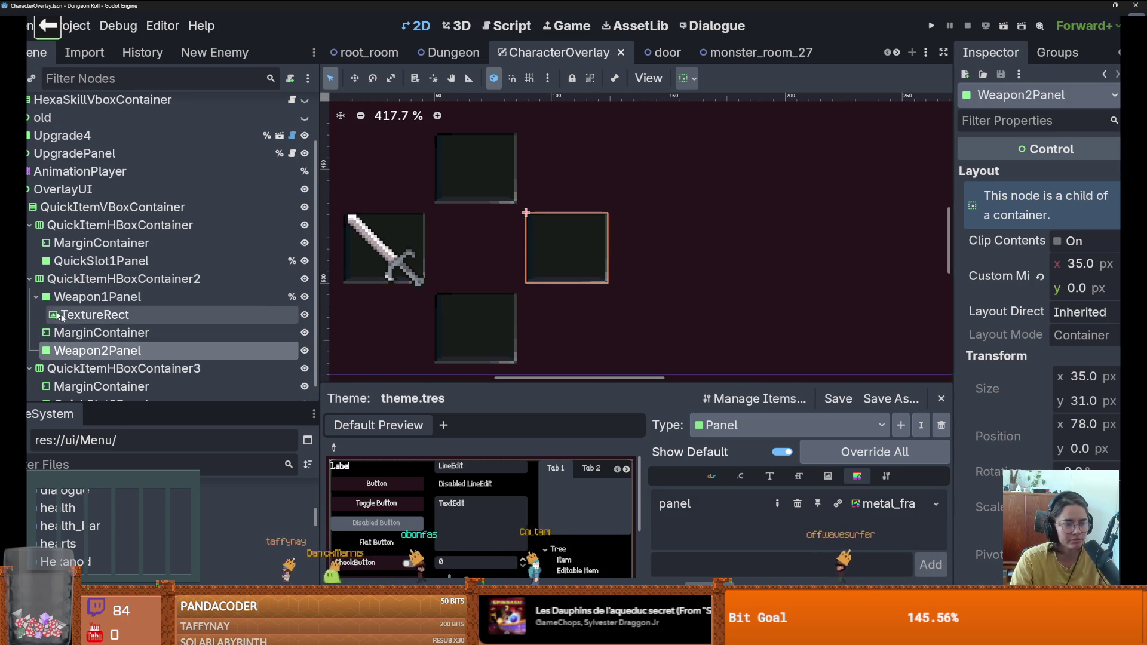
pyautogui.click(36, 297)
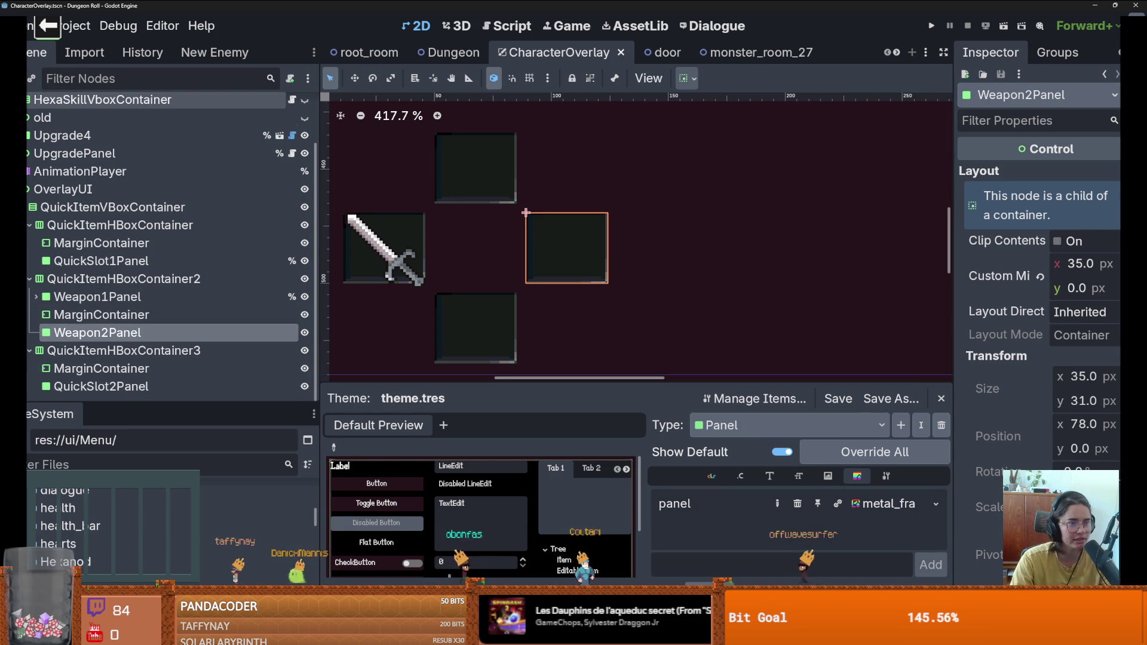
# Step: Add a TextureRect child under Weapon2Panel by searching 'texture'
pyautogui.hotkey('ctrl', 'a')
pyautogui.write('texture')
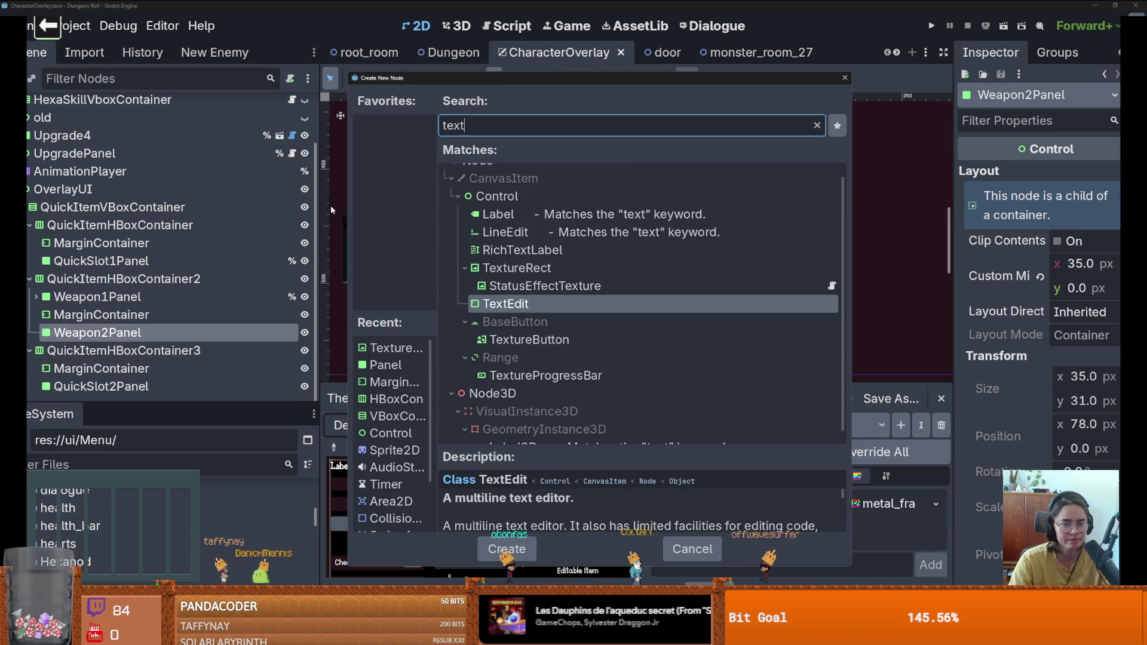
pyautogui.press('Return')
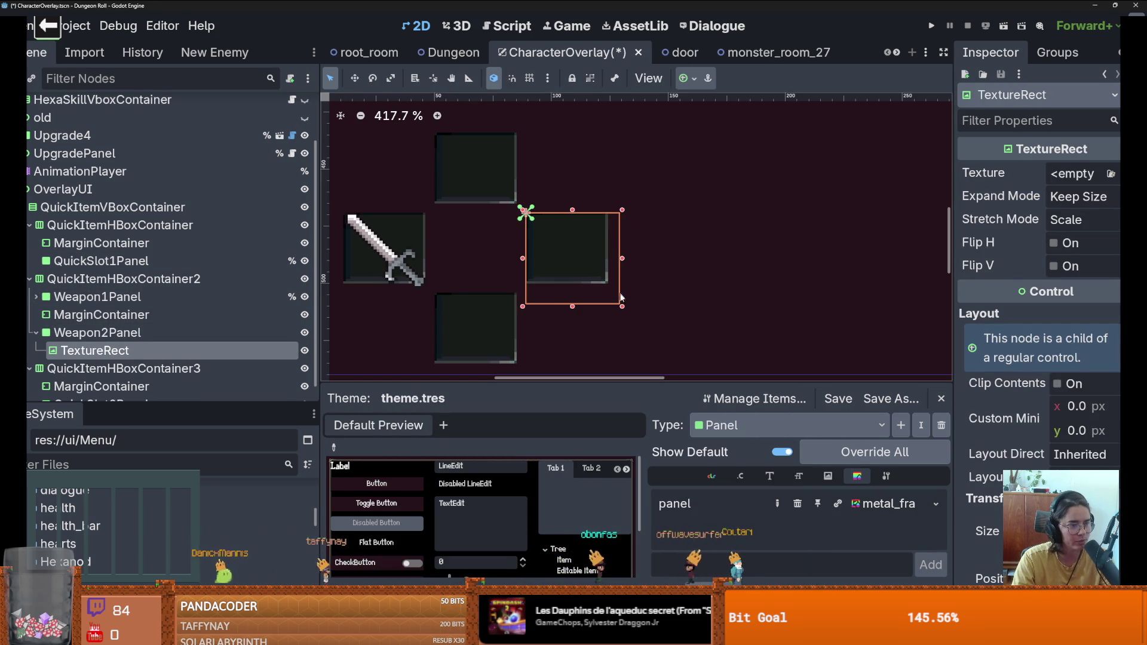
pyautogui.scroll(1, 640, 311)
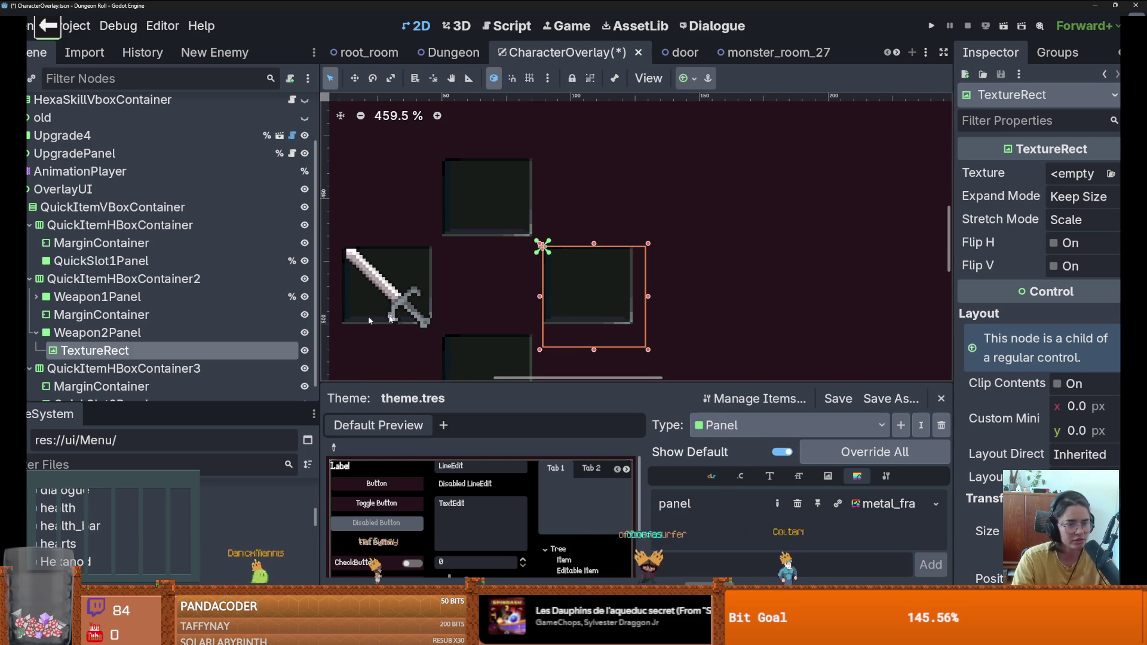
# Step: Apply the Center anchor preset to Weapon2Panel's TextureRect and widen the Inspector dock
pyautogui.click(686, 78)
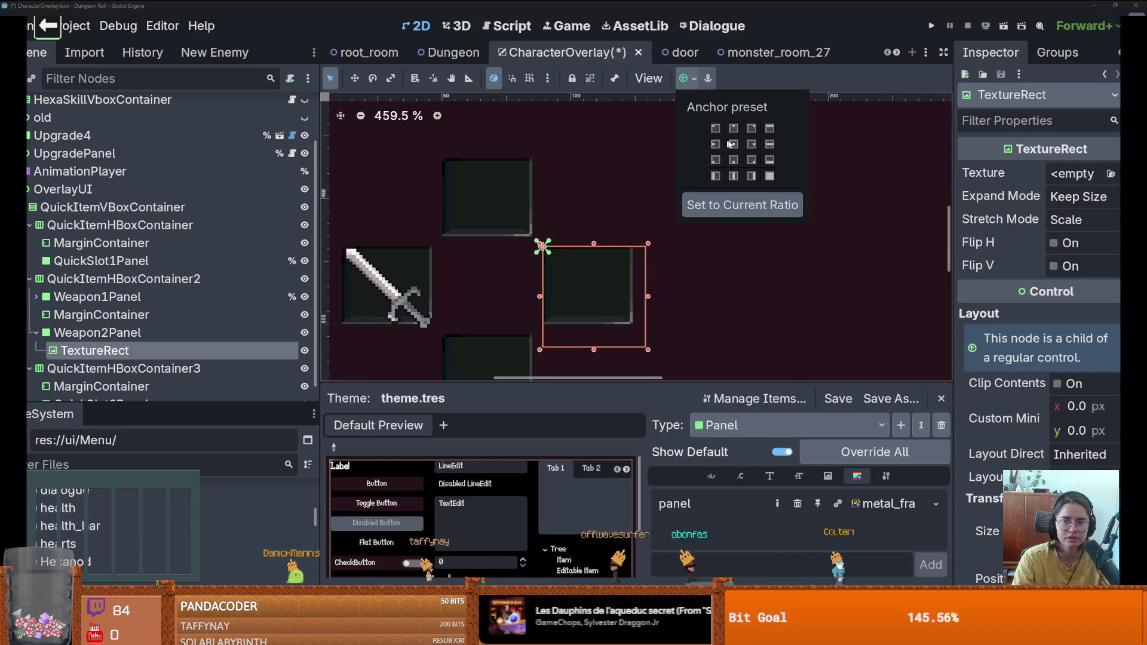
pyautogui.click(733, 144)
pyautogui.scroll(1, 528, 279)
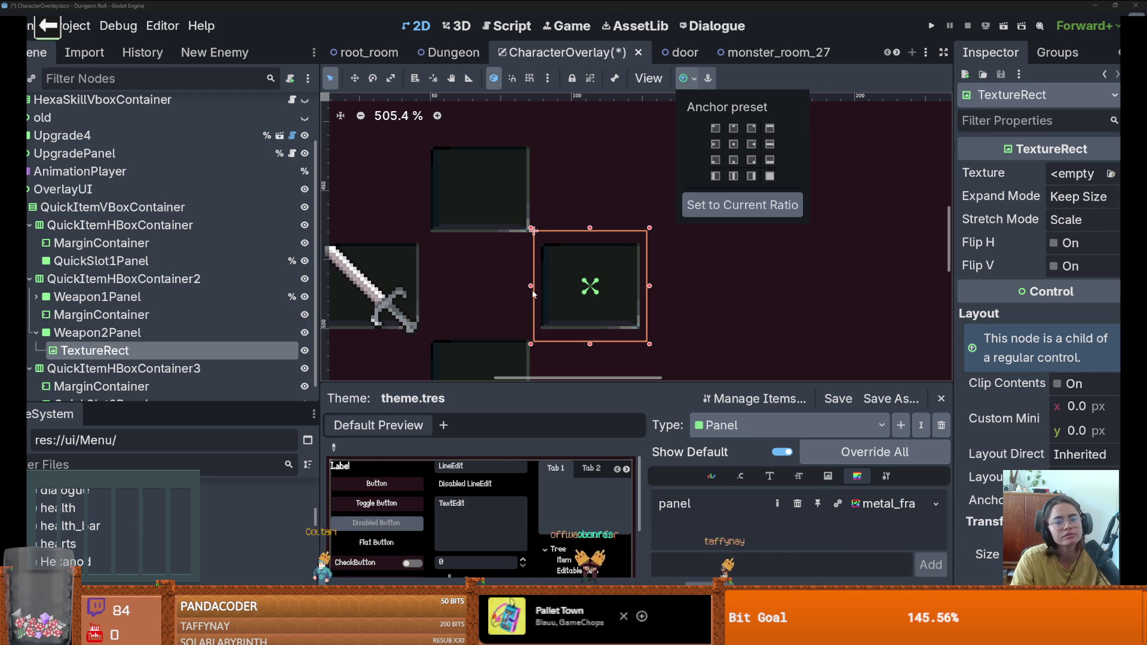
pyautogui.scroll(6, 526, 296)
pyautogui.scroll(-3, 550, 310)
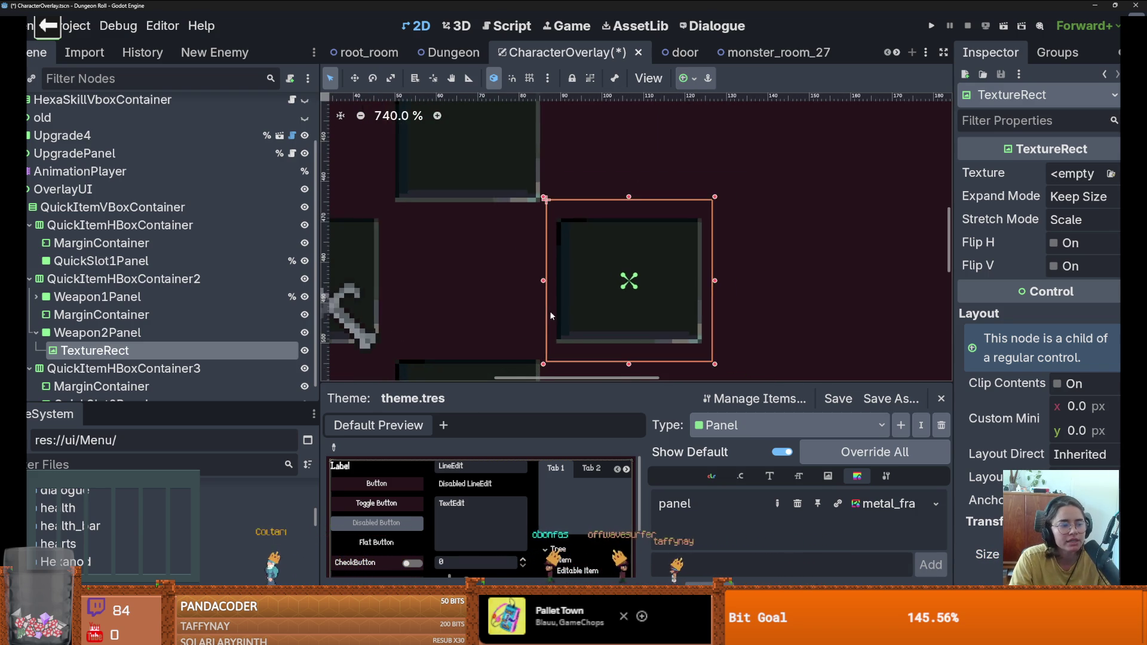
pyautogui.scroll(-1, 549, 318)
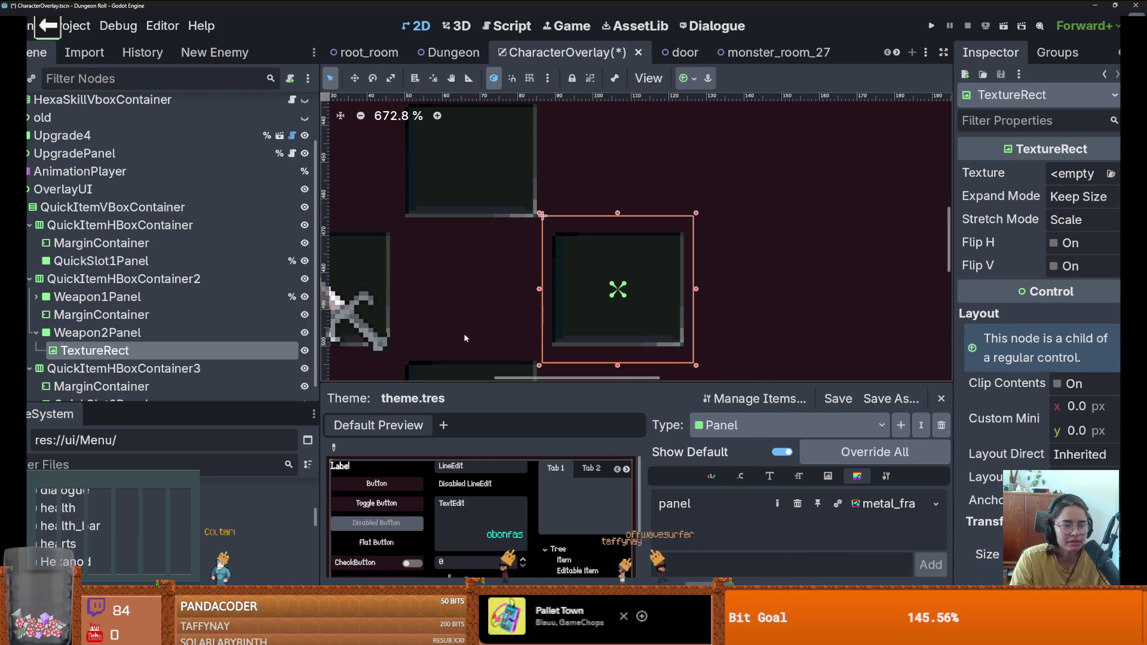
pyautogui.scroll(3, 460, 337)
pyautogui.scroll(-2, 455, 337)
pyautogui.scroll(-6, 425, 288)
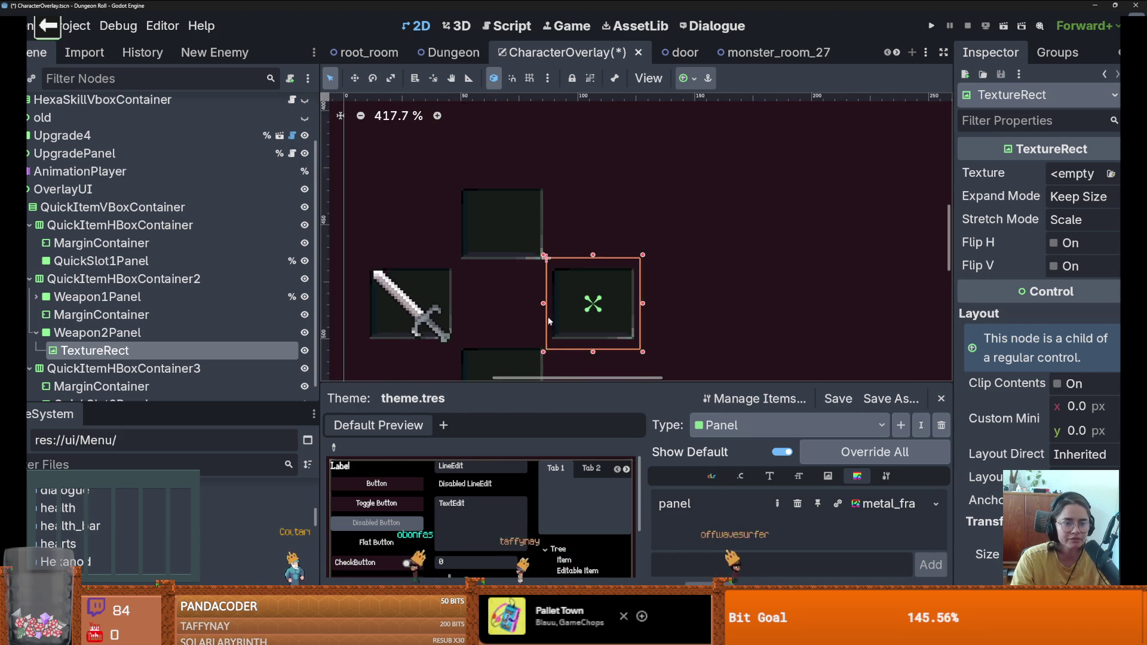
pyautogui.scroll(1, 477, 294)
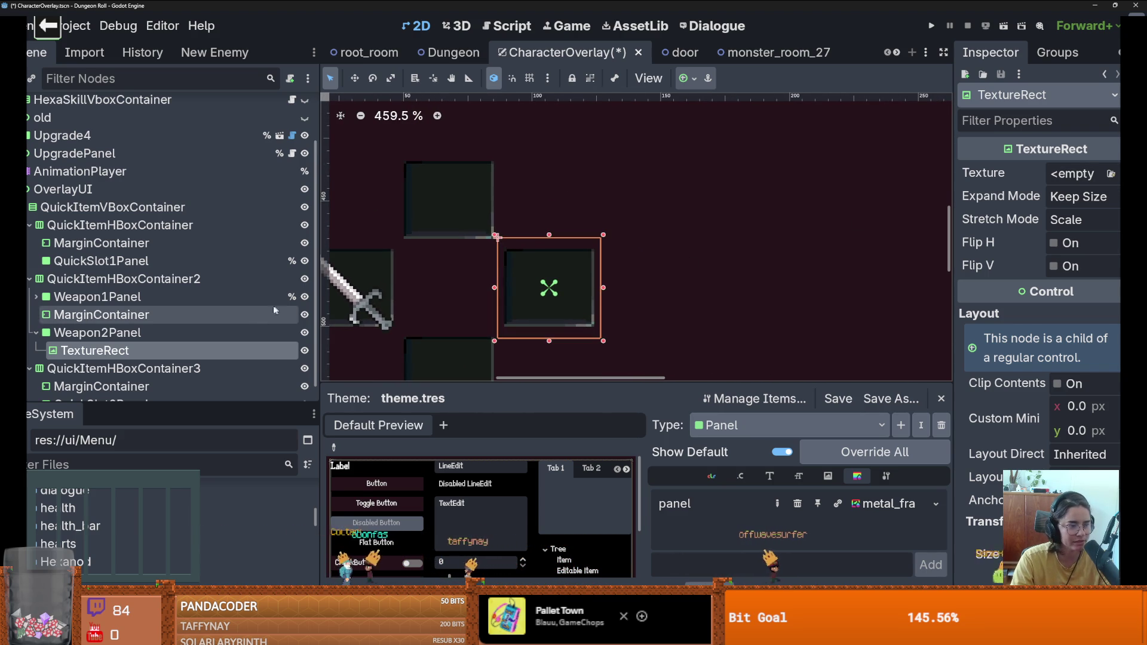
pyautogui.moveTo(945, 179); pyautogui.dragTo(896, 180)
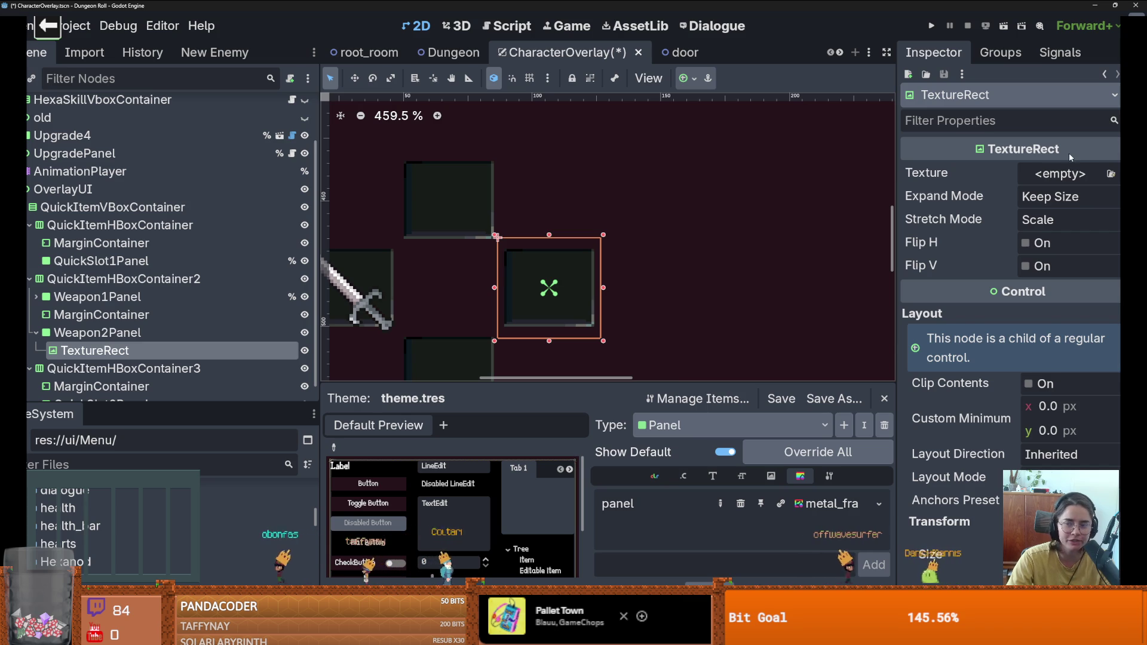
# Step: Leave the TextureRect's texture empty and resize the FileSystem and Scene docks to show the weapon slots
pyautogui.click(1073, 175)
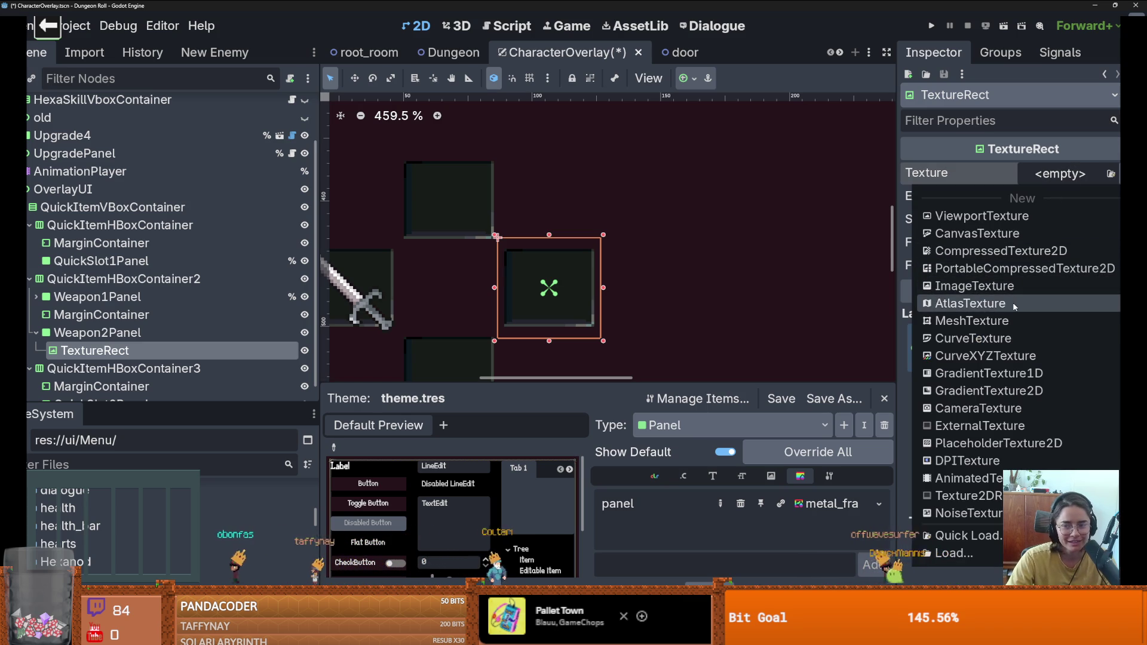
pyautogui.click(1085, 178)
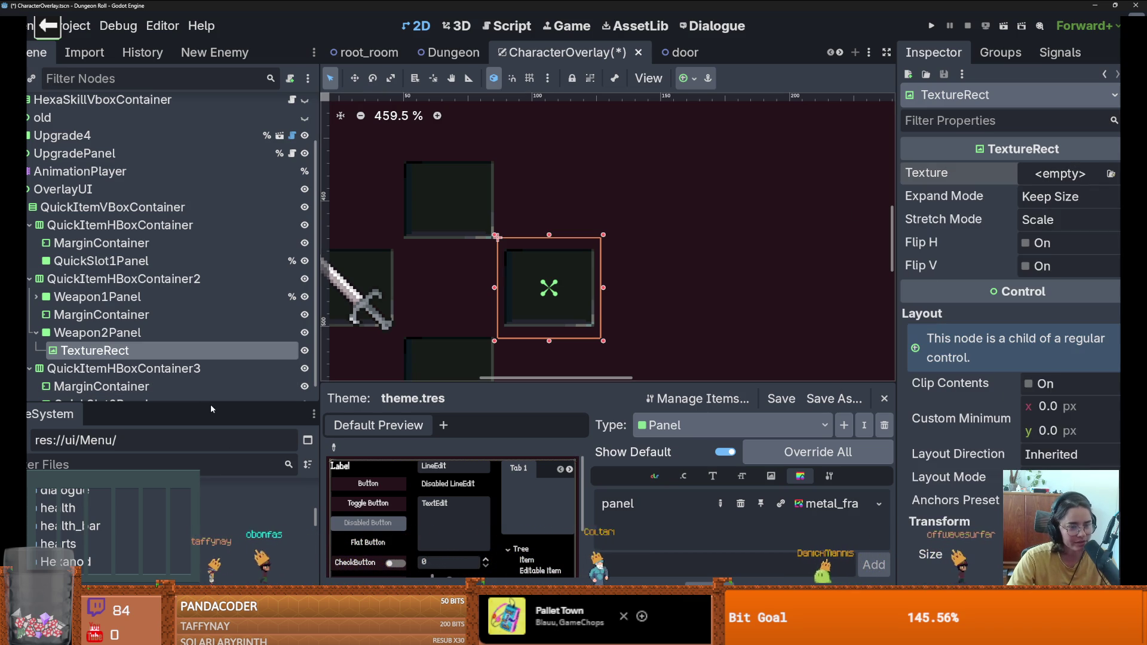
pyautogui.moveTo(211, 404)
pyautogui.mouseDown()
pyautogui.moveTo(209, 205)
pyautogui.moveTo(215, 275)
pyautogui.moveTo(239, 250)
pyautogui.mouseUp()
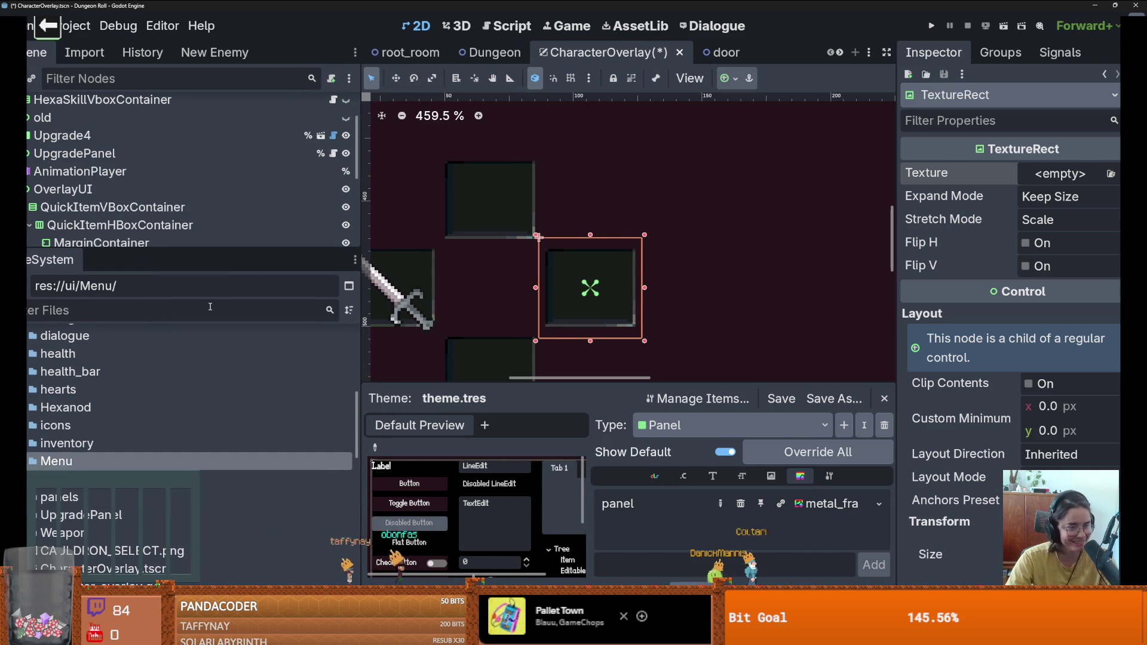
pyautogui.moveTo(191, 251)
pyautogui.mouseDown()
pyautogui.moveTo(191, 293)
pyautogui.moveTo(192, 270)
pyautogui.moveTo(138, 288)
pyautogui.mouseUp()
pyautogui.scroll(-5, 140, 454)
pyautogui.scroll(3, 139, 470)
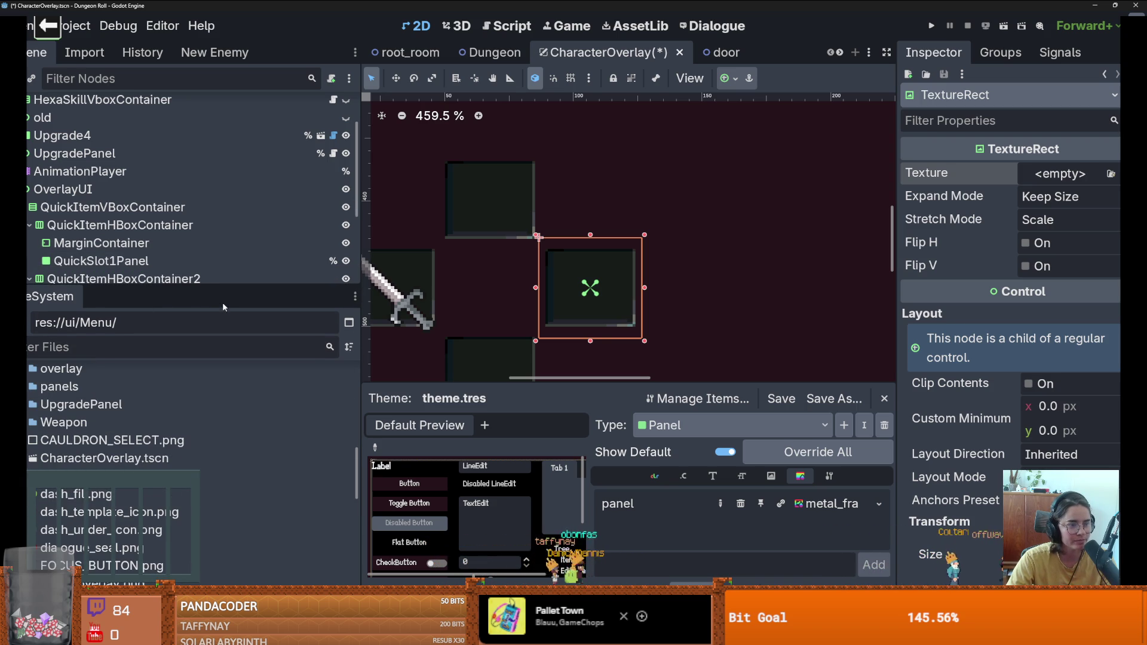
pyautogui.moveTo(233, 288); pyautogui.dragTo(233, 369)
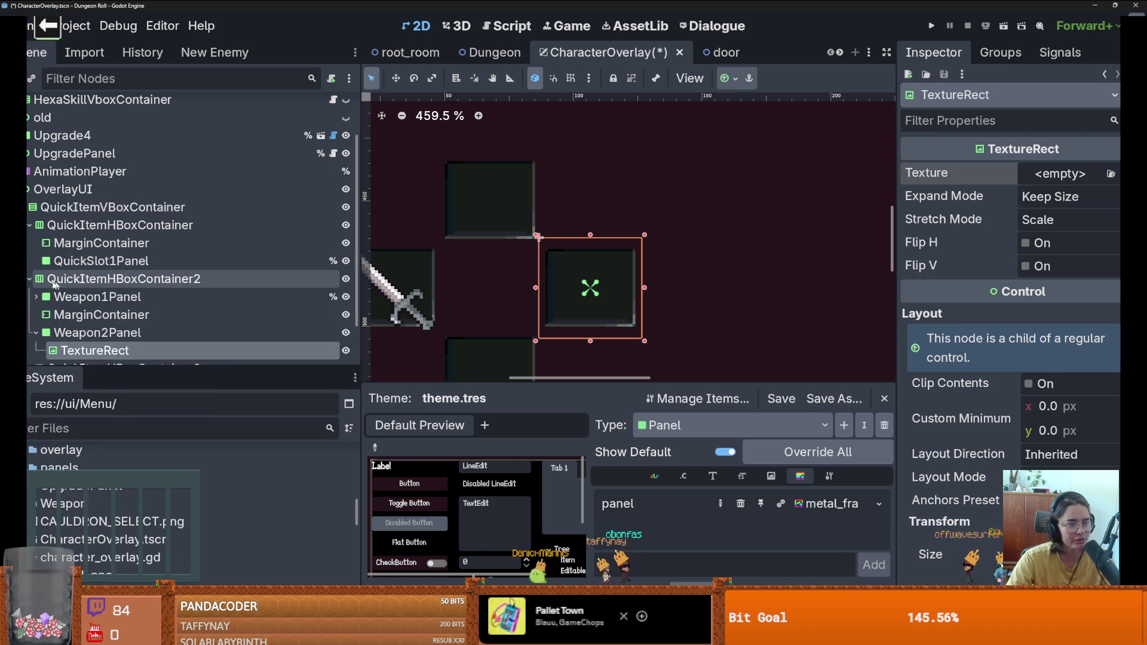
pyautogui.click(37, 333)
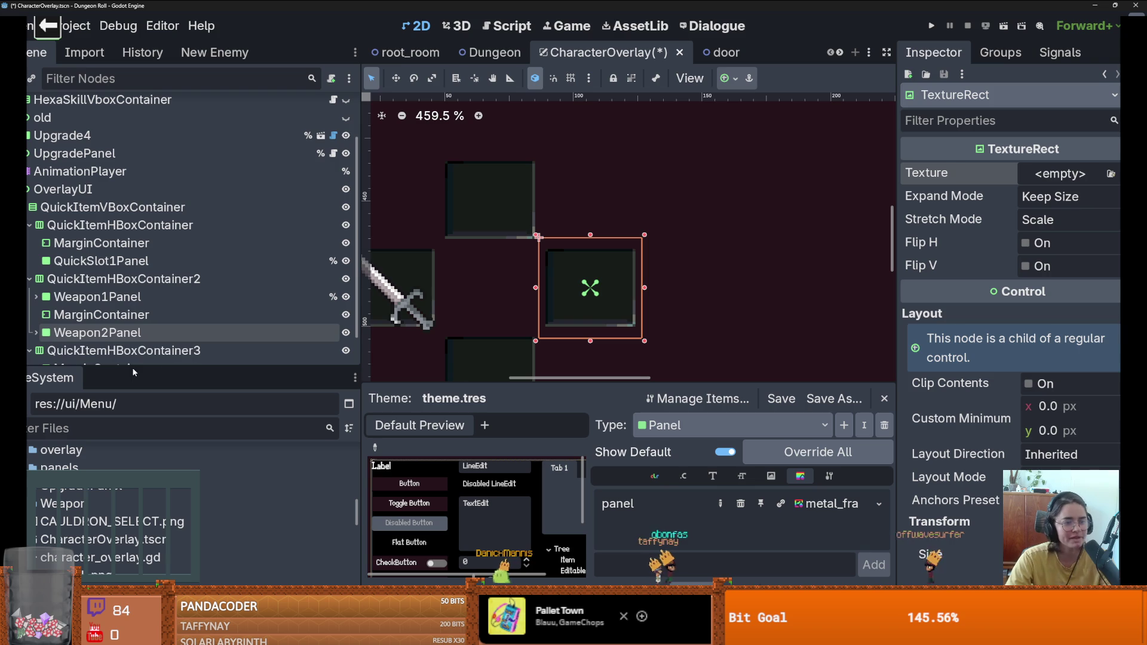
pyautogui.click(37, 333)
pyautogui.scroll(-3, 119, 350)
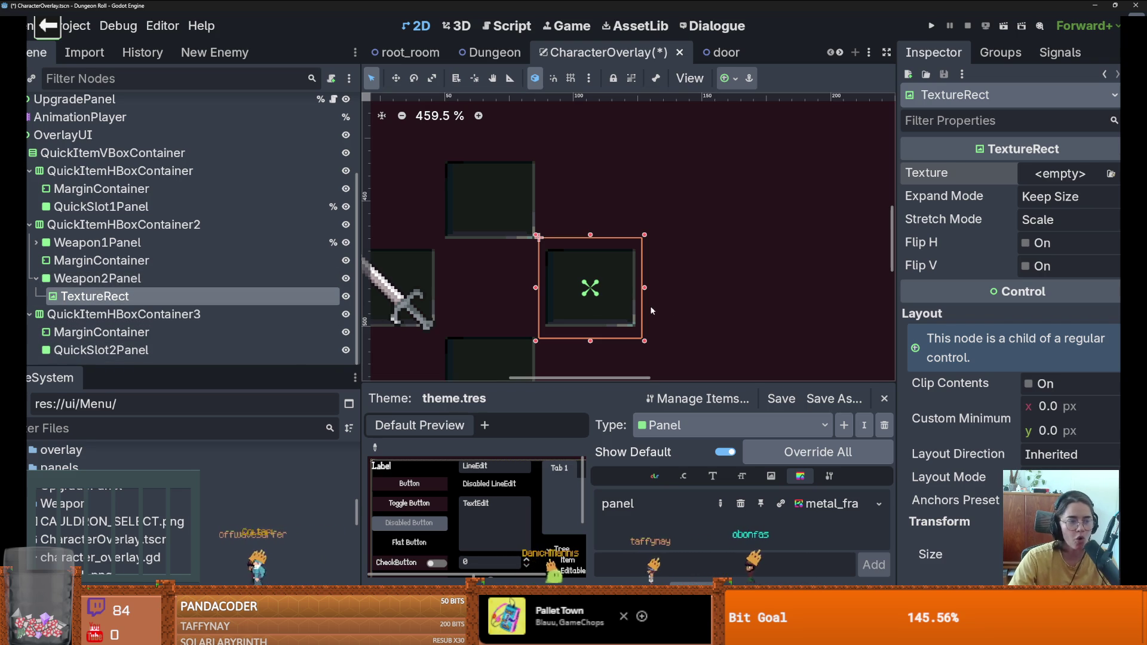
pyautogui.scroll(1, 687, 308)
pyautogui.scroll(1, 687, 307)
pyautogui.scroll(-1, 711, 299)
pyautogui.hscroll(-4, 681, 301)
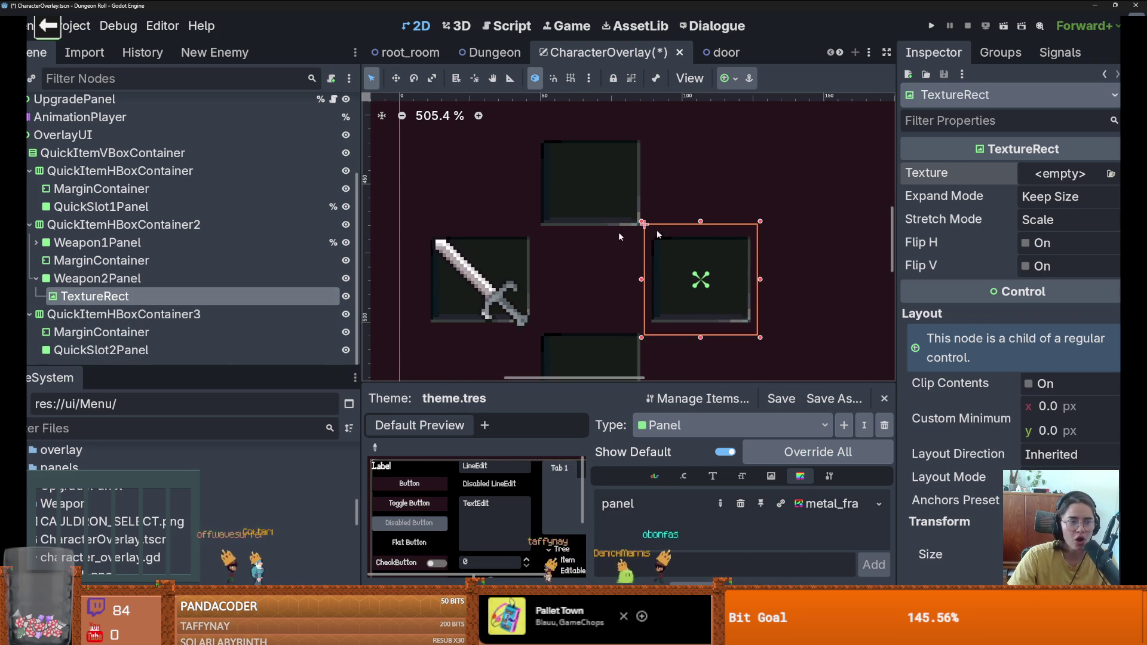
# Step: Give Weapon2Panel's TextureRect a new AtlasTexture from weapon_ui_icons.png cropped to the shield cell
pyautogui.click(1111, 173)
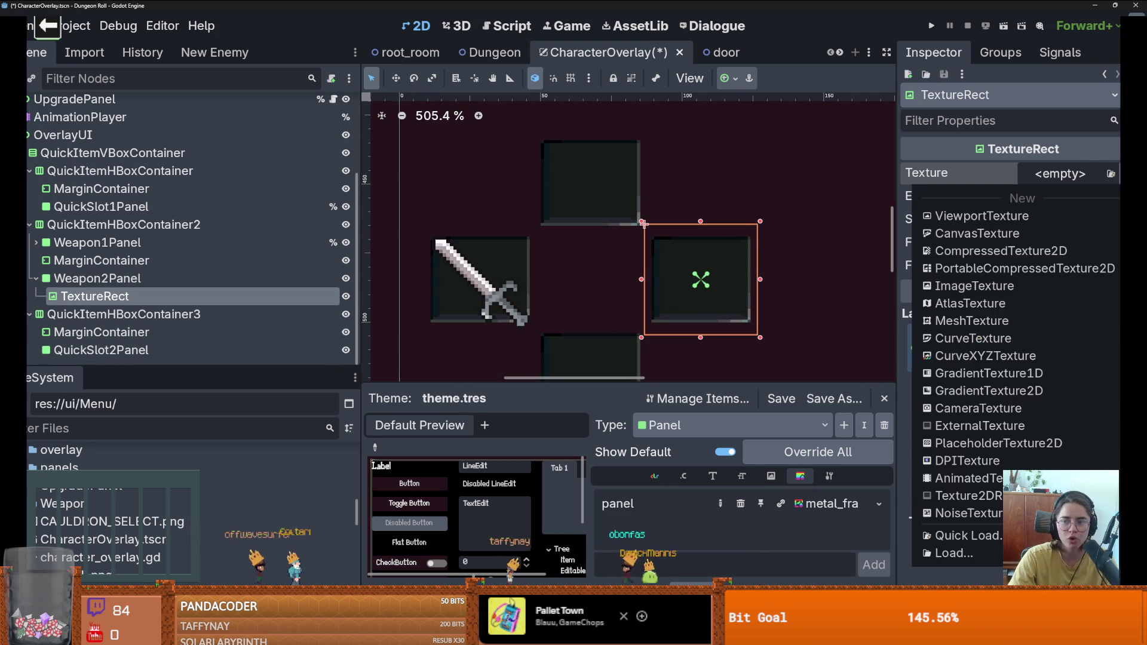
pyautogui.click(1002, 305)
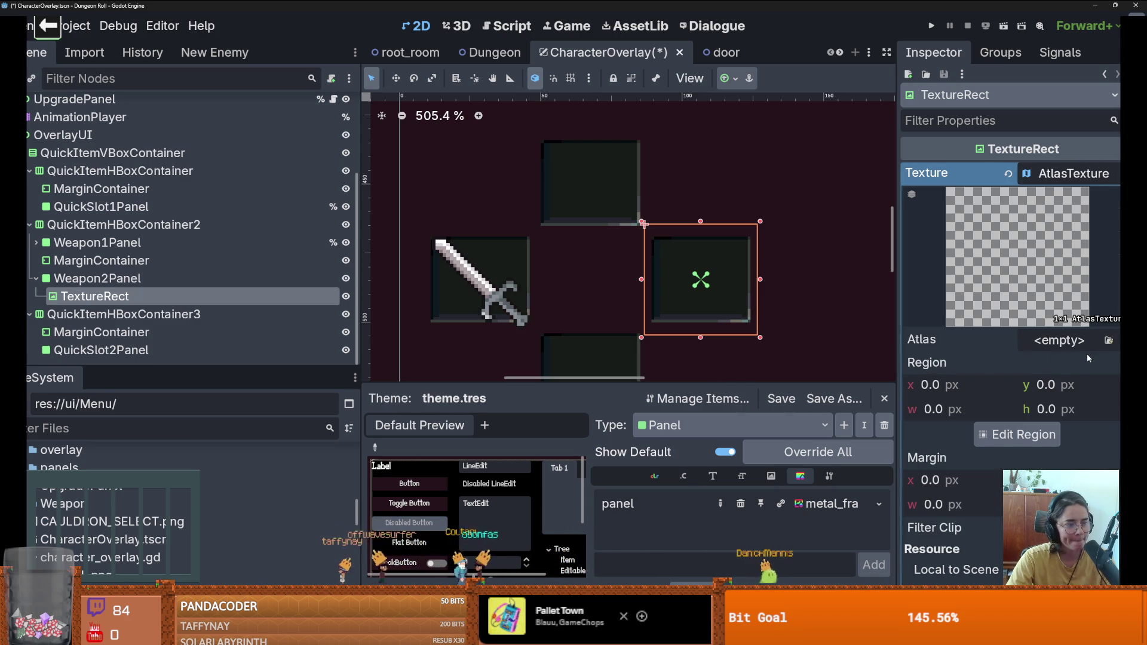
pyautogui.click(1064, 342)
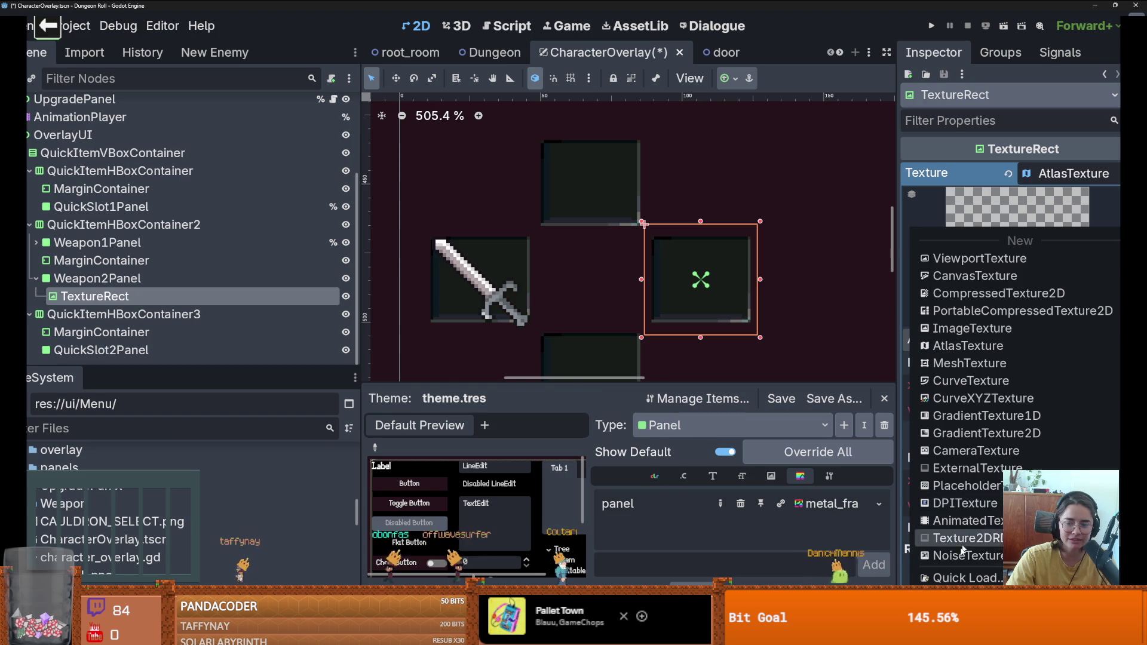
pyautogui.click(950, 577)
pyautogui.doubleClick(419, 194)
pyautogui.click(1018, 447)
pyautogui.click(485, 333)
pyautogui.click(947, 152)
# Step: Save the scene and deselect the TextureRect to preview both slots
pyautogui.hotkey('ctrl', 's')
pyautogui.scroll(-1, 735, 302)
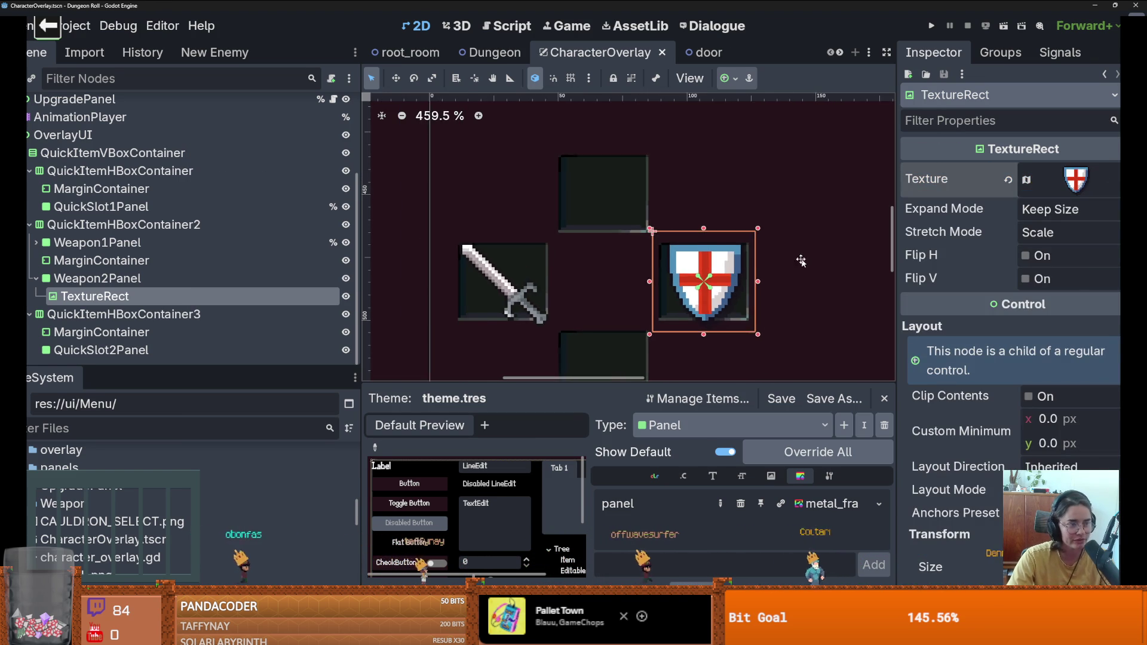
pyautogui.scroll(-1, 720, 249)
pyautogui.scroll(1, 717, 263)
pyautogui.hotkey('ctrl', 's')
pyautogui.scroll(-14, 714, 272)
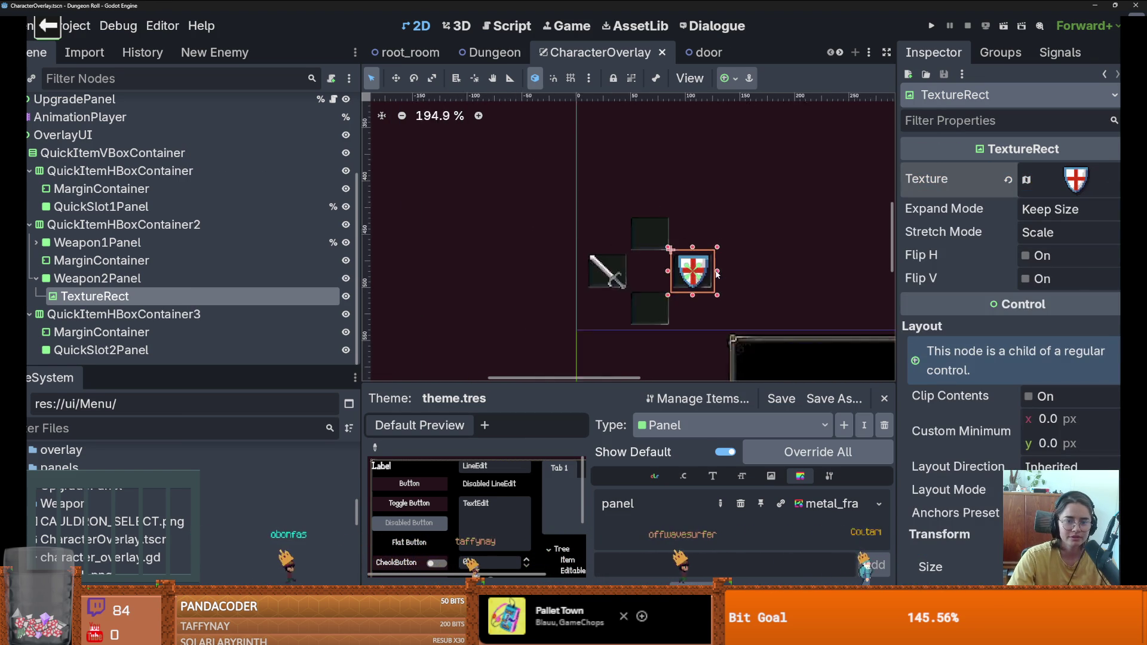
pyautogui.scroll(6, 687, 269)
pyautogui.scroll(2, 538, 293)
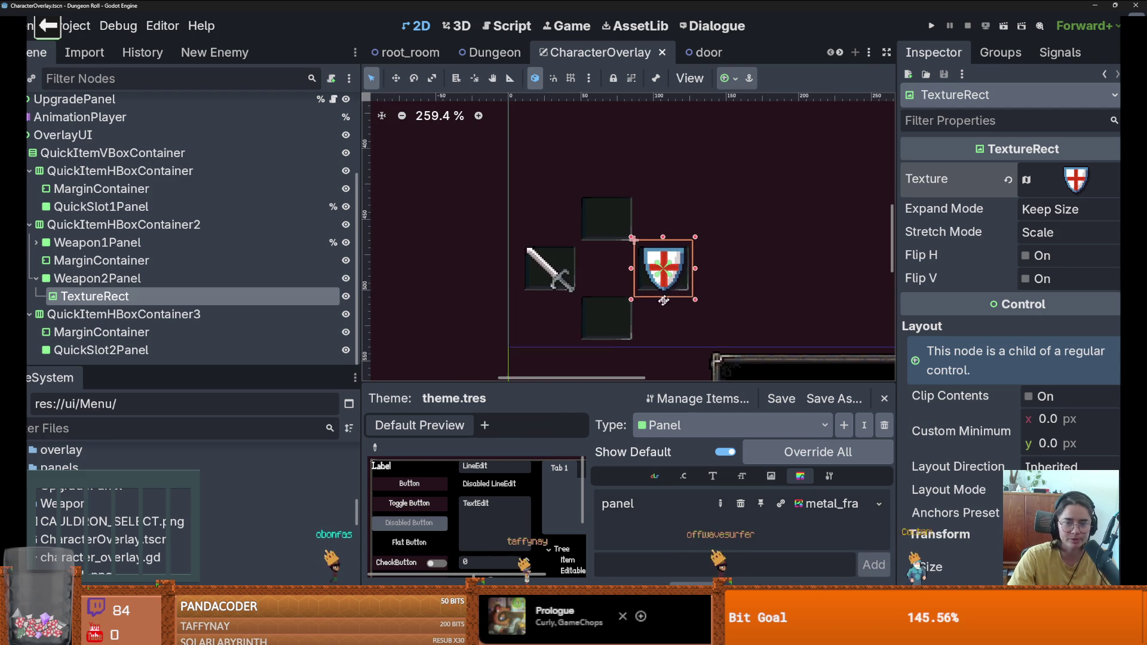
pyautogui.scroll(-2, 717, 278)
pyautogui.click(737, 274)
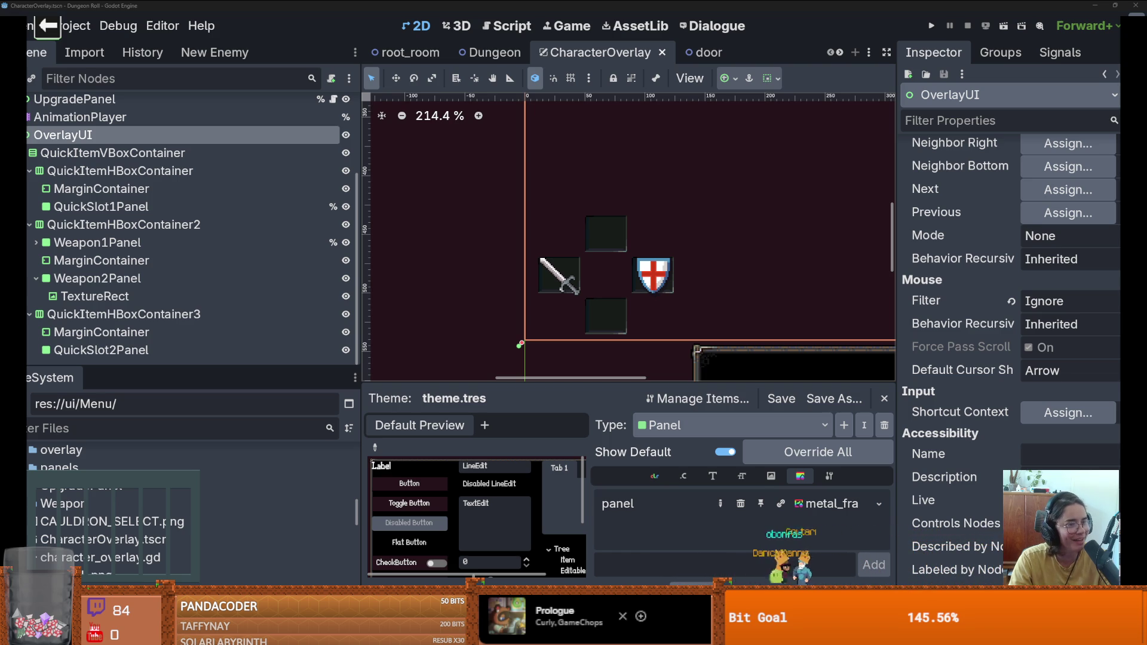
# Step: Zoom in on the shield in the right slot and save the scene
pyautogui.scroll(1, 628, 285)
pyautogui.hotkey('ctrl', 's')
pyautogui.scroll(3, 628, 285)
pyautogui.scroll(3, 594, 290)
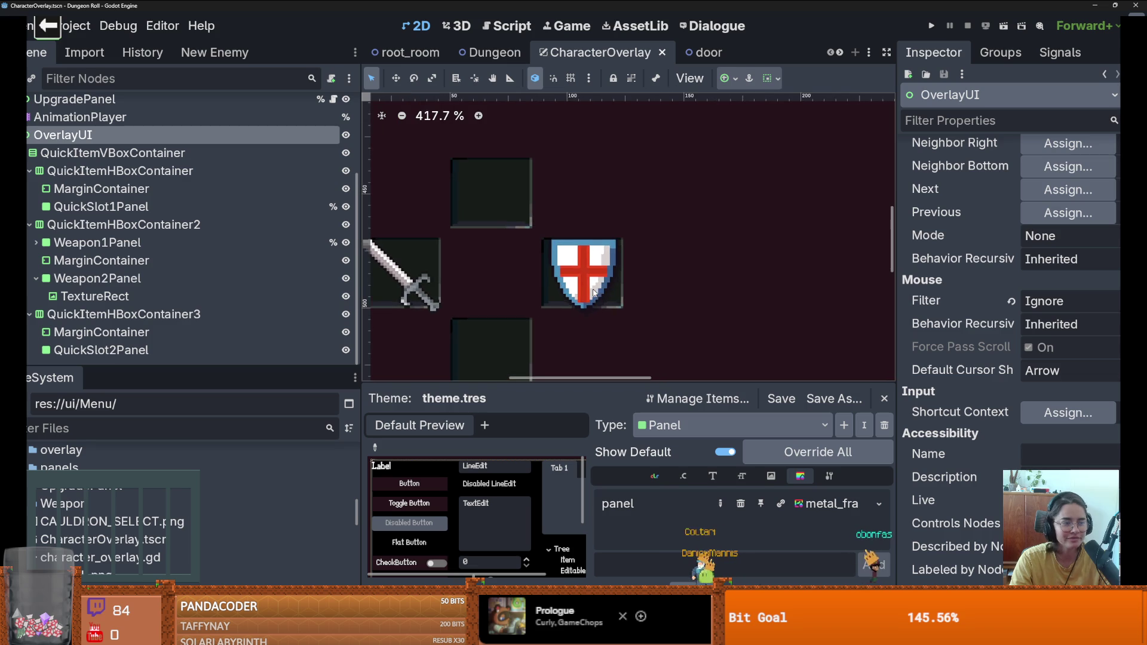
pyautogui.scroll(3, 594, 293)
pyautogui.scroll(1, 585, 305)
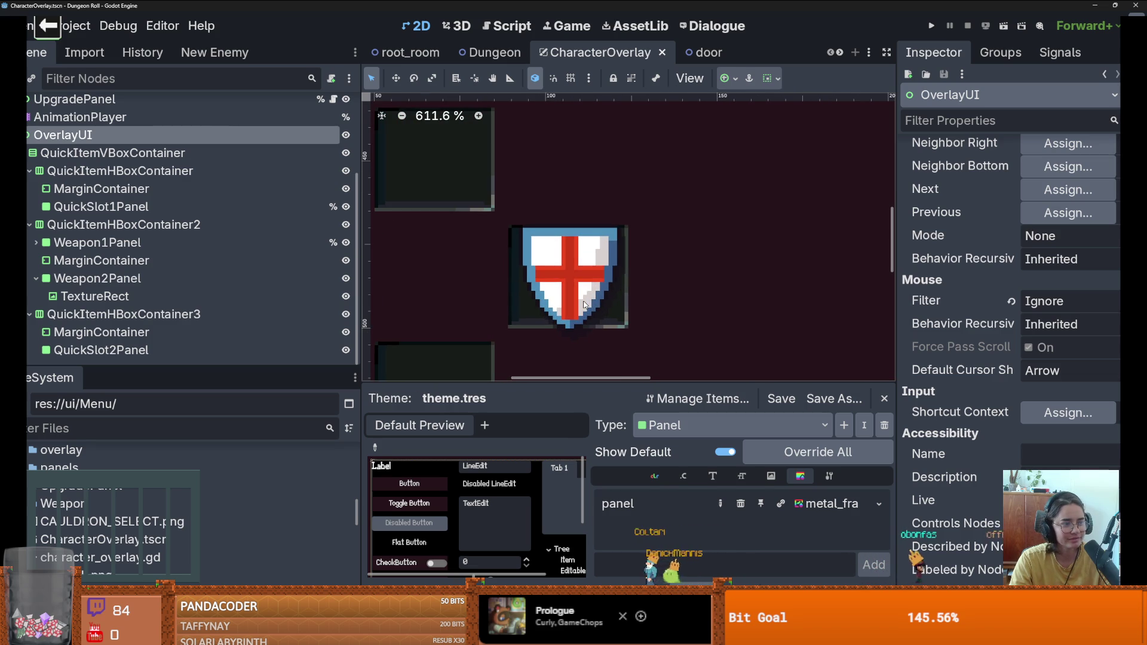
pyautogui.scroll(1, 585, 304)
pyautogui.scroll(-1, 589, 301)
pyautogui.scroll(1, 588, 302)
pyautogui.scroll(1, 592, 299)
pyautogui.scroll(-1, 593, 297)
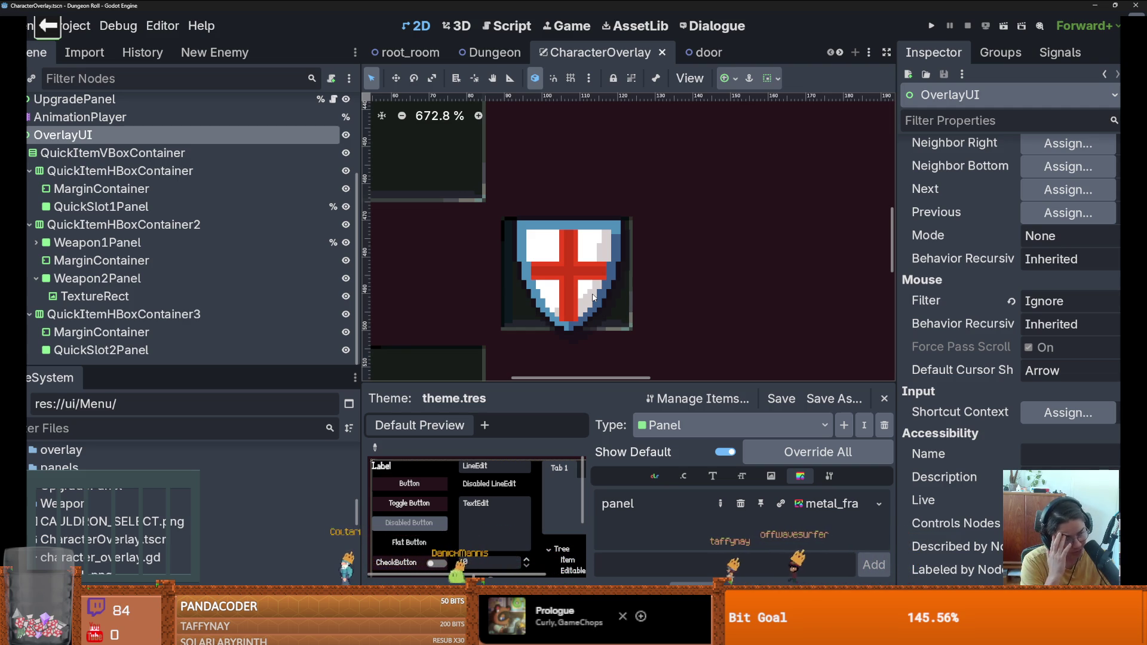
# Step: Save again and switch to the weapon_ui_icons.png sheet in Aseprite
pyautogui.scroll(-1, 427, 203)
pyautogui.hotkey('ctrl', 's')
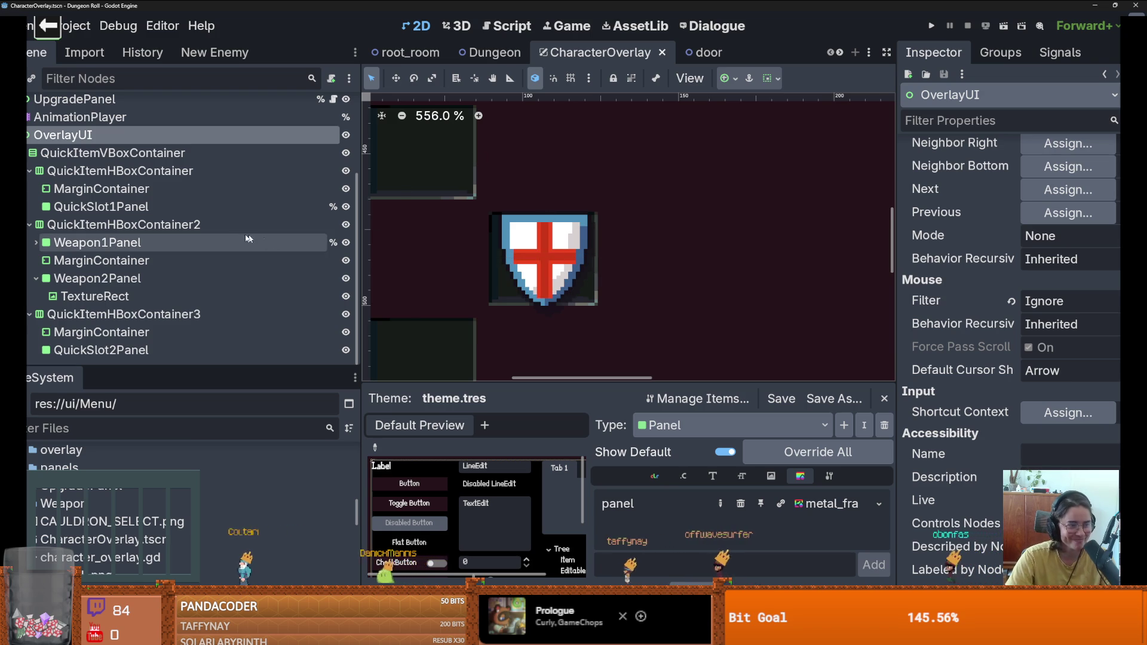
pyautogui.scroll(-2, 589, 279)
pyautogui.hotkey('ctrl', 's')
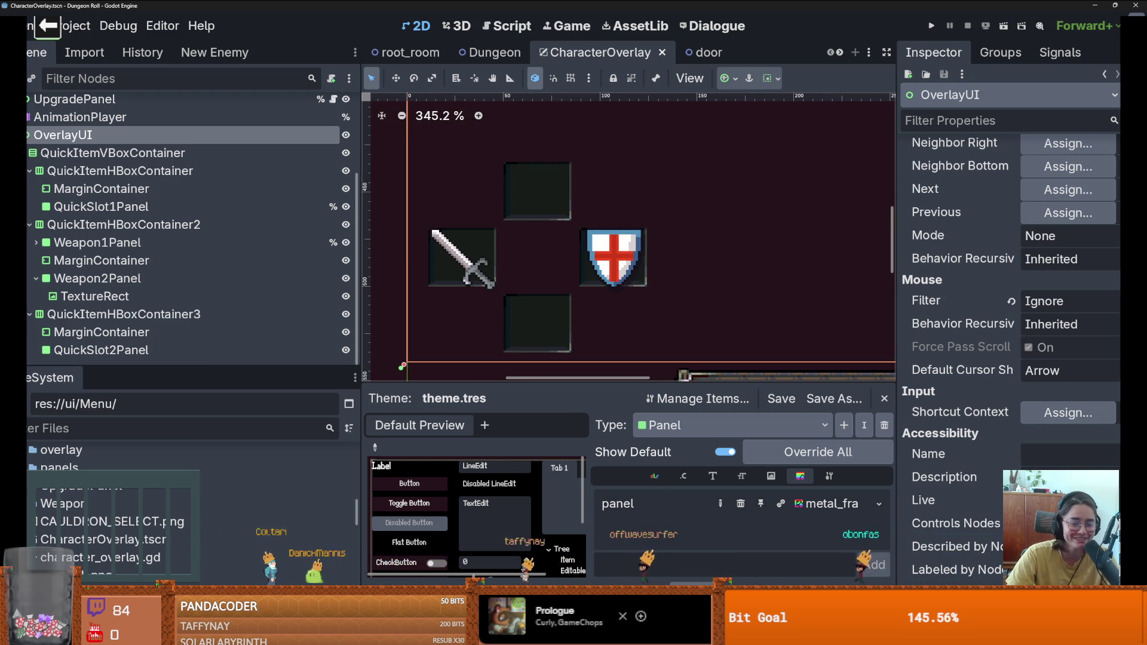
pyautogui.hotkey('alt', 'Tab')
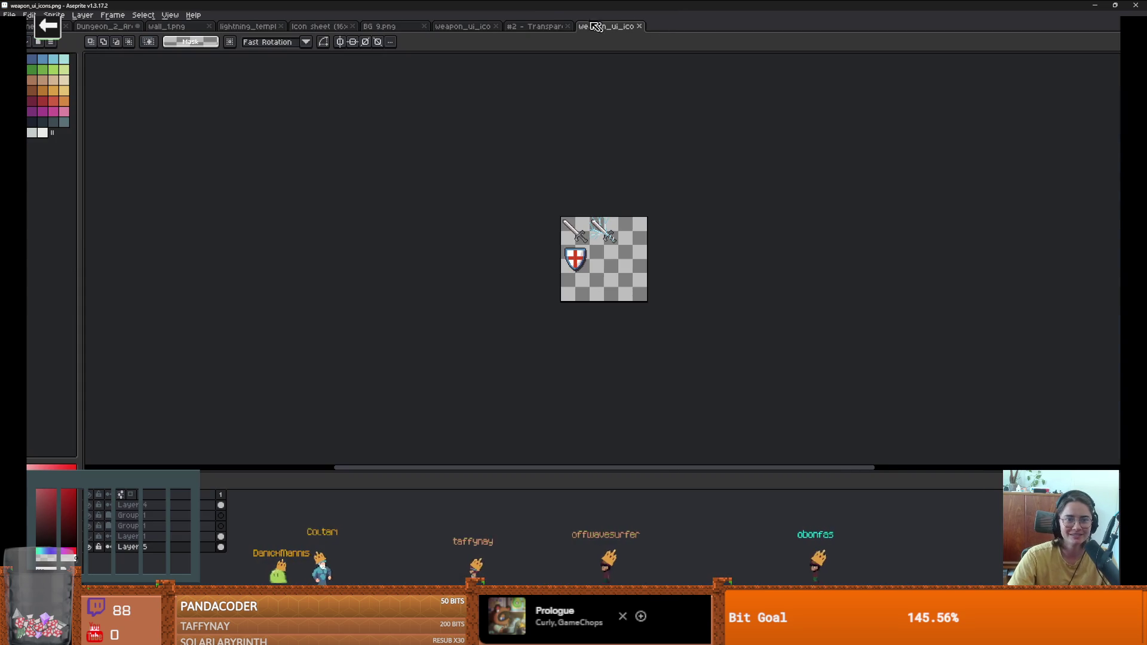
# Step: Pan and zoom around the Transparent Icons sheet to locate the red potion
pyautogui.scroll(-4, 490, 164)
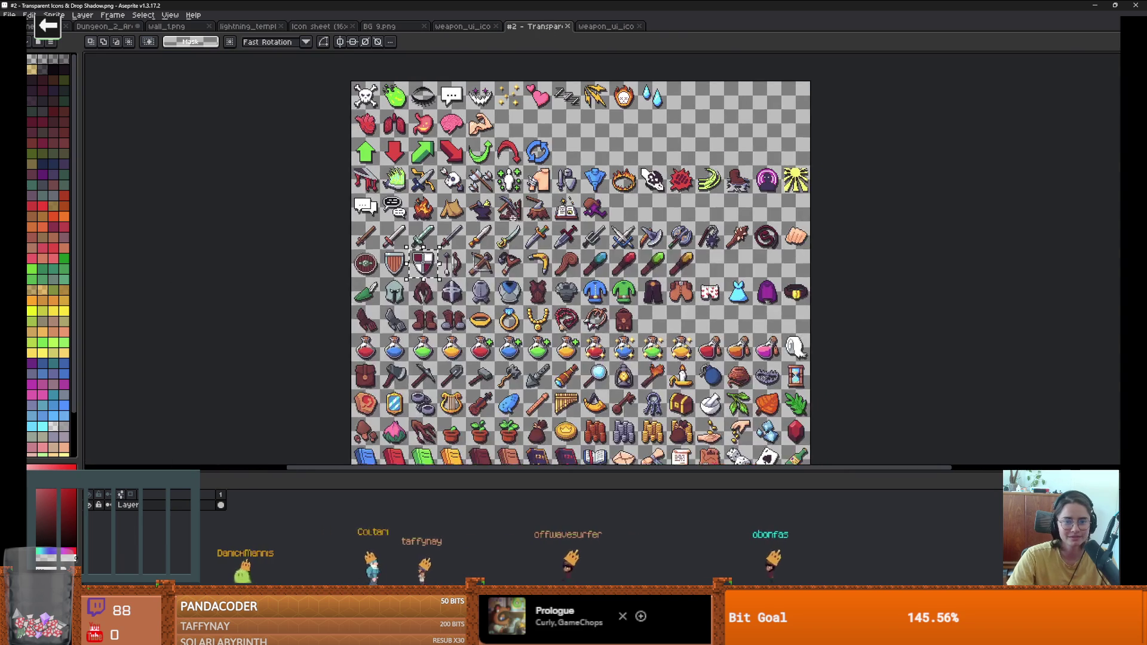
pyautogui.scroll(3, 513, 195)
pyautogui.scroll(1, 458, 139)
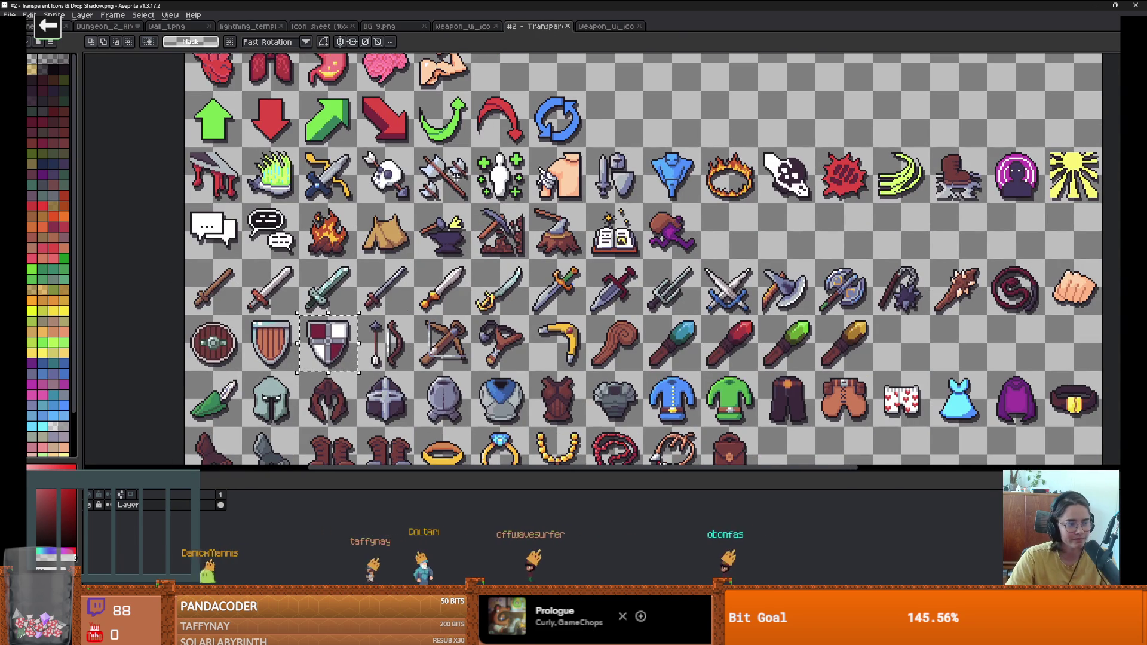
pyautogui.moveTo(460, 172)
pyautogui.mouseDown()
pyautogui.moveTo(510, 221)
pyautogui.moveTo(507, 237)
pyautogui.mouseUp()
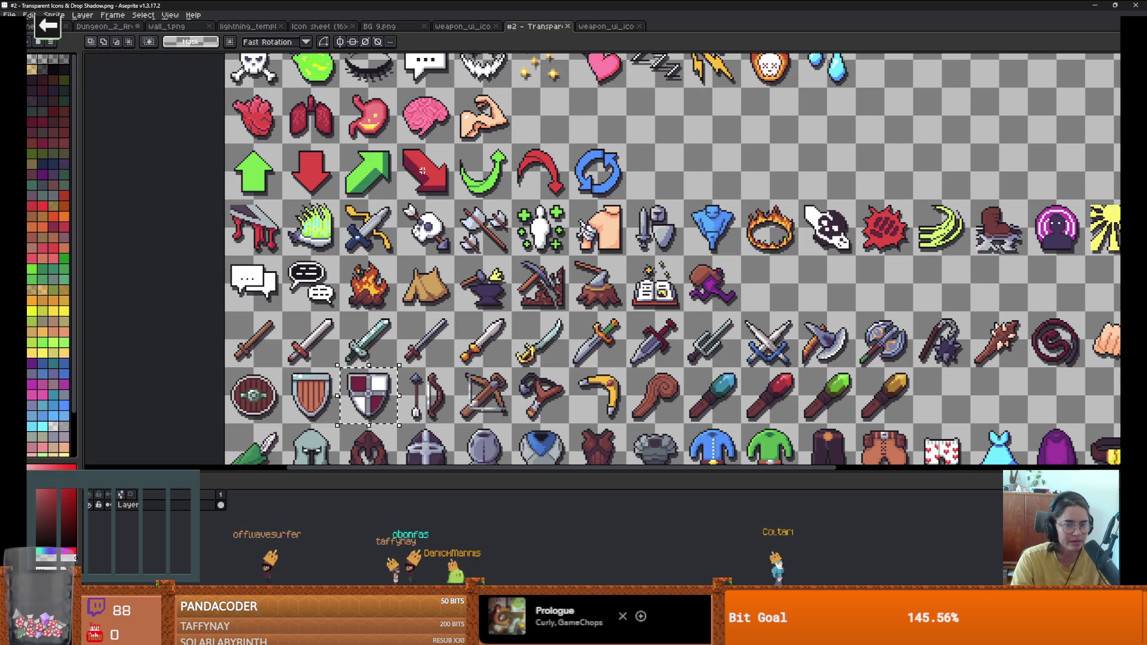
pyautogui.scroll(-4, 399, 169)
pyautogui.scroll(4, 589, 246)
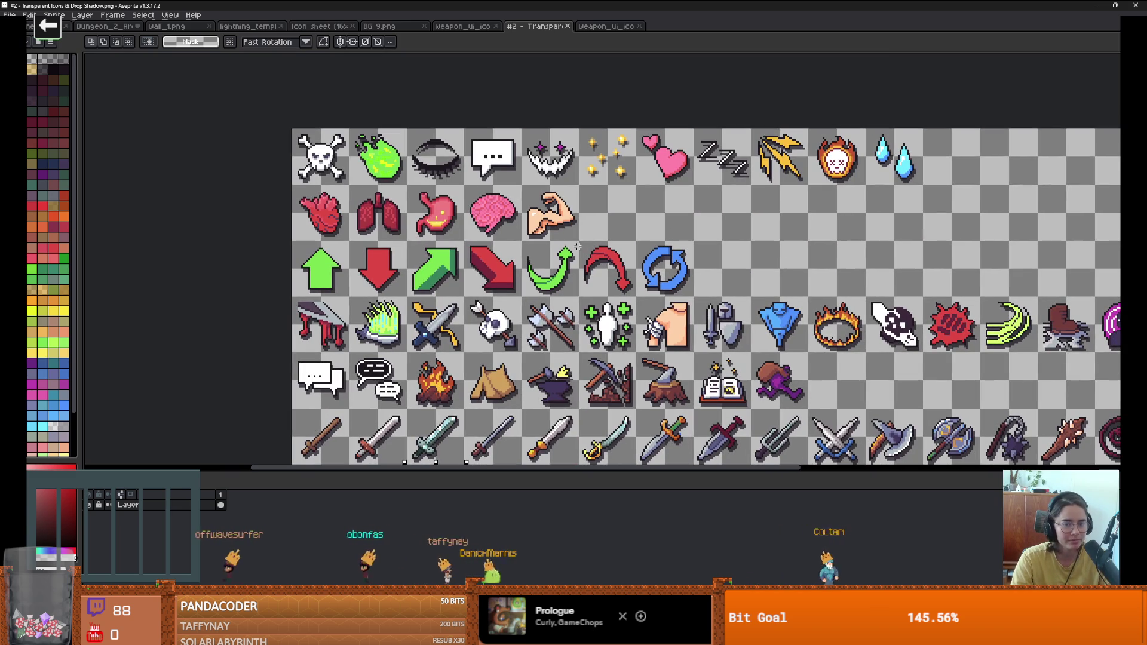
pyautogui.scroll(1, 707, 299)
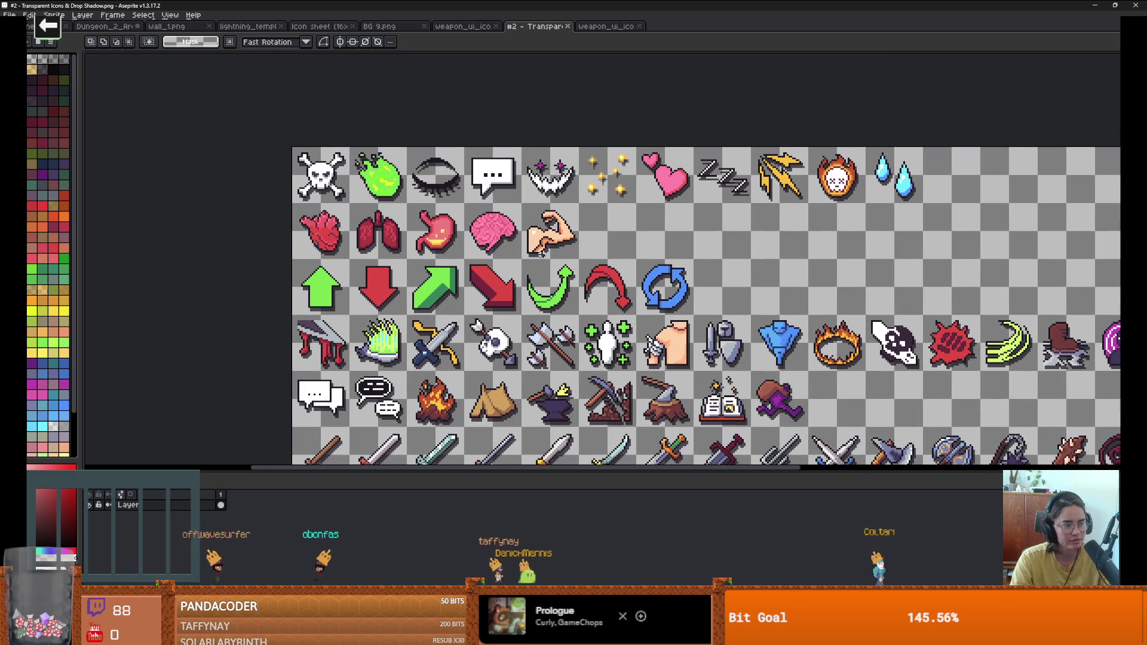
pyautogui.scroll(-3, 668, 306)
pyautogui.hscroll(3, 668, 306)
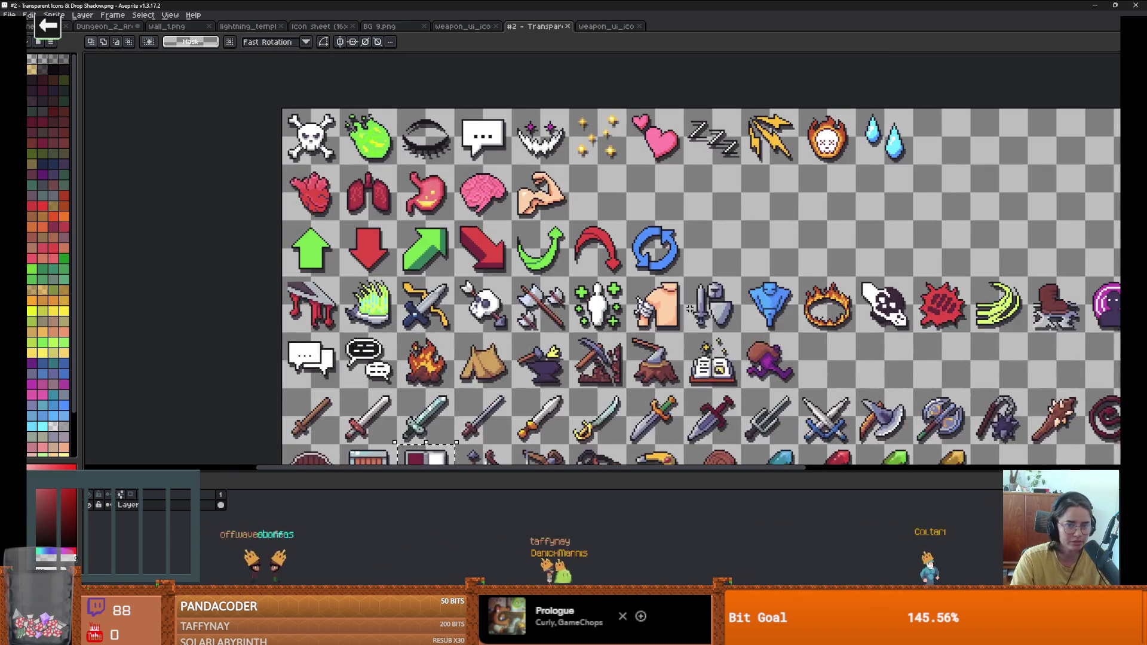
pyautogui.scroll(-3, 649, 304)
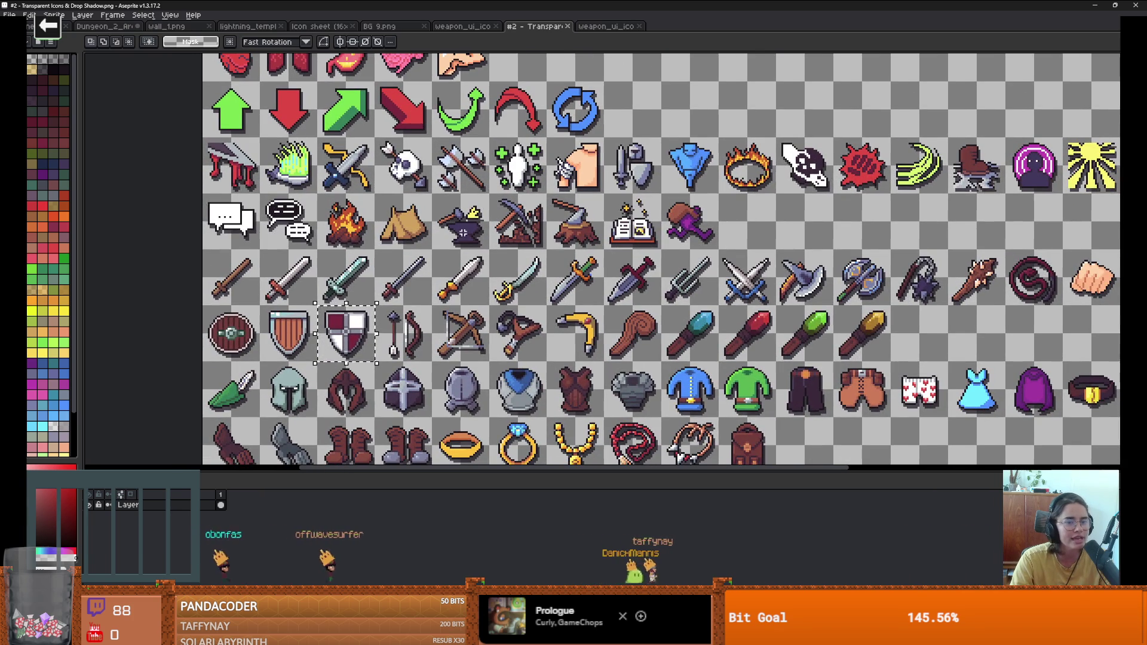
pyautogui.moveTo(549, 334)
pyautogui.mouseDown()
pyautogui.moveTo(504, 288)
pyautogui.moveTo(541, 287)
pyautogui.mouseUp()
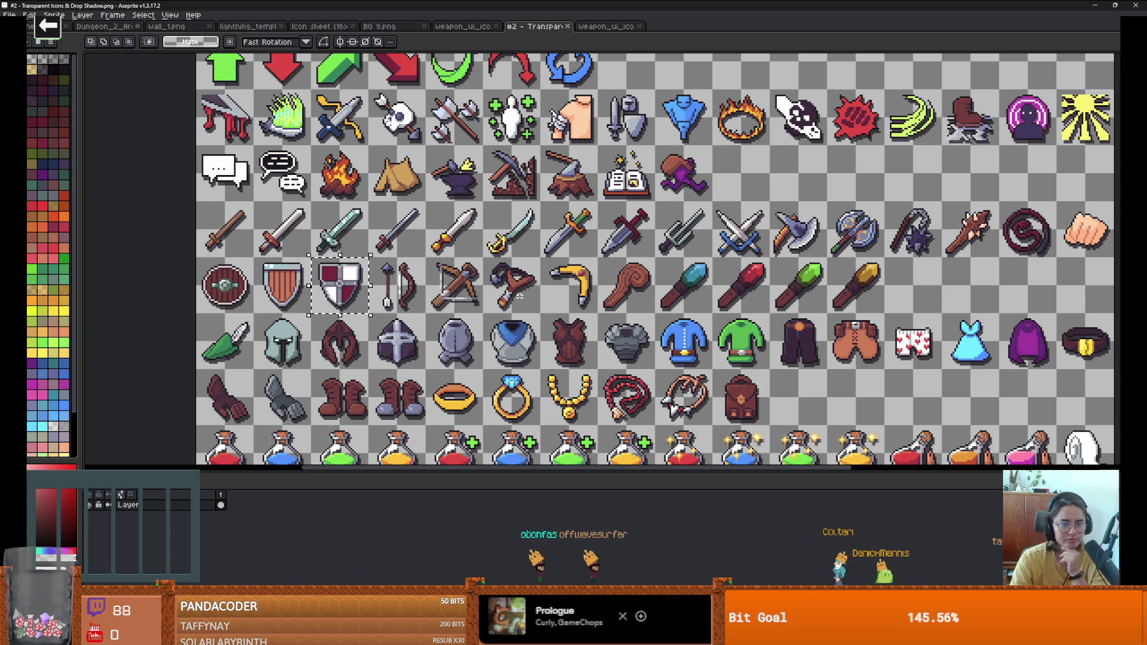
pyautogui.scroll(-3, 532, 287)
pyautogui.scroll(-3, 548, 255)
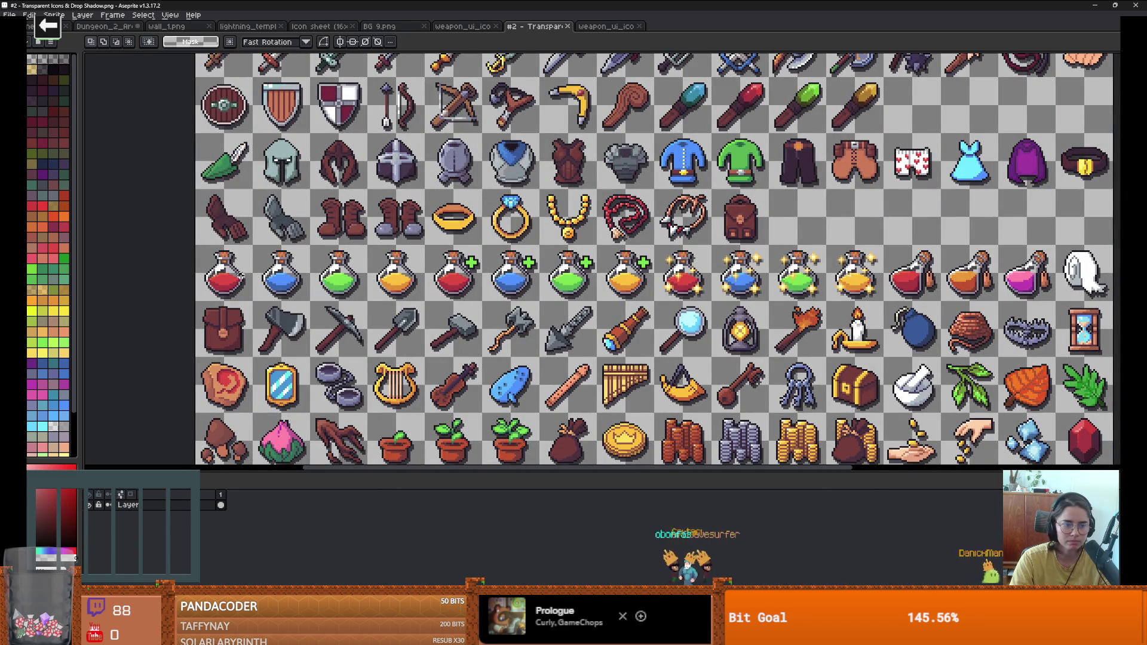
# Step: Marquee-select the red potion tile, copy it, and paste it into weapon_ui_icons
pyautogui.click(244, 260)
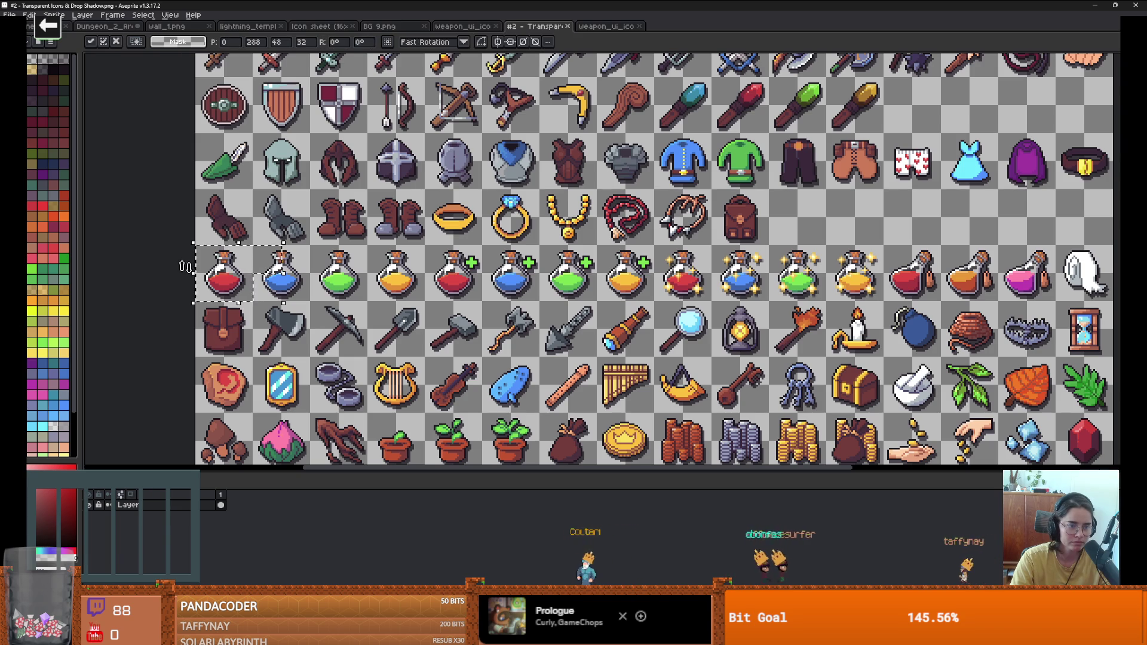
pyautogui.click(214, 242)
pyautogui.moveTo(194, 244); pyautogui.dragTo(238, 266)
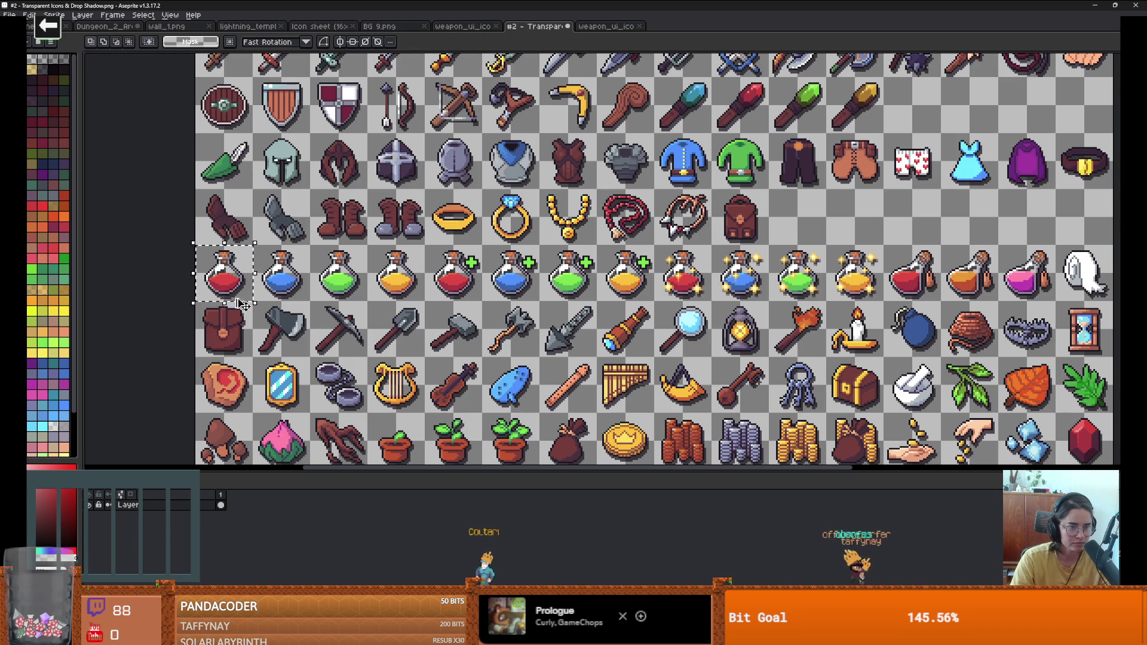
pyautogui.hotkey('ctrl', 'c')
pyautogui.hotkey('ctrl', 'Tab')
pyautogui.hotkey('ctrl', 'v')
pyautogui.scroll(-1, 538, 231)
pyautogui.scroll(3, 605, 261)
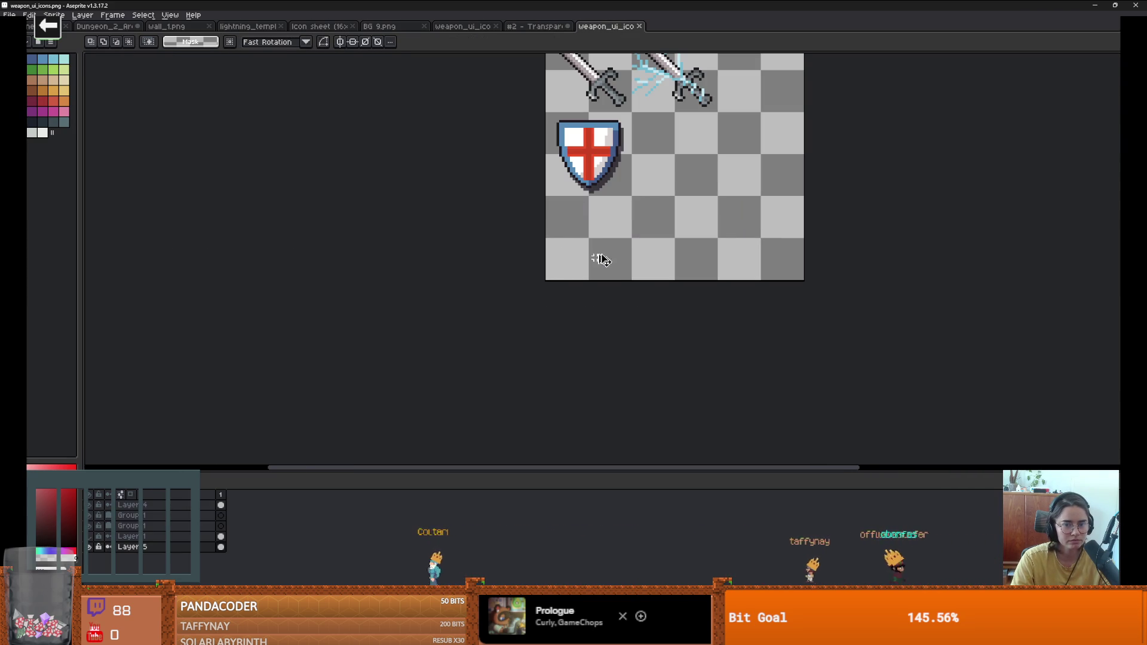
# Step: Position the pasted potion beneath the shield and extend the canvas downward to 149 px
pyautogui.moveTo(605, 261); pyautogui.dragTo(608, 238)
pyautogui.hotkey('ctrl', 'alt', 'c')
pyautogui.moveTo(668, 282); pyautogui.dragTo(665, 454)
pyautogui.scroll(-3, 651, 307)
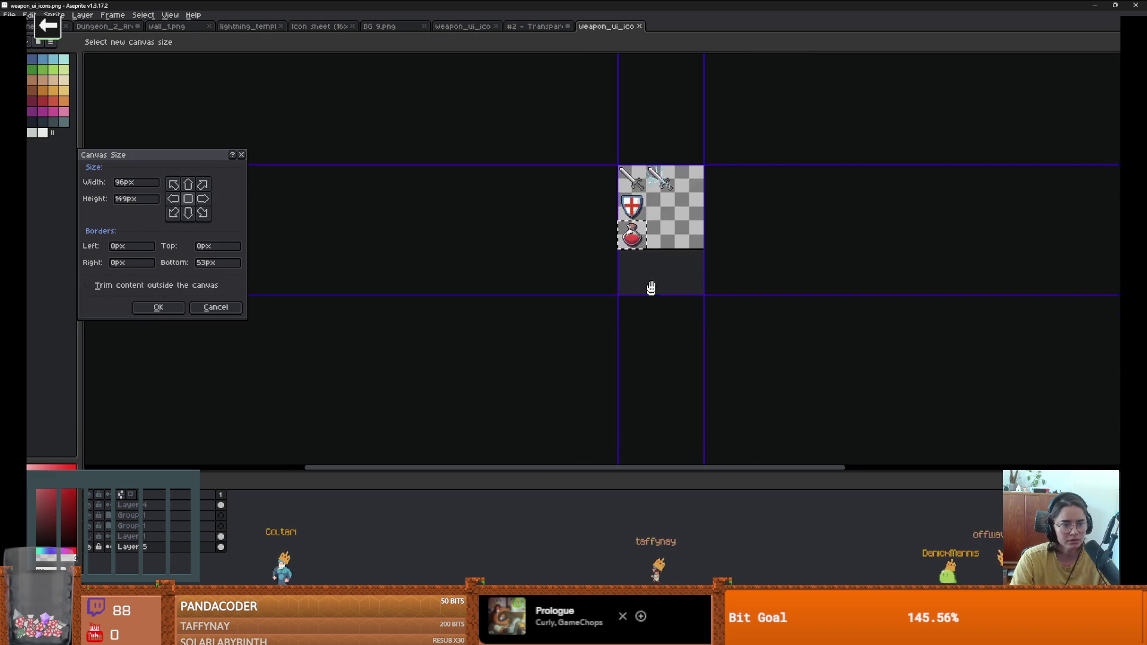
pyautogui.scroll(3, 652, 308)
pyautogui.click(206, 263)
pyautogui.press('Return')
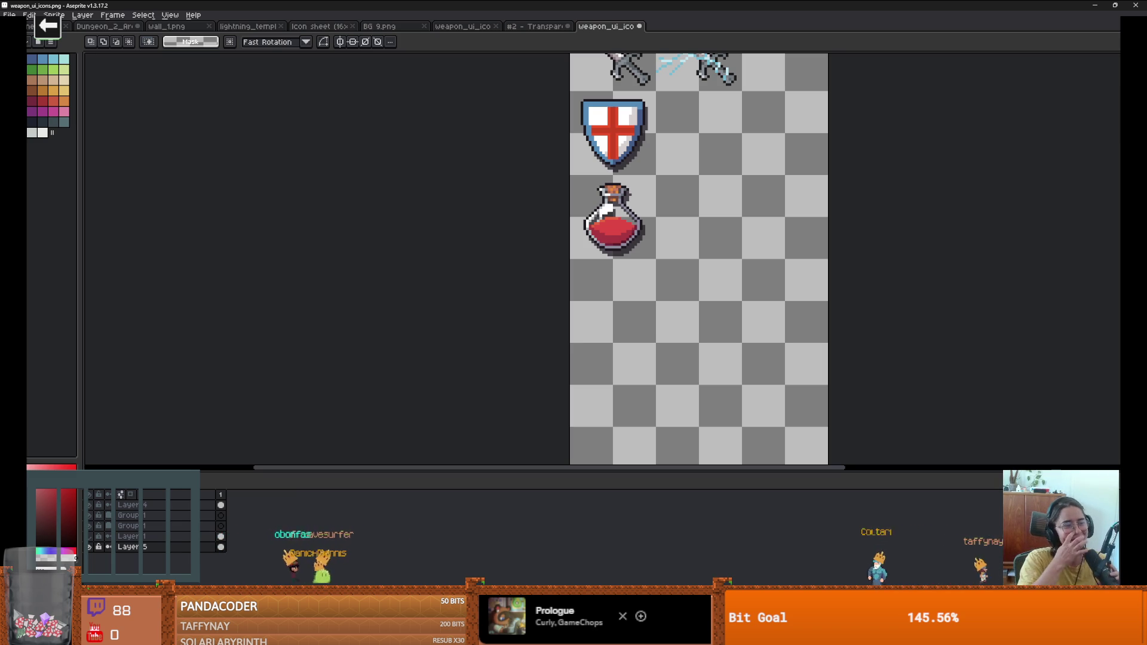
# Step: Return to the '#2 - Transparent Icons & Drop Shadow' icon sheet
pyautogui.scroll(1, 565, 321)
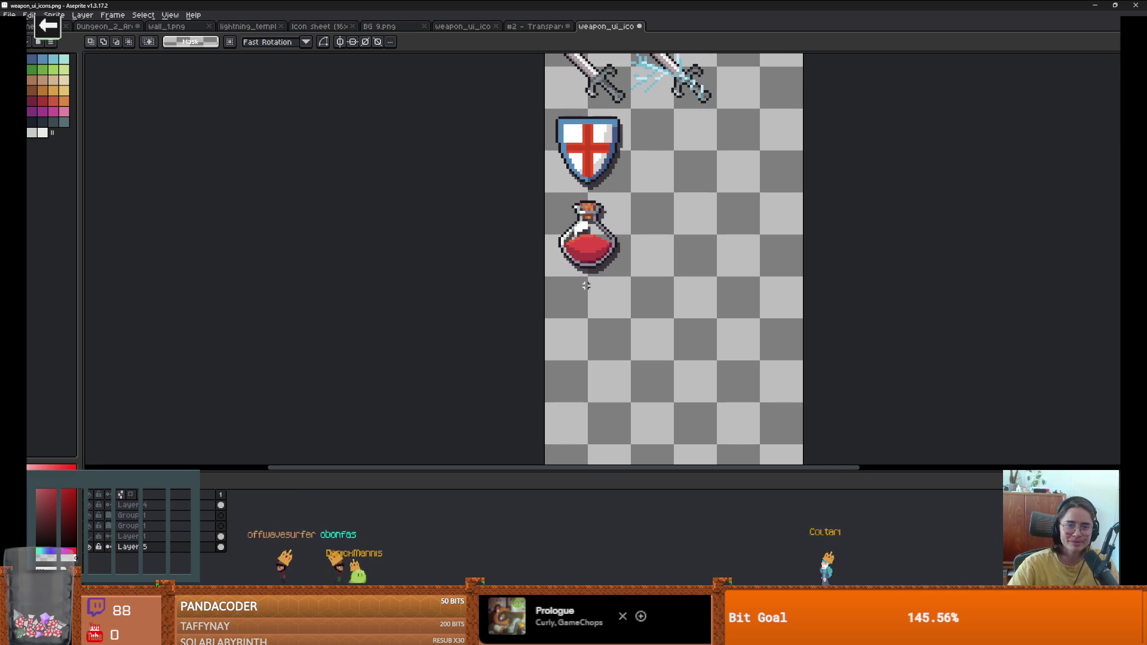
pyautogui.click(502, 26)
pyautogui.scroll(-2, 568, 245)
pyautogui.scroll(1, 568, 245)
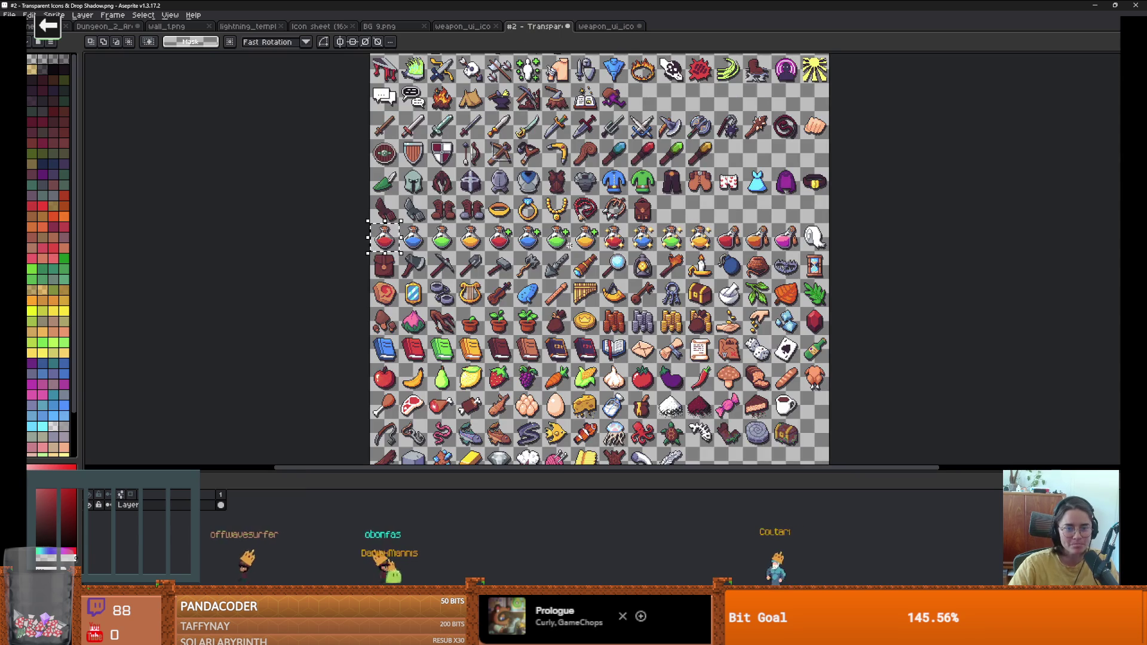
# Step: Copy the blue bomb from the icon sheet and paste it into weapon_ui_icons
pyautogui.scroll(-3, 552, 276)
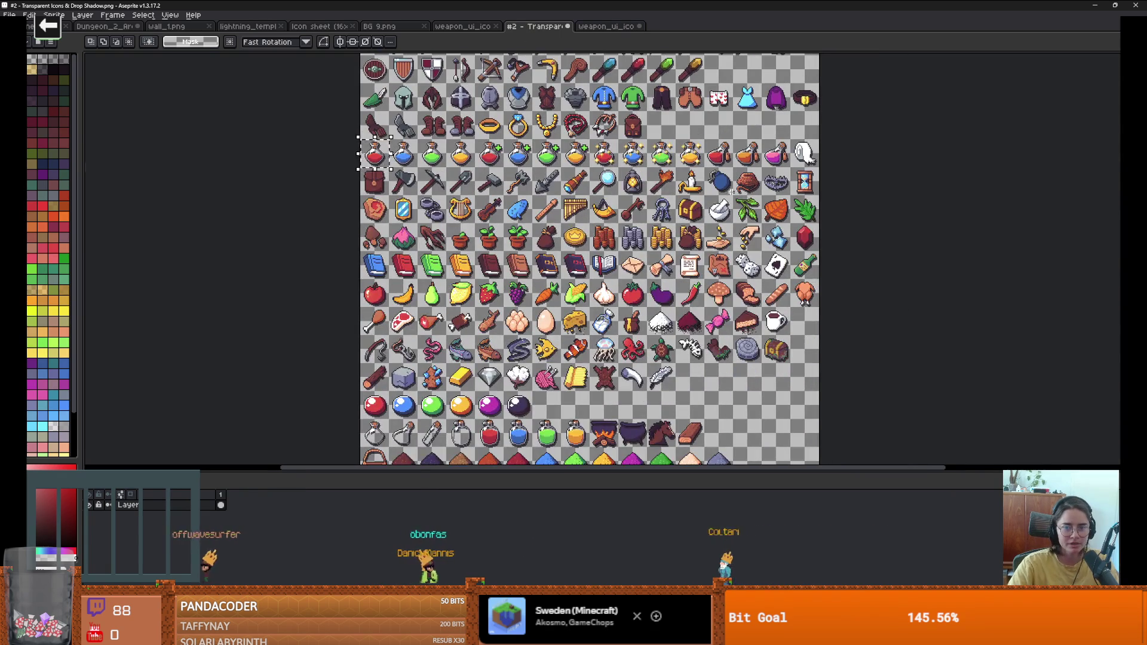
pyautogui.scroll(2, 733, 191)
pyautogui.moveTo(612, 250); pyautogui.dragTo(601, 197)
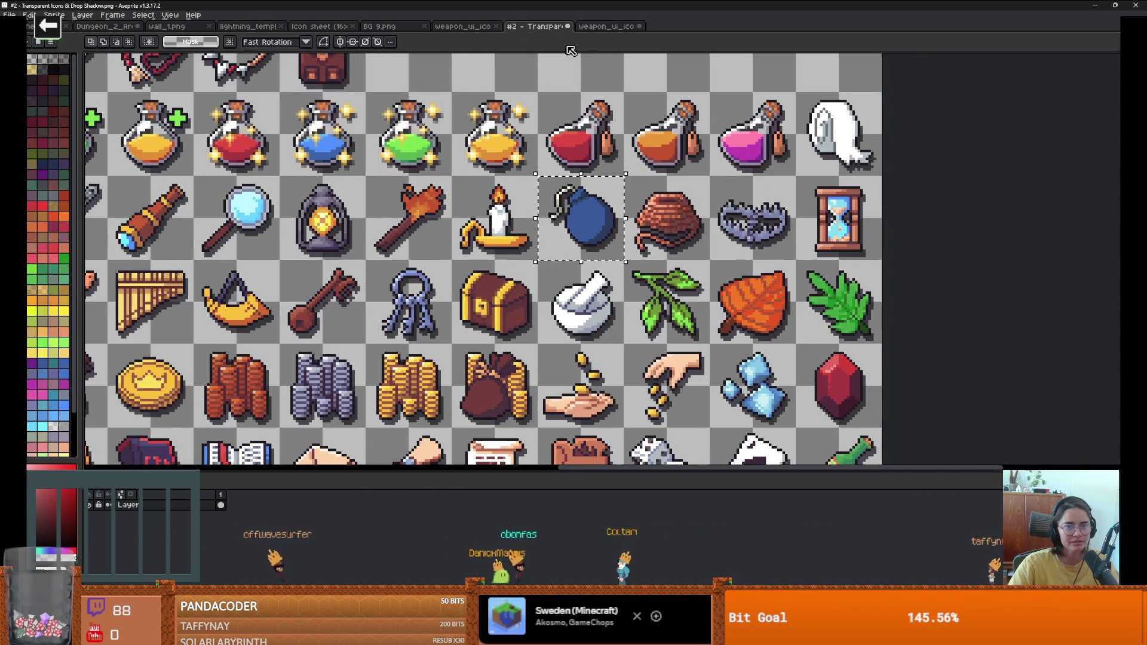
pyautogui.hotkey('ctrl', 'c')
pyautogui.hotkey('ctrl', 'Tab')
pyautogui.hotkey('ctrl', 'v')
# Step: Drop the bomb in the empty cell below the potion, deselect, and return to Godot
pyautogui.moveTo(619, 255); pyautogui.dragTo(605, 332)
pyautogui.click(691, 299)
pyautogui.hscroll(5, 568, 249)
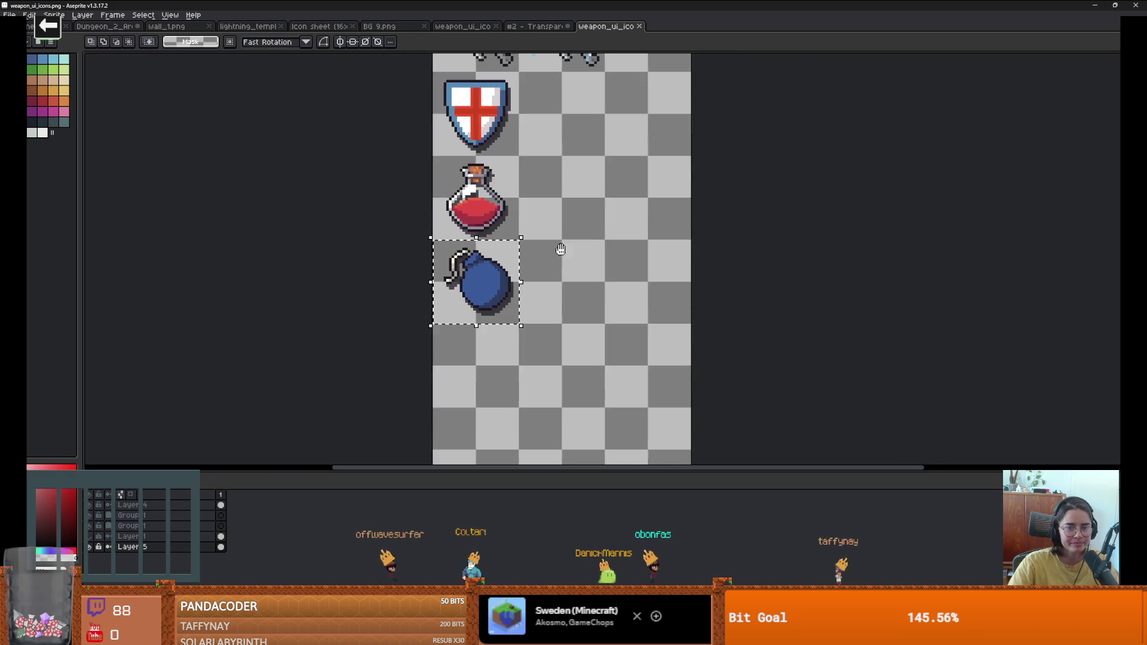
pyautogui.scroll(-2, 537, 234)
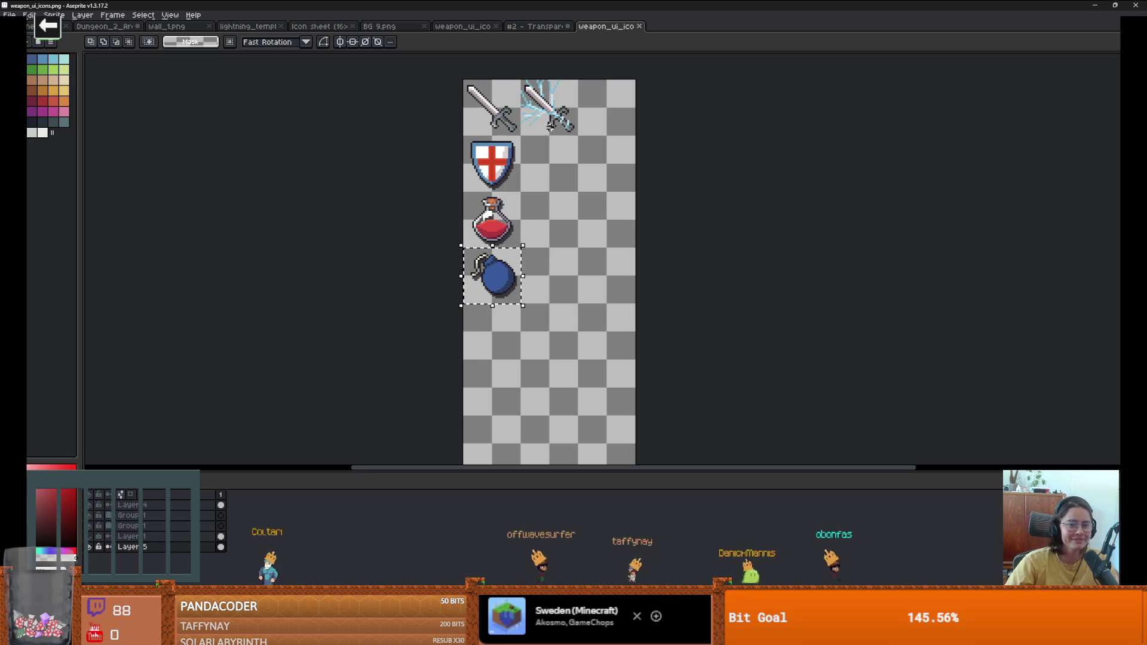
pyautogui.scroll(3, 499, 306)
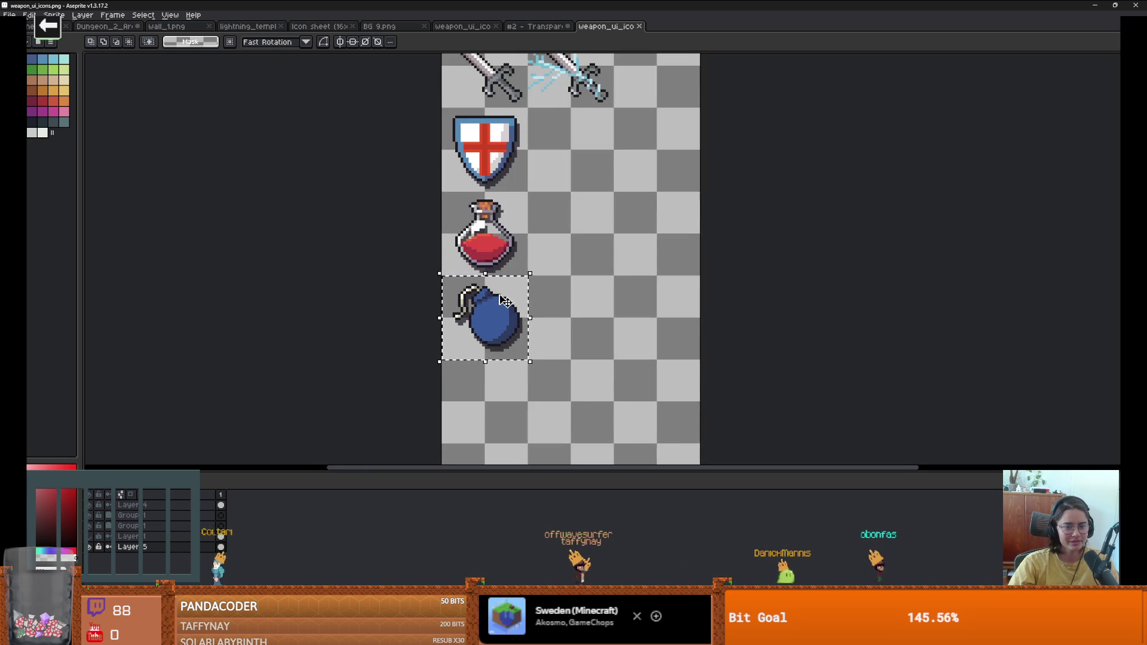
pyautogui.click(570, 323)
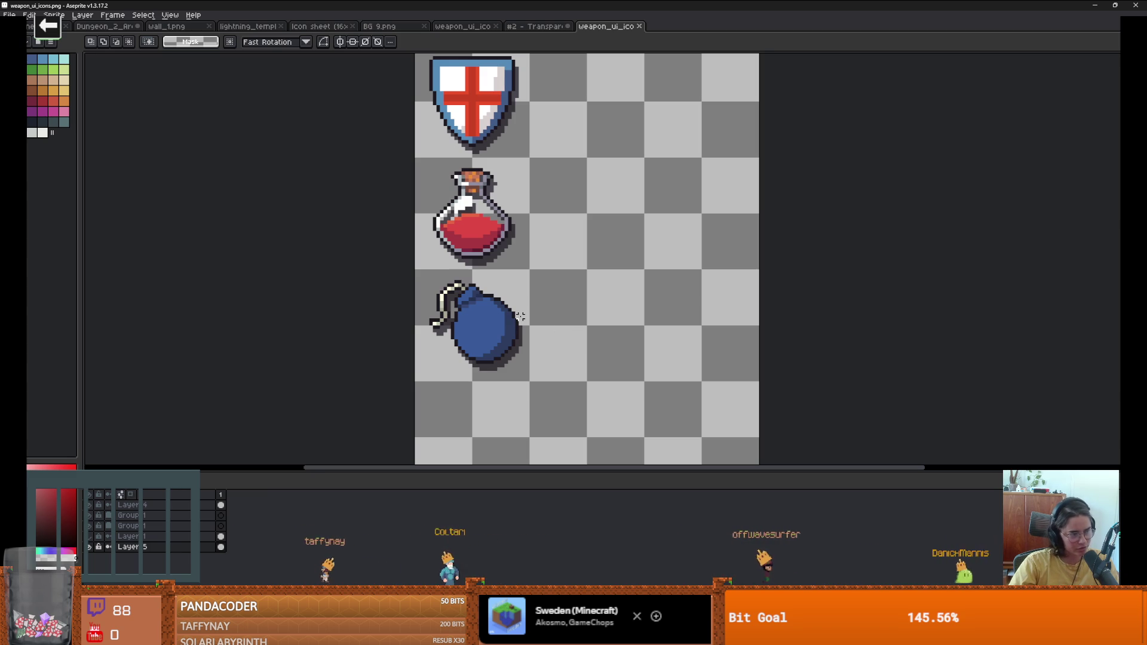
pyautogui.scroll(-3, 499, 310)
pyautogui.scroll(1, 447, 351)
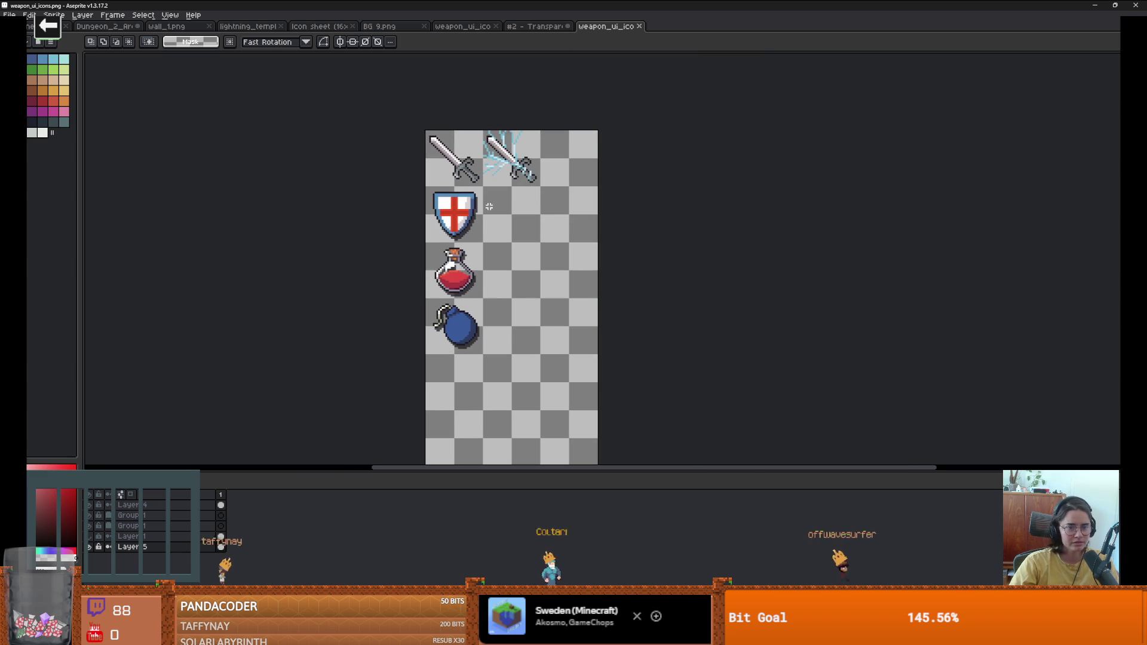
pyautogui.hotkey('alt', 'Tab')
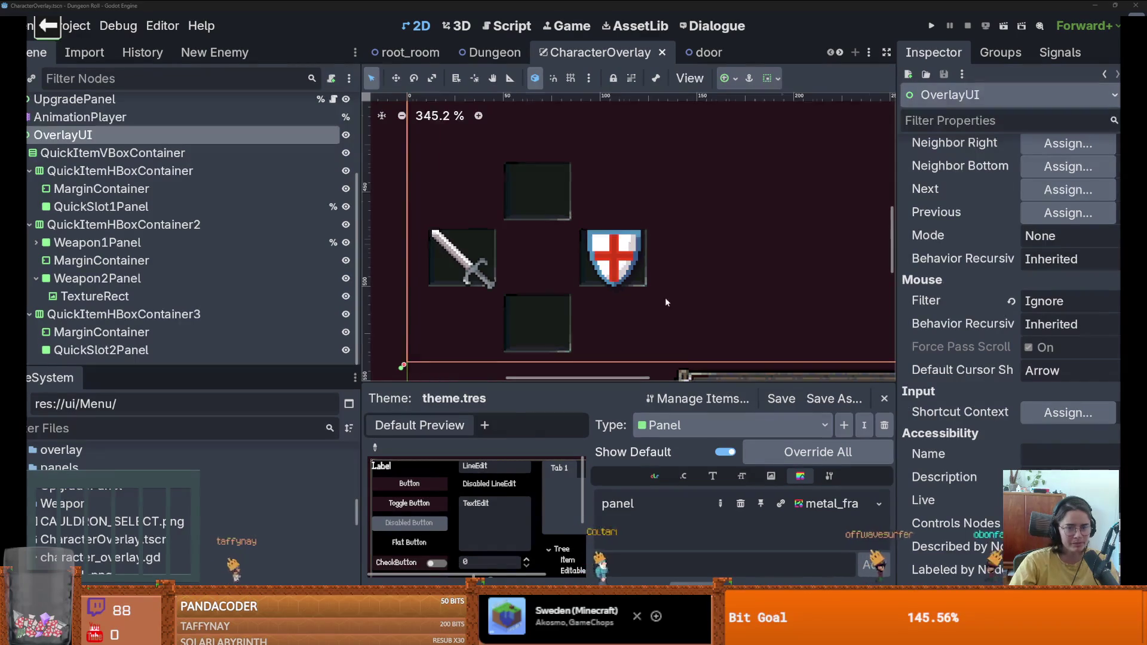
# Step: Select the shield's TextureRect node in the CharacterOverlay scene tree
pyautogui.scroll(-1, 667, 302)
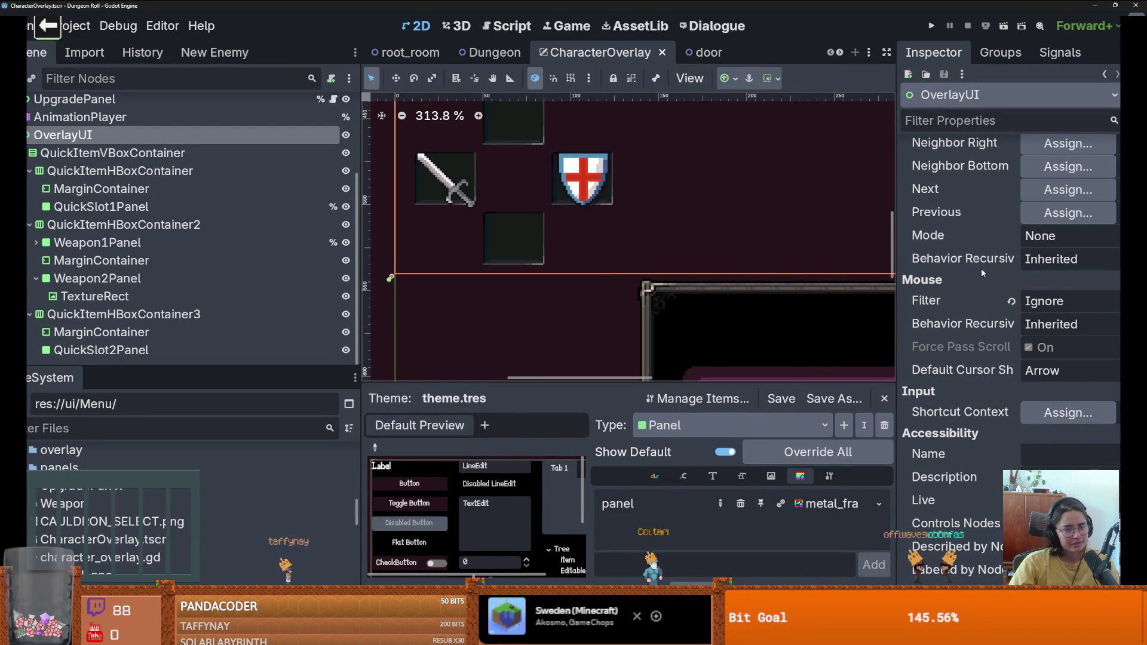
pyautogui.moveTo(899, 275); pyautogui.dragTo(947, 275)
pyautogui.scroll(1, 450, 150)
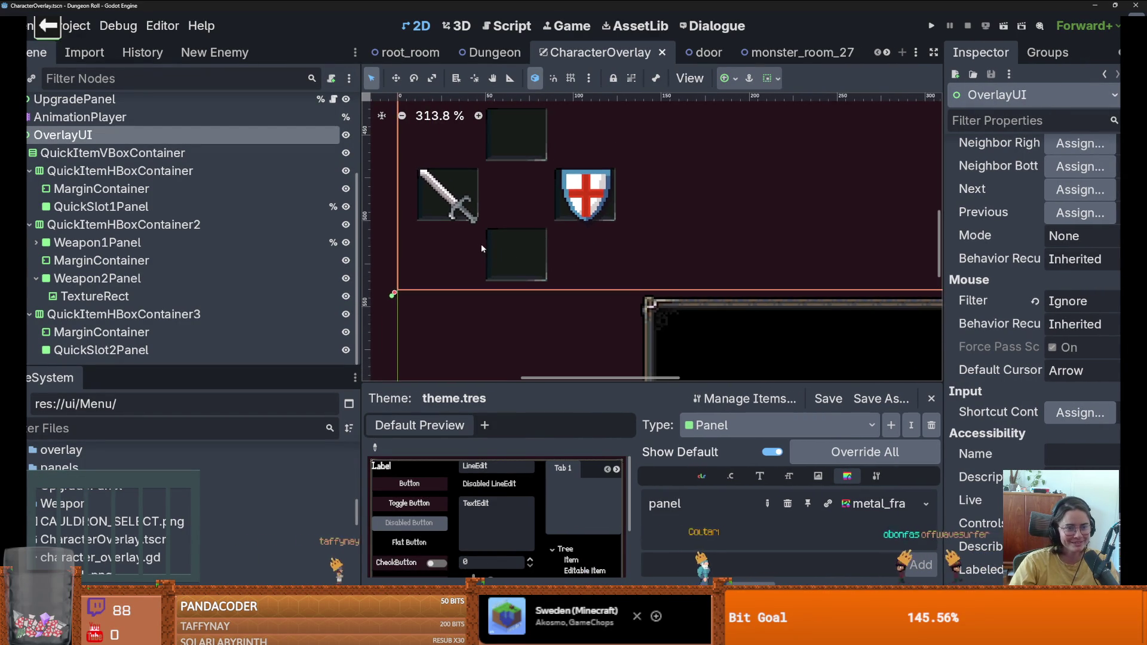
pyautogui.click(520, 261)
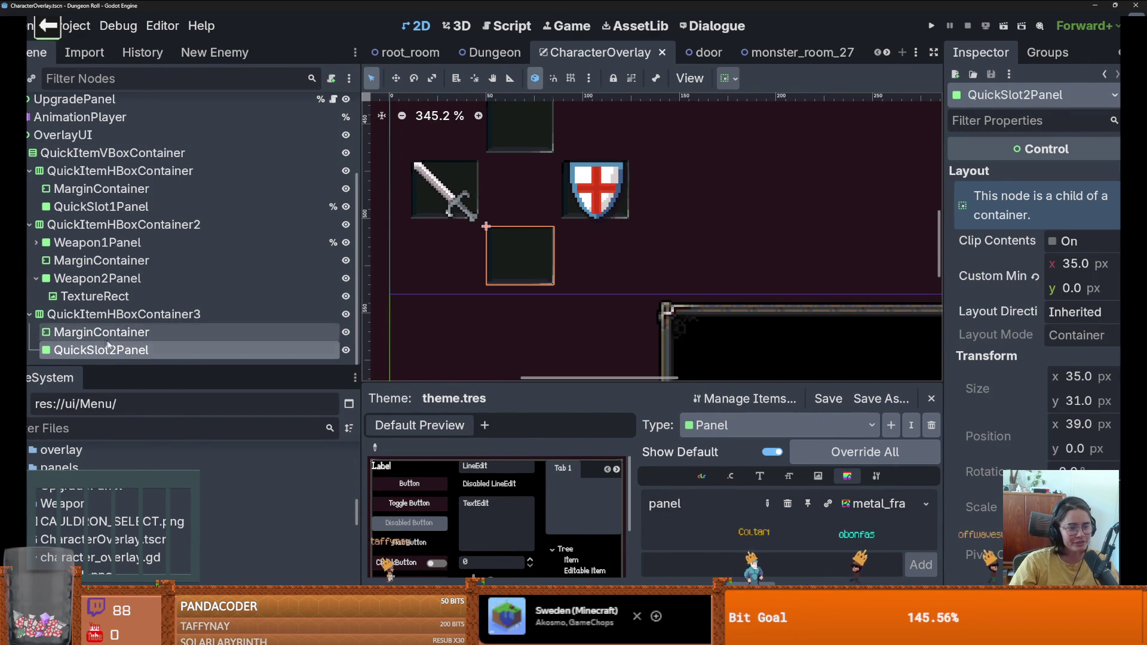
pyautogui.rightClick(167, 327)
pyautogui.click(102, 189)
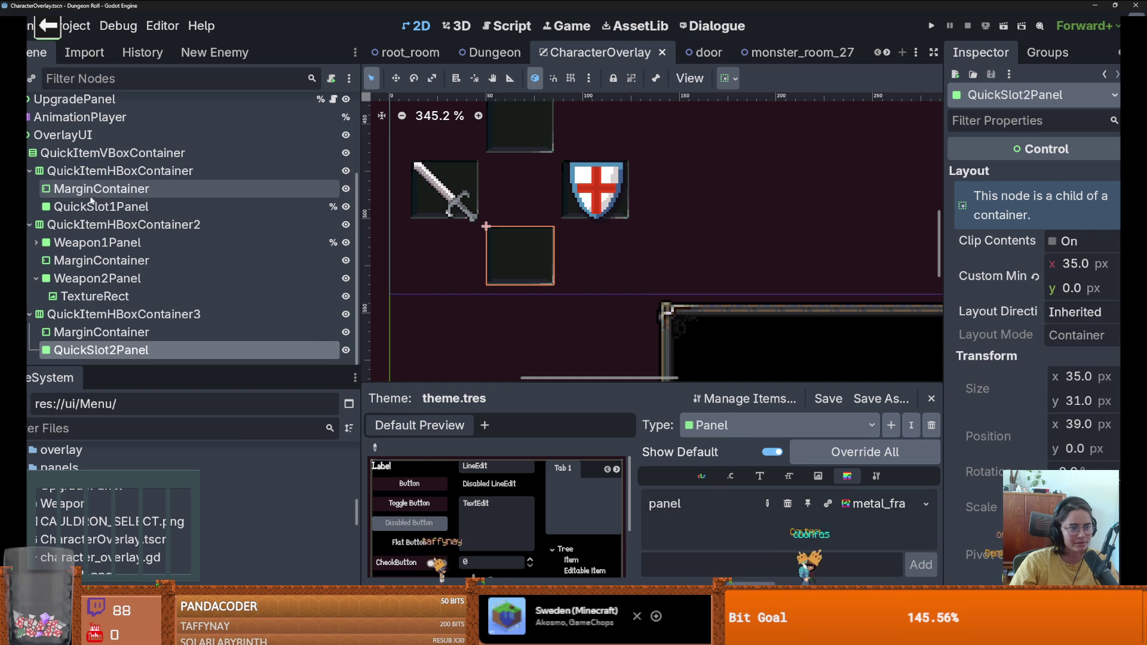
pyautogui.click(99, 207)
pyautogui.click(95, 297)
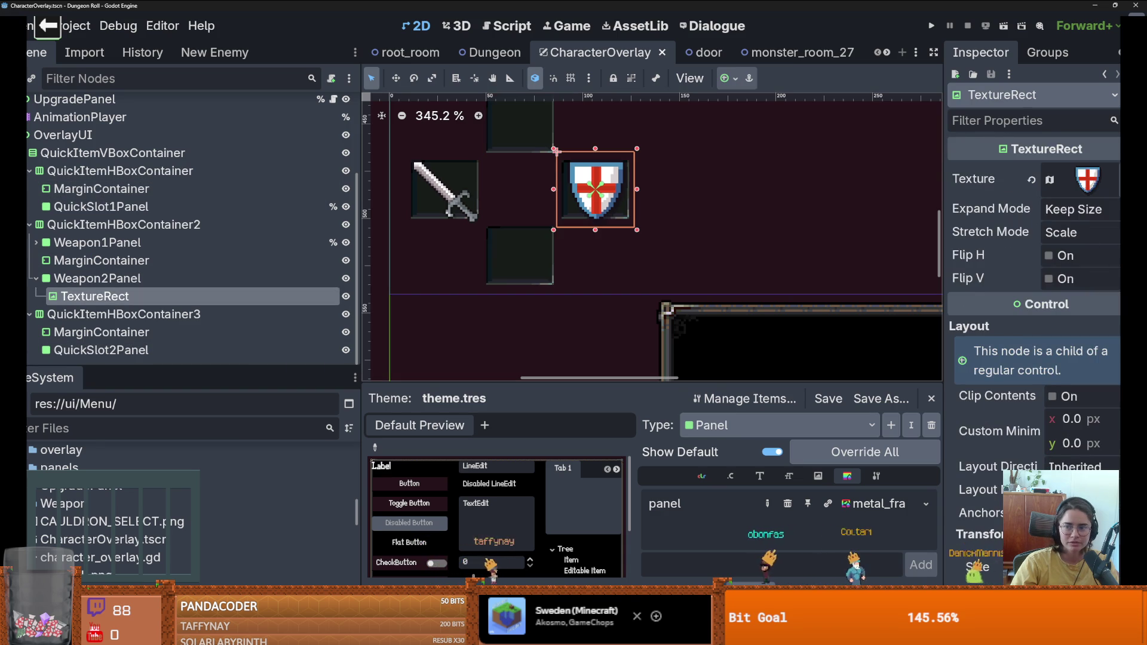
# Step: Save the shield's texture as a resource named 'weapon_ui' in res://ui/Weapon
pyautogui.click(1119, 188)
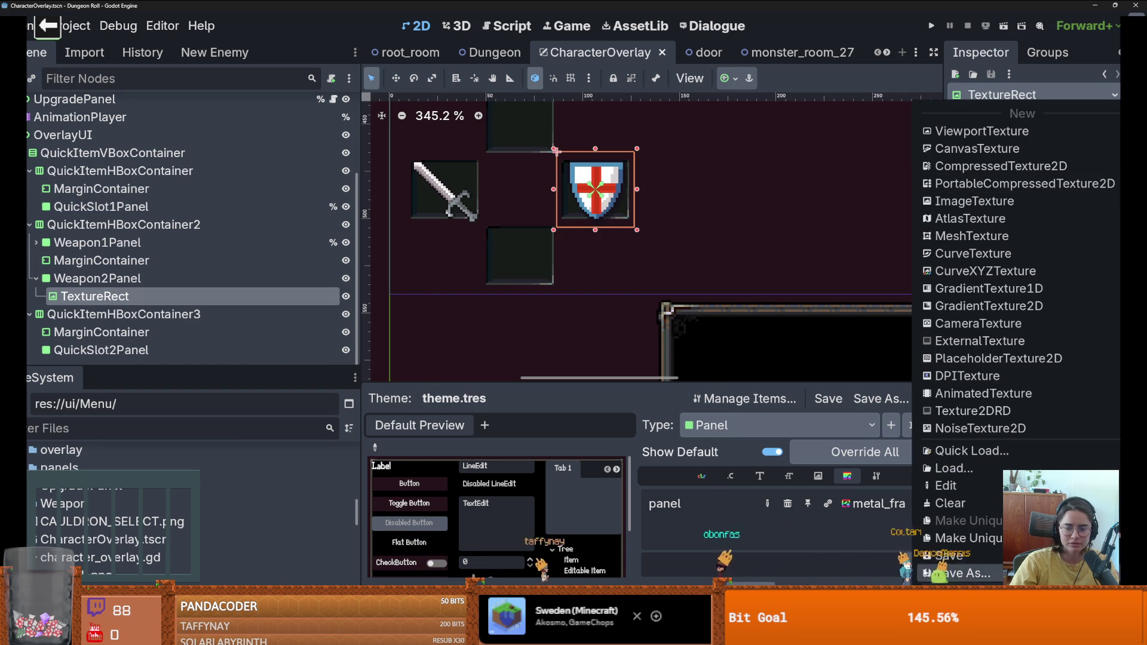
pyautogui.click(969, 574)
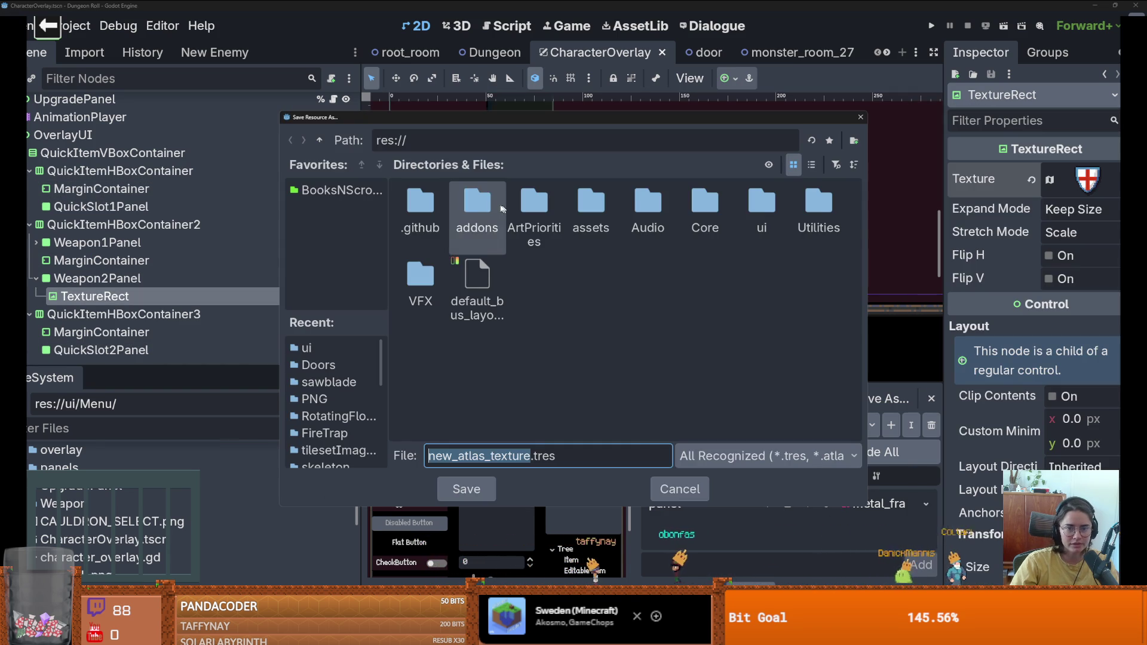
pyautogui.doubleClick(760, 206)
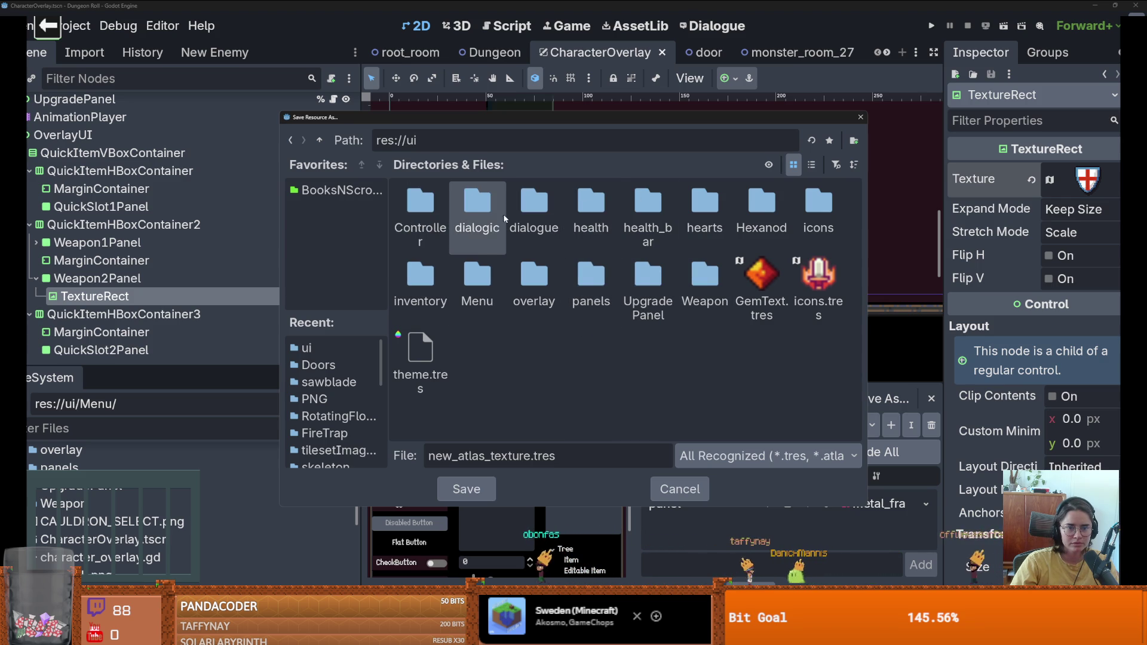
pyautogui.doubleClick(681, 272)
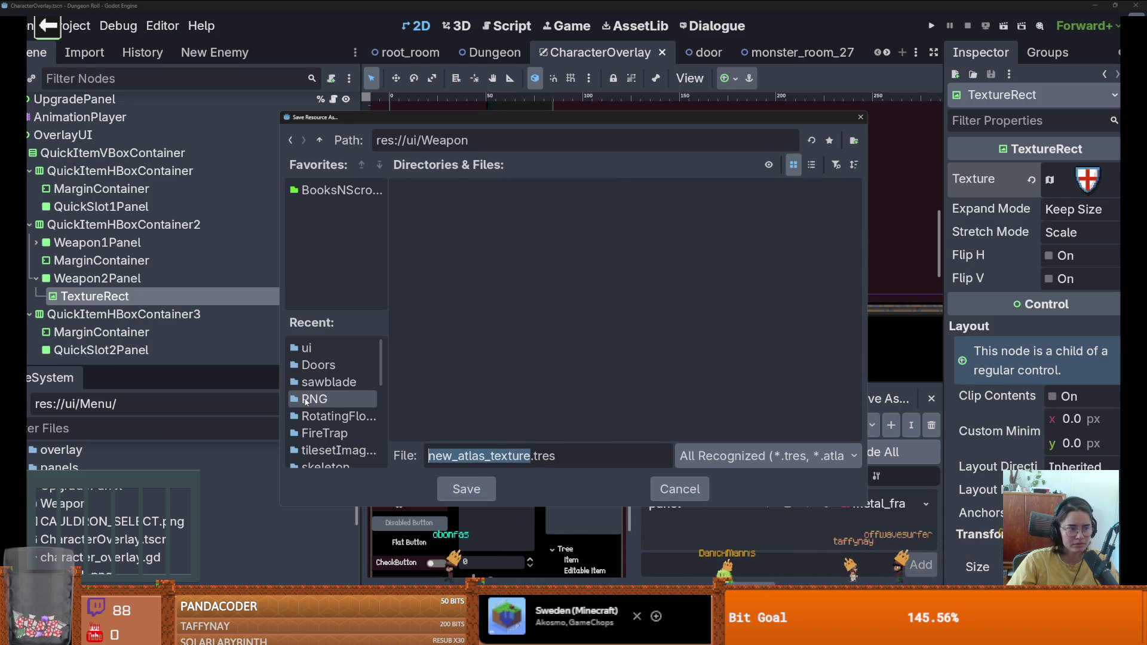
pyautogui.write('weapon_ui')
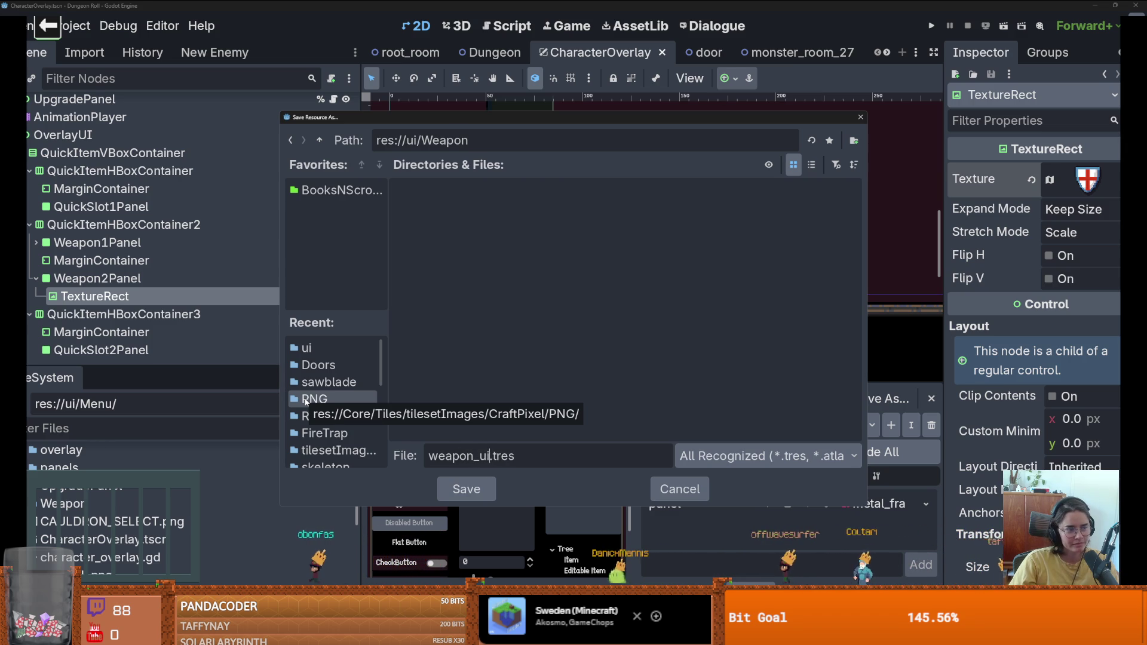
pyautogui.press('Return')
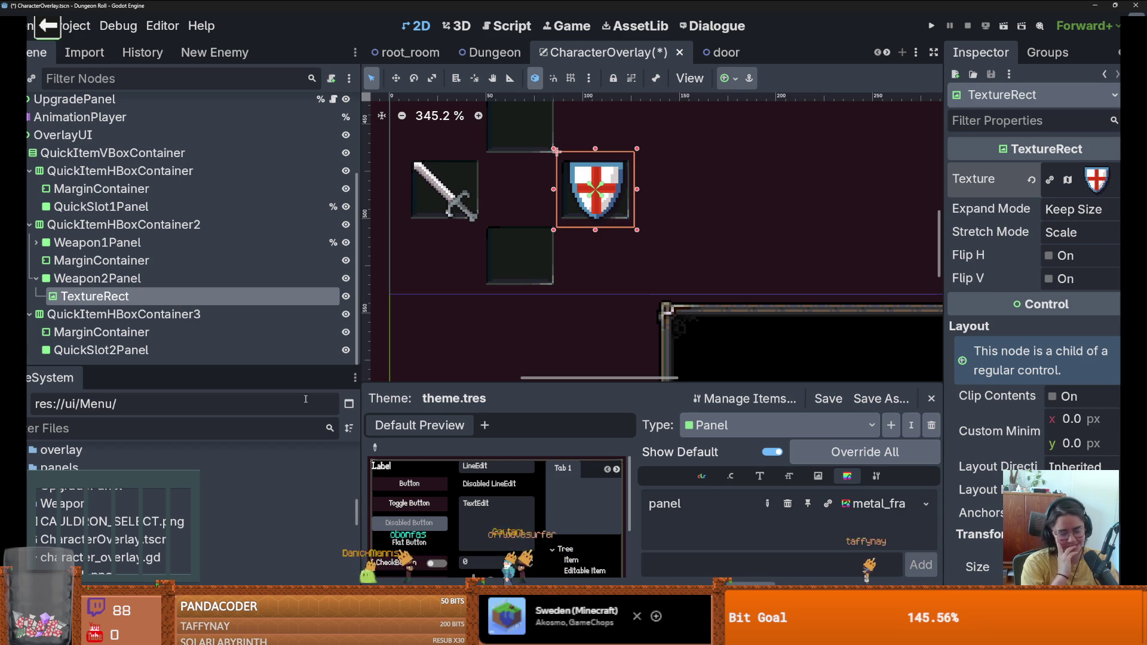
pyautogui.scroll(1, 493, 239)
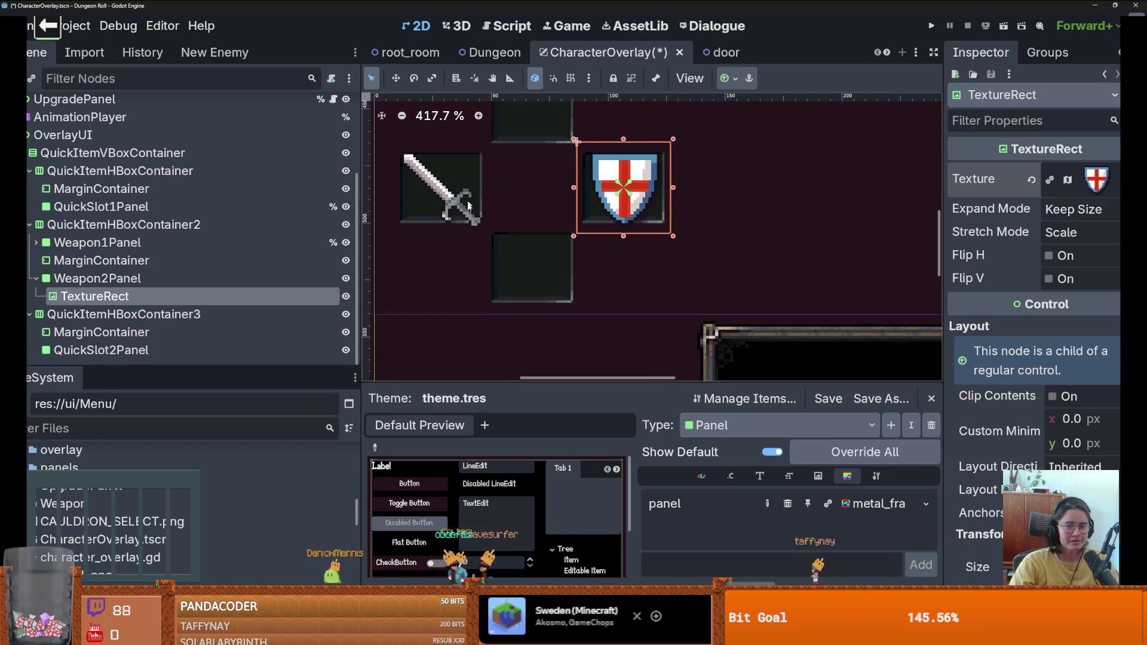
# Step: Add a TextureRect child node to QuickSlot1Panel
pyautogui.scroll(-1, 493, 197)
pyautogui.click(493, 196)
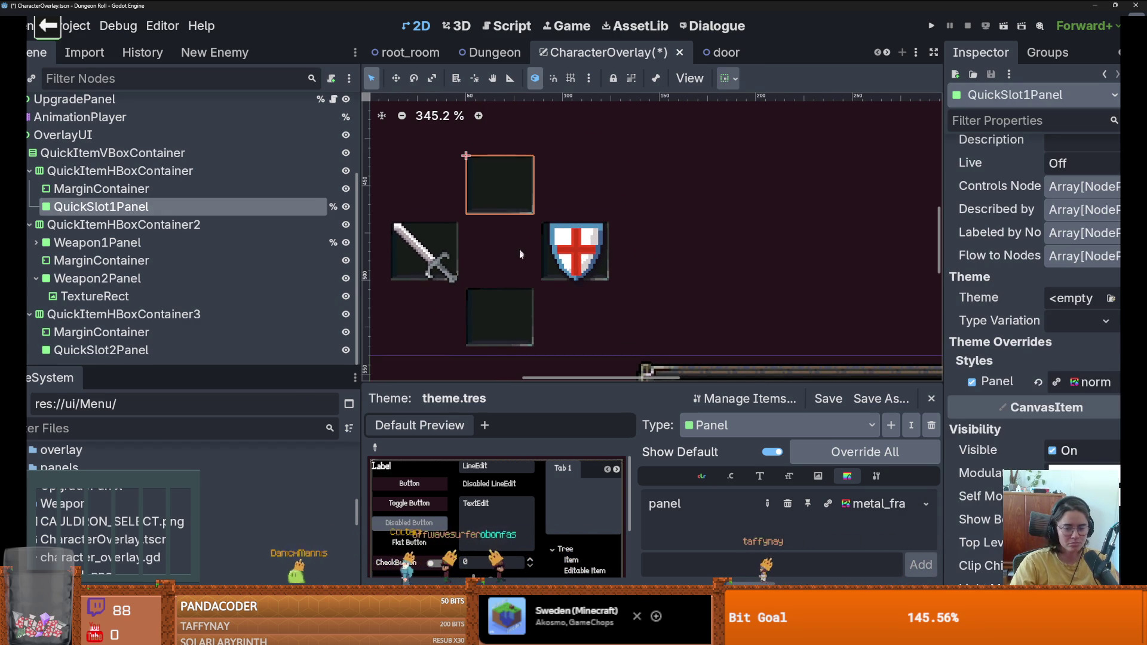
pyautogui.scroll(15, 1090, 199)
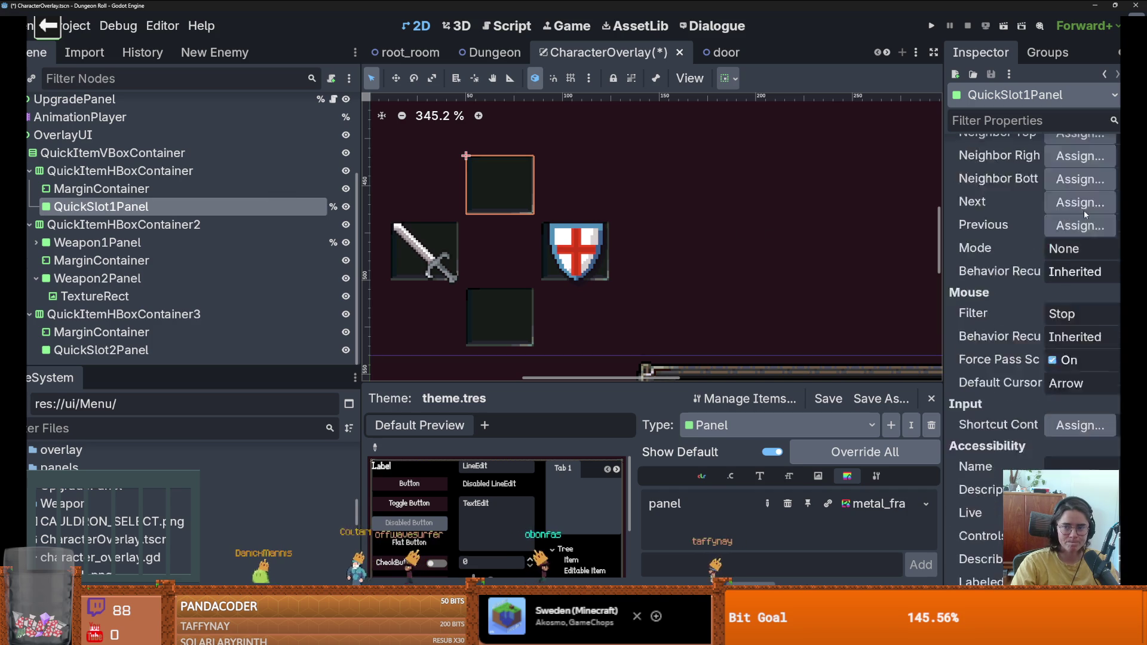
pyautogui.rightClick(223, 208)
pyautogui.click(224, 209)
pyautogui.write('texture')
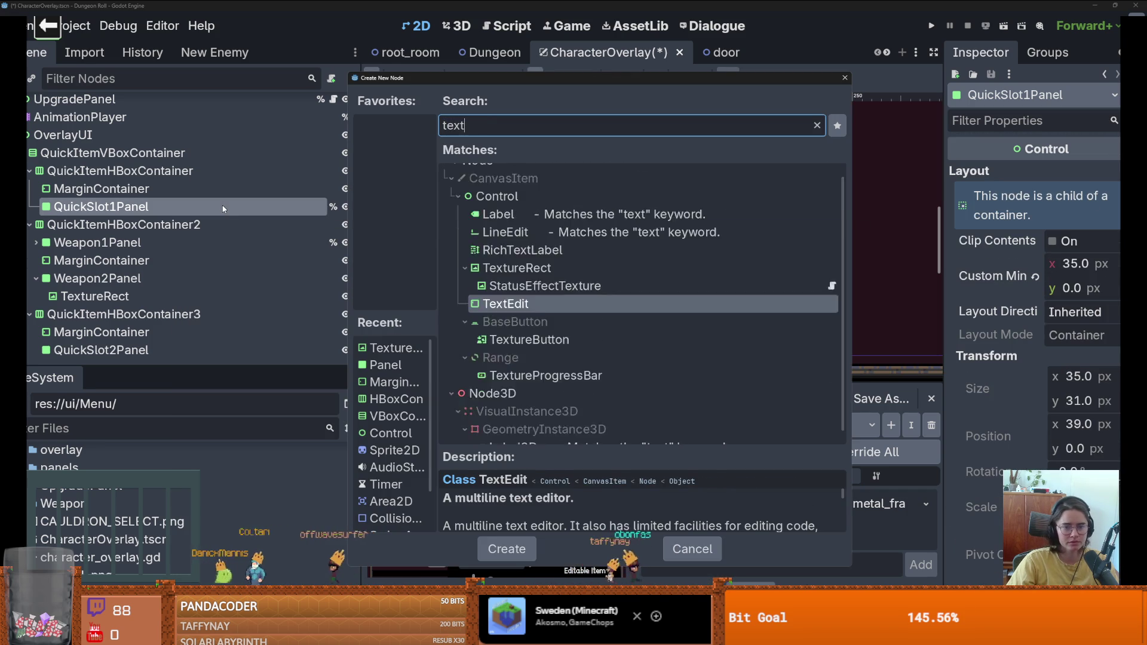
pyautogui.press('Return')
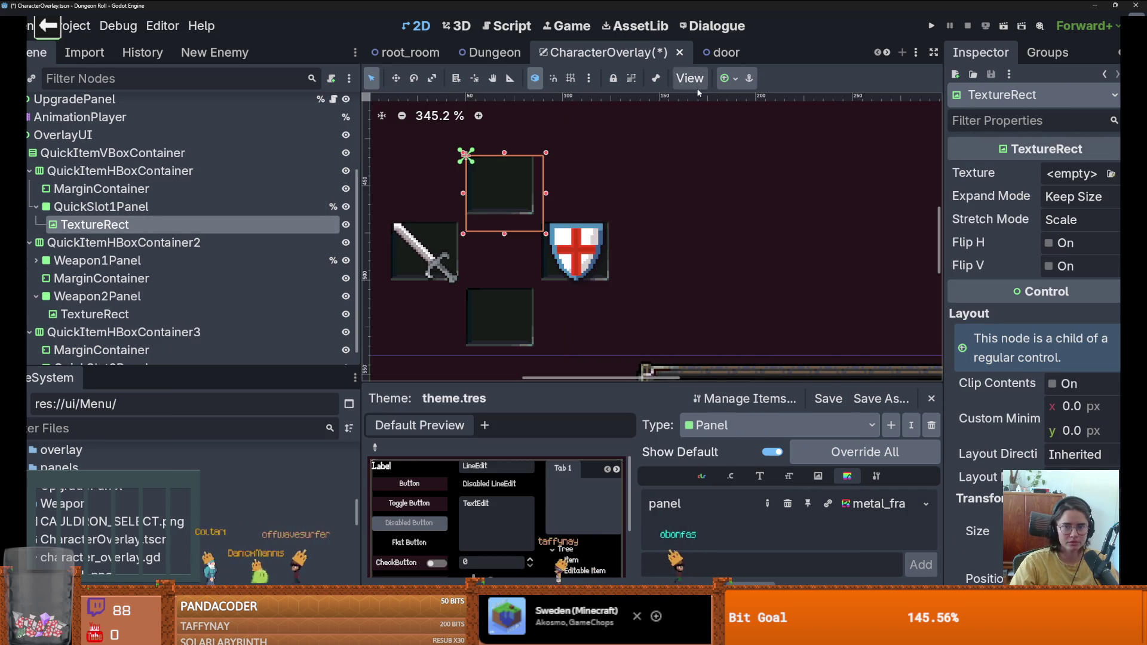
# Step: Size the new TextureRect to 32×32 and centre it in the top quick slot
pyautogui.click(726, 85)
pyautogui.click(773, 145)
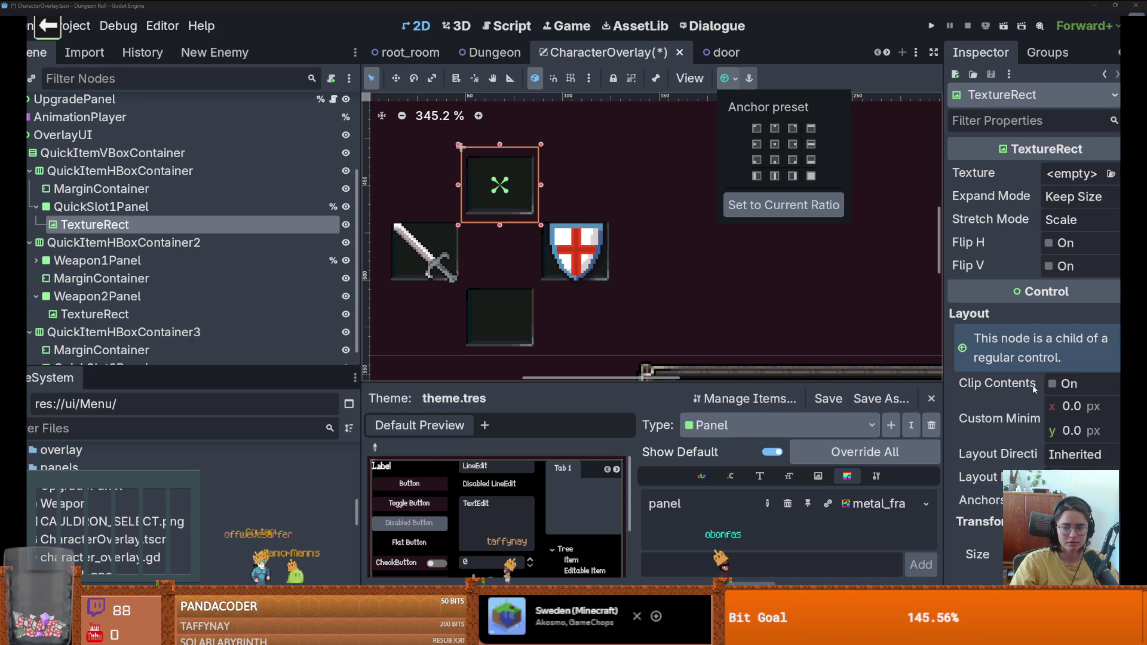
pyautogui.scroll(-5, 1054, 385)
pyautogui.click(1079, 426)
pyautogui.press('Tab')
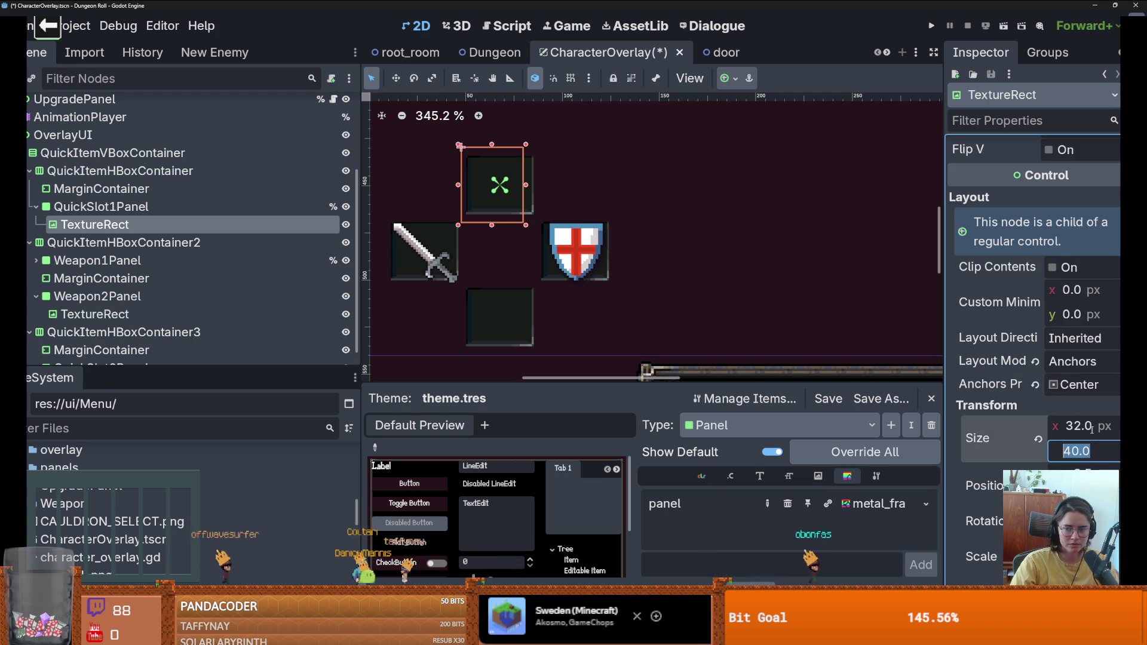
pyautogui.write('2')
pyautogui.press('Return')
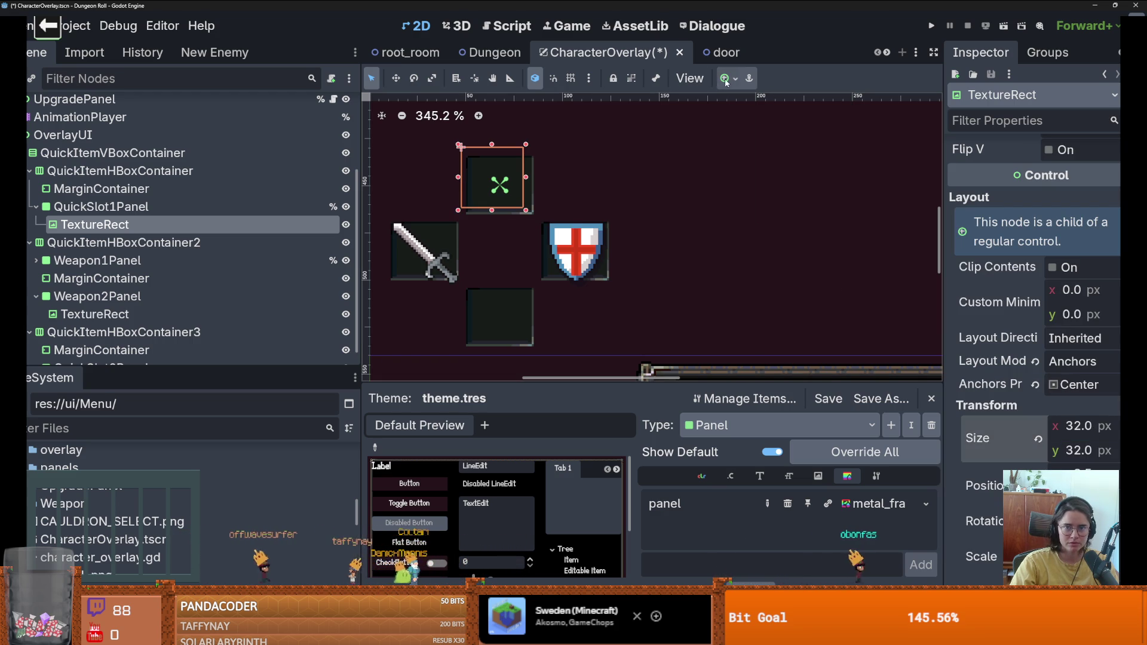
pyautogui.click(727, 80)
pyautogui.click(776, 146)
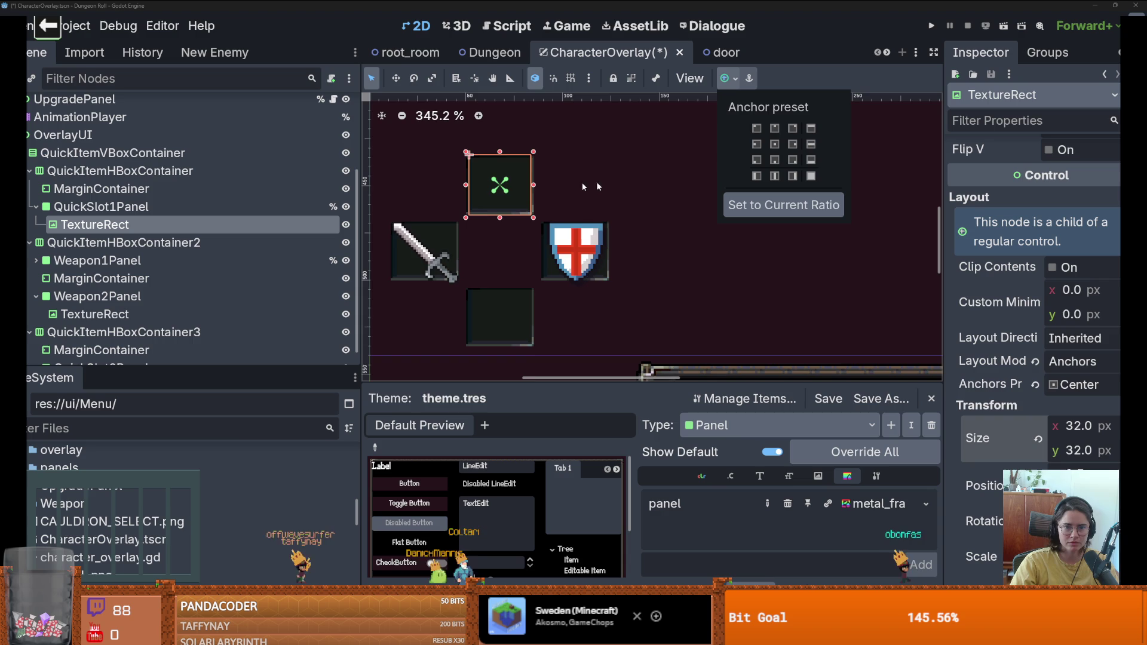
# Step: Quick-load the weapon_ui texture onto the TextureRect's Texture property
pyautogui.scroll(3, 527, 200)
pyautogui.scroll(3, 1080, 156)
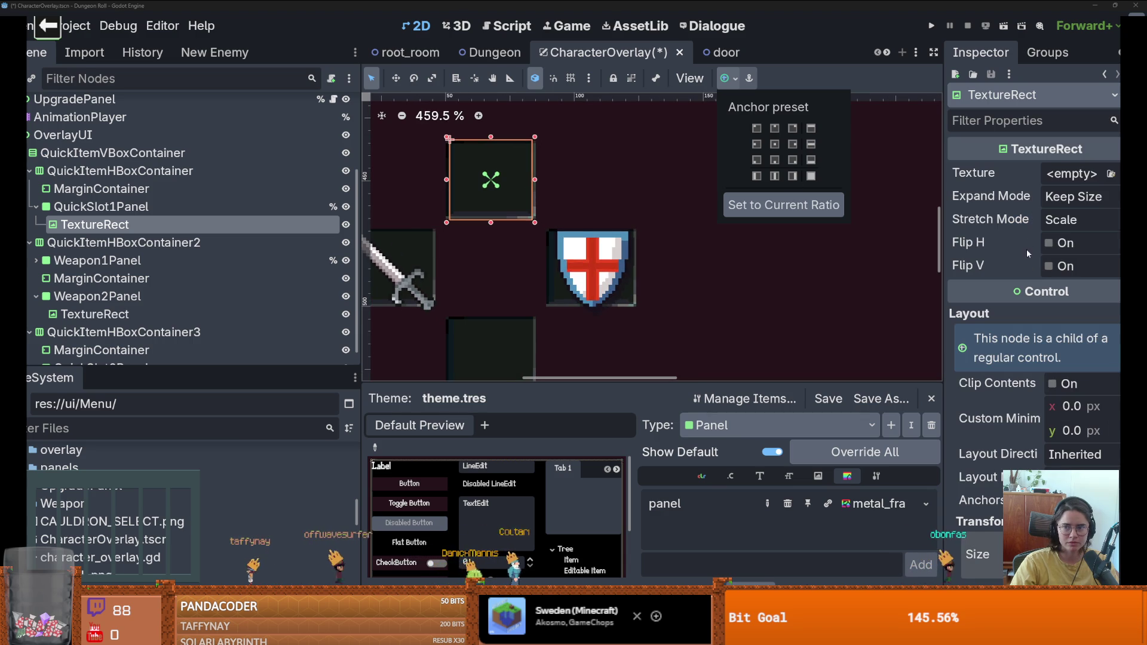
pyautogui.click(1072, 174)
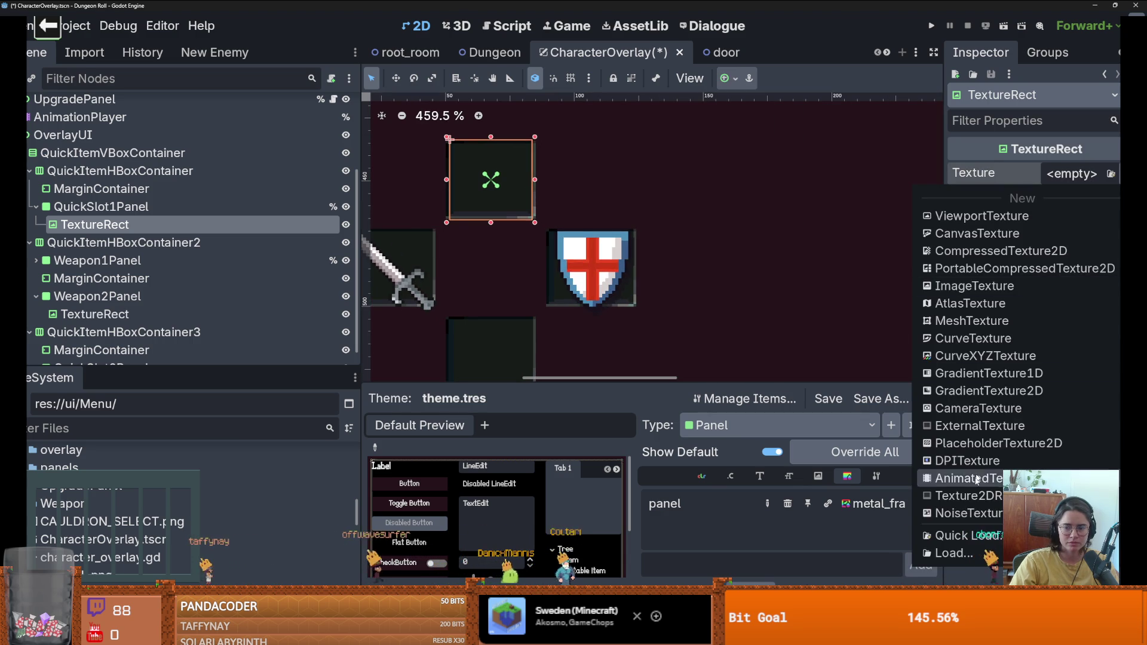
pyautogui.click(968, 535)
pyautogui.write('wea')
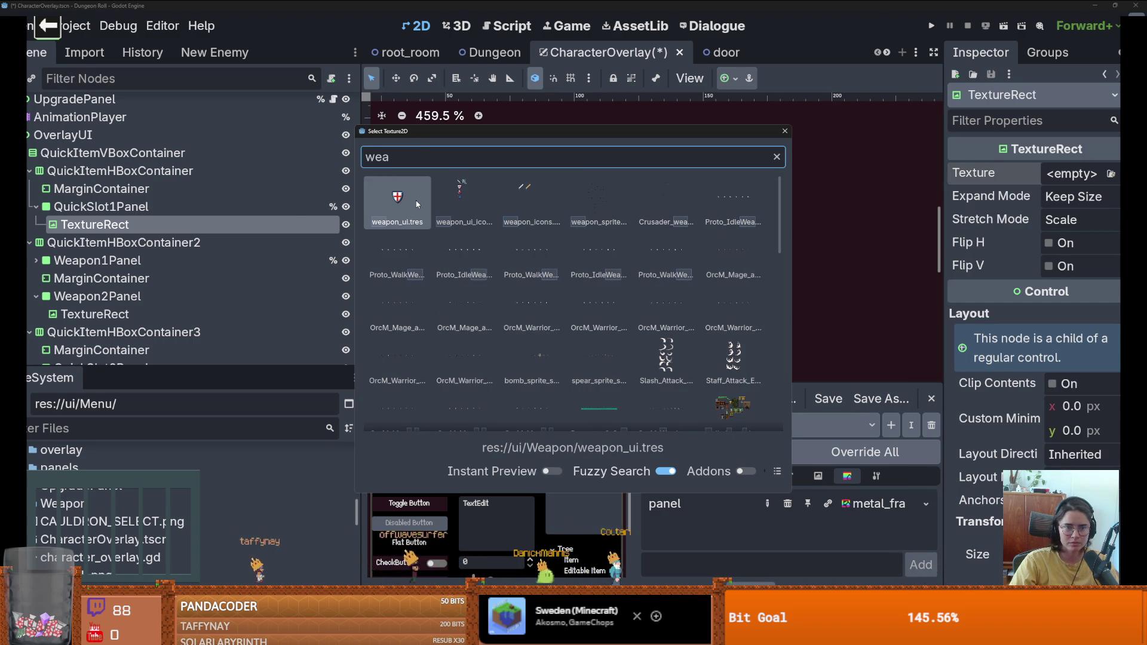
pyautogui.doubleClick(417, 204)
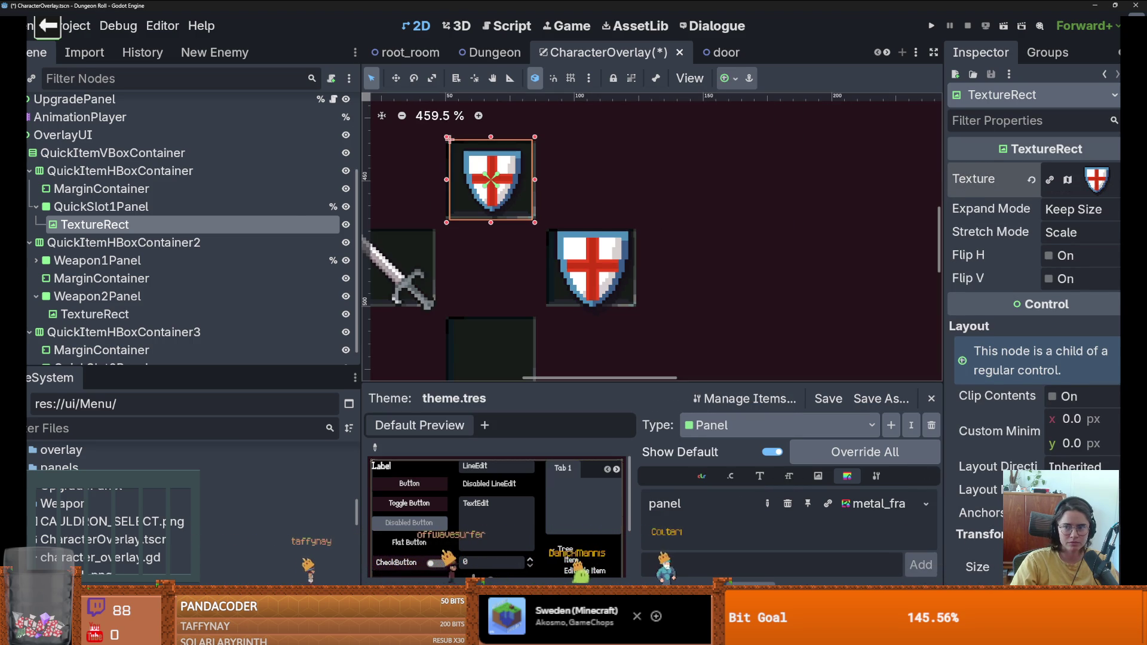
# Step: Make the texture unique and set its atlas region to the red potion
pyautogui.click(1115, 179)
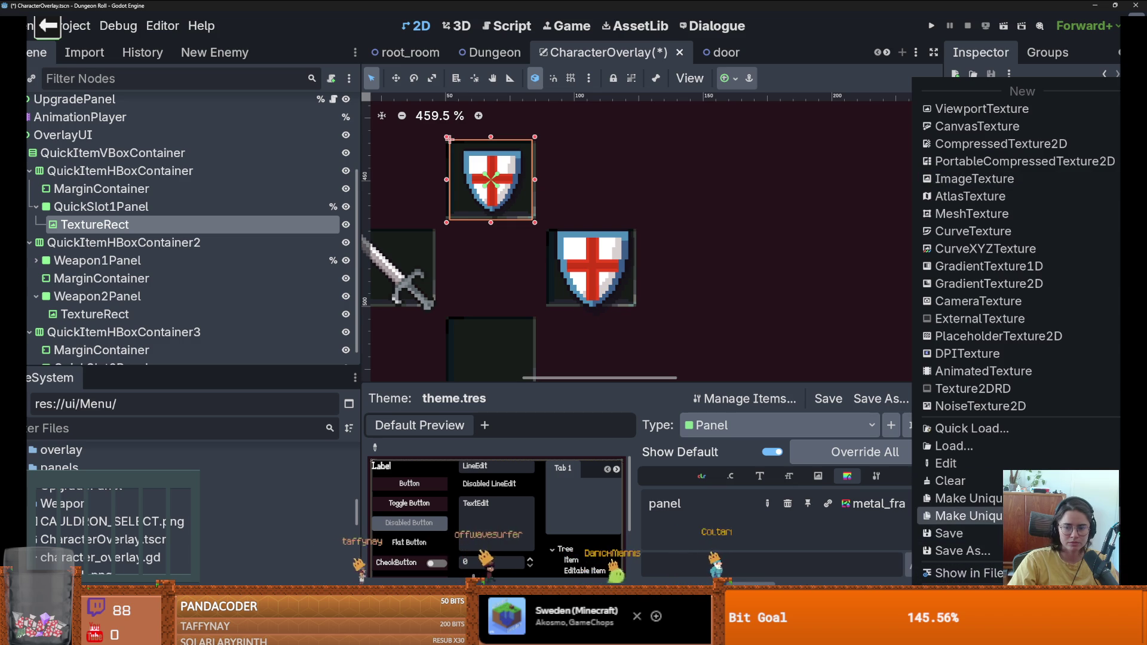
pyautogui.click(968, 516)
pyautogui.click(518, 407)
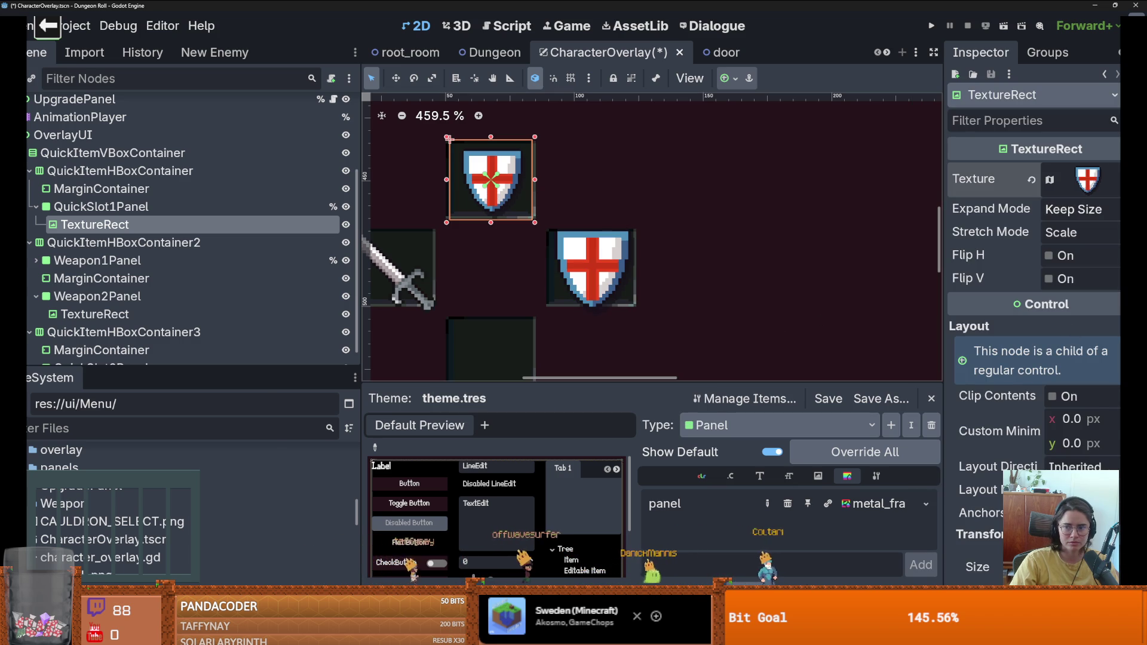
pyautogui.click(1089, 179)
pyautogui.click(1044, 460)
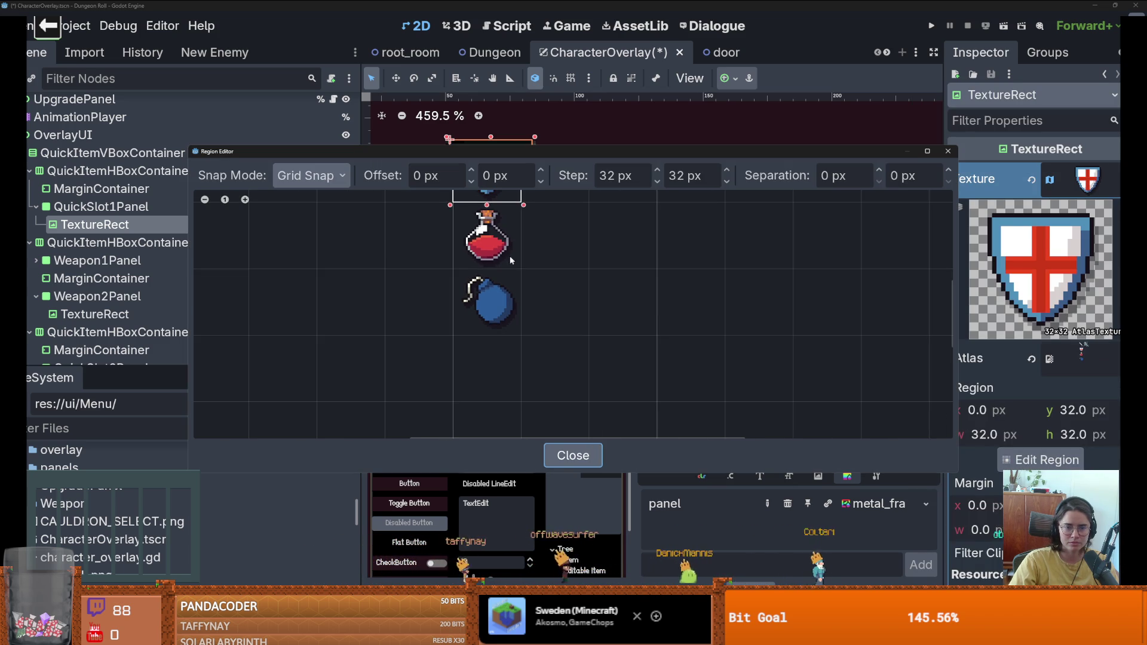
pyautogui.click(487, 236)
pyautogui.click(949, 152)
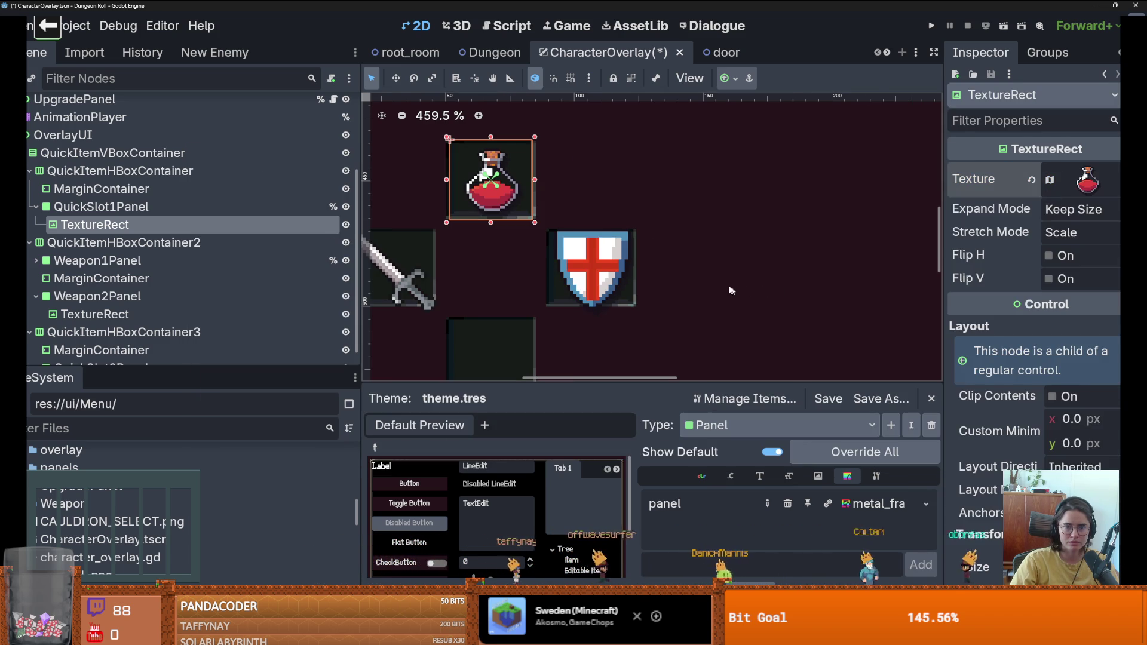
# Step: Save the overlay scene and select the shield icon in the right slot
pyautogui.scroll(-3, 708, 216)
pyautogui.click(708, 216)
pyautogui.hotkey('ctrl', 's')
pyautogui.click(667, 279)
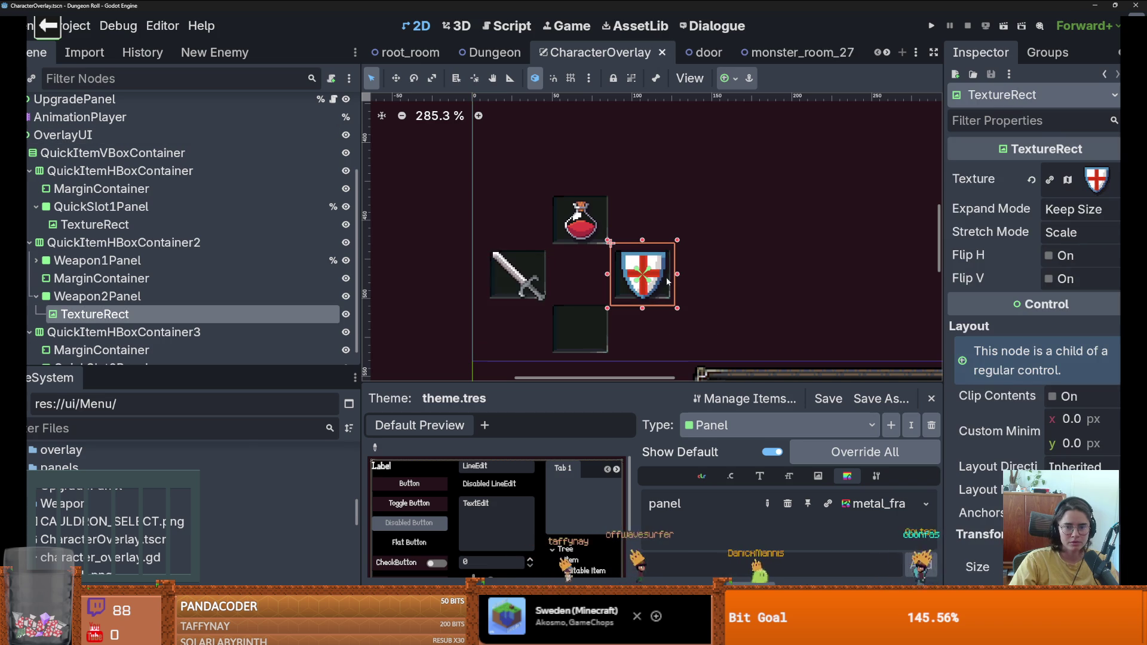
# Step: Set the shield icon to 32×32 px and centre it in its slot
pyautogui.scroll(-3, 956, 414)
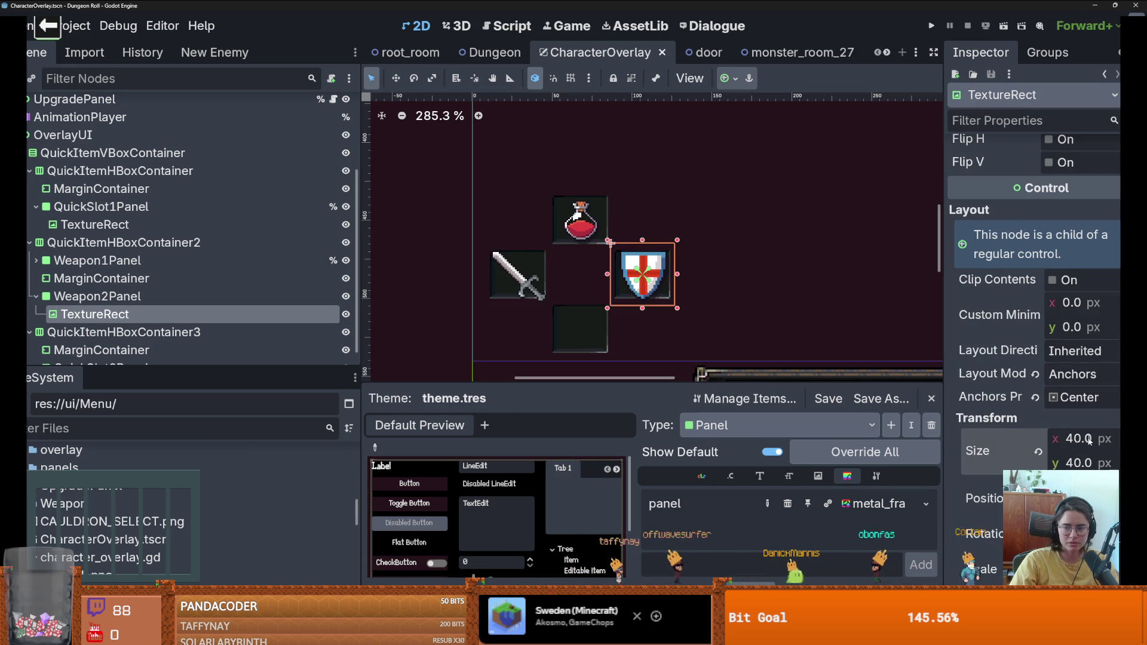
pyautogui.press('Return')
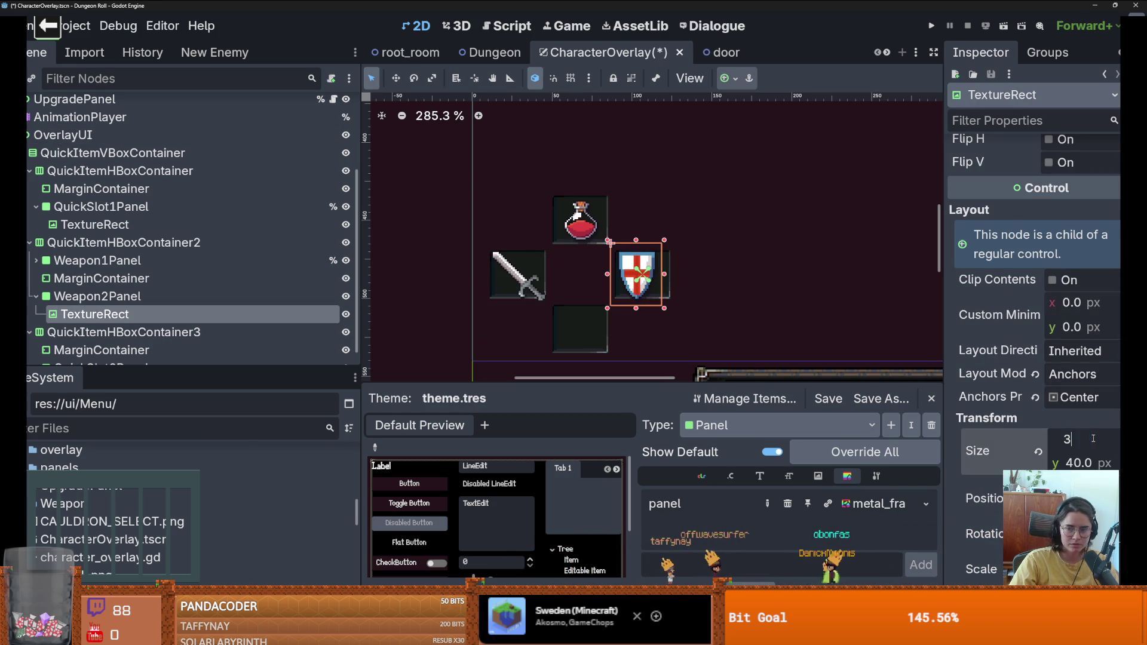
pyautogui.write('32')
pyautogui.press('Return')
pyautogui.scroll(2, 636, 285)
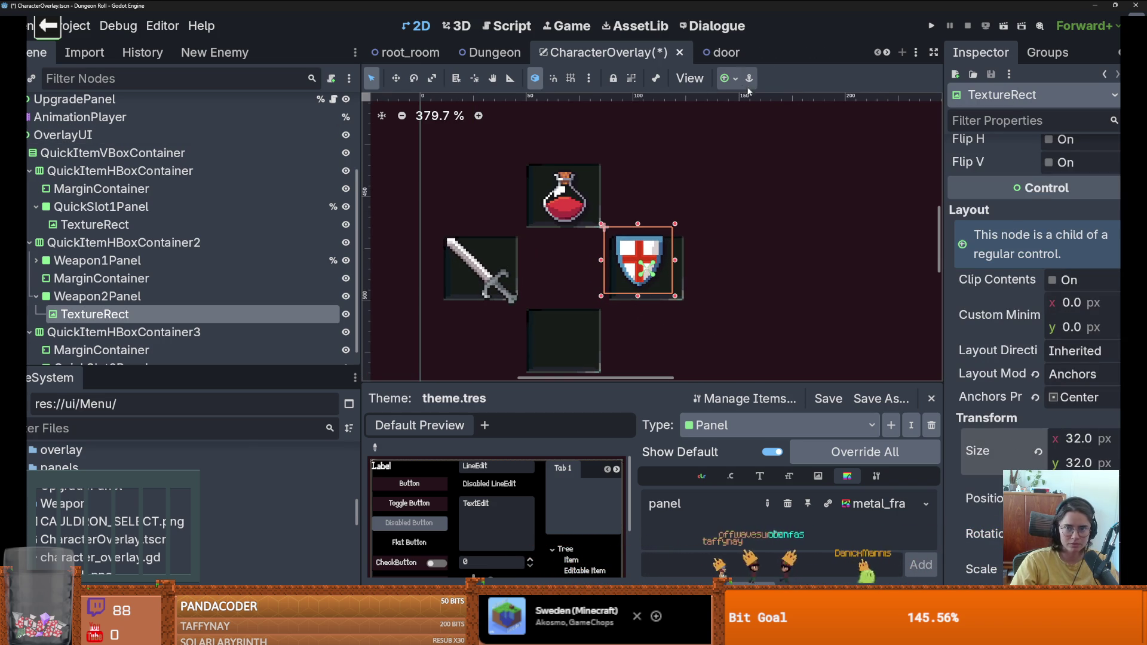
pyautogui.click(723, 78)
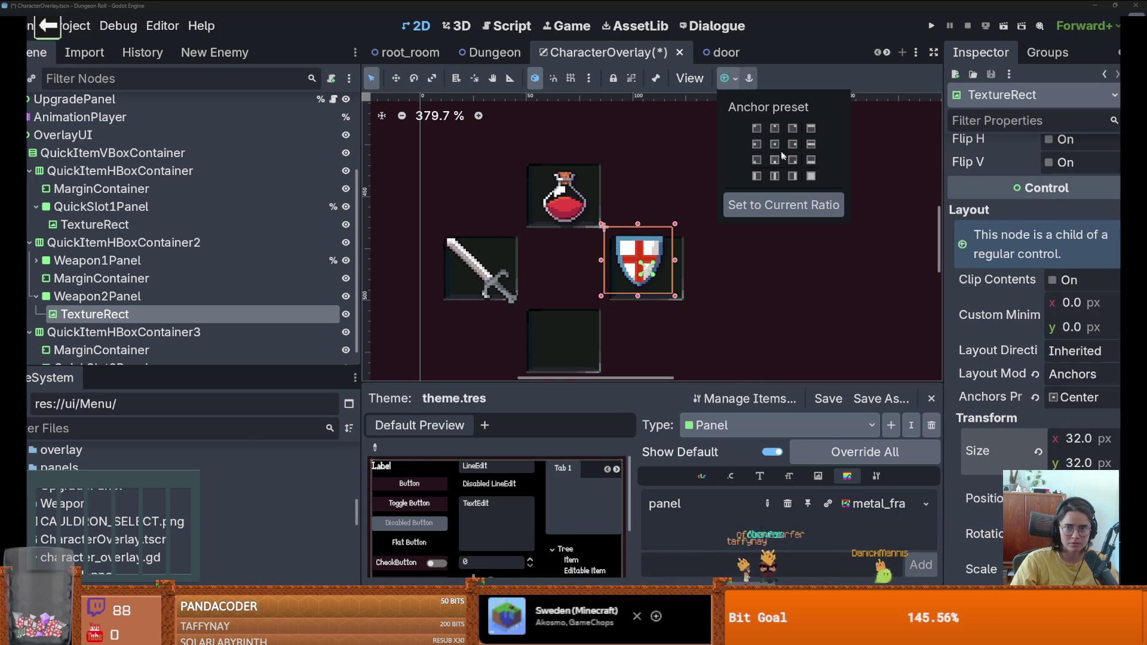
pyautogui.click(483, 270)
# Step: Centre the sword icon within the left slot and save the scene
pyautogui.click(492, 275)
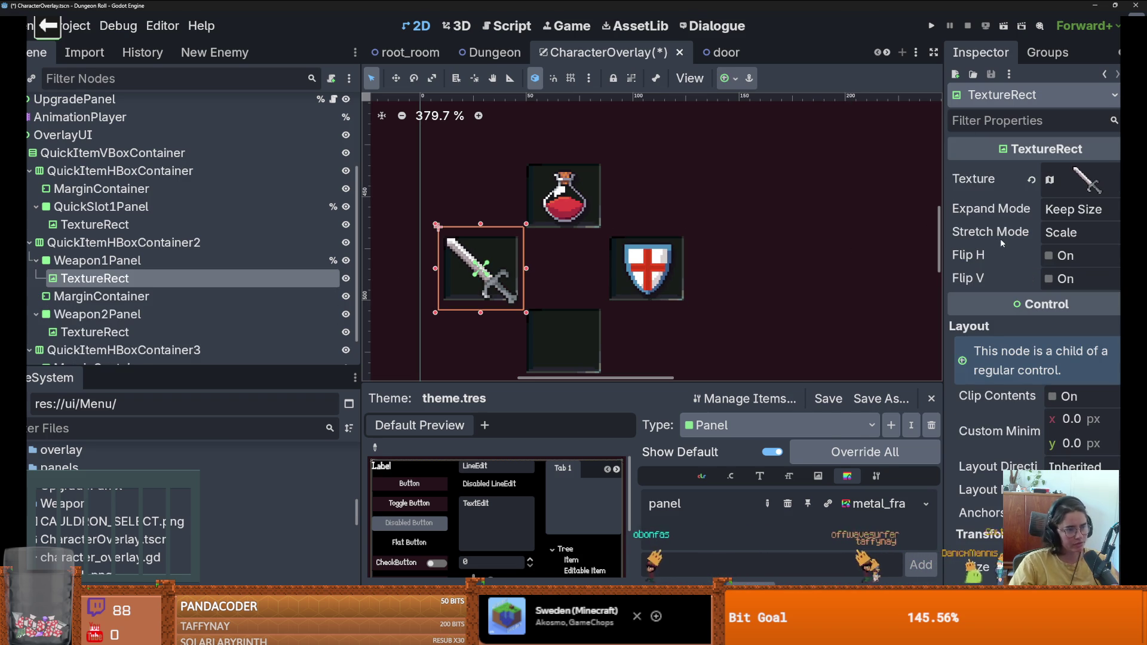
pyautogui.moveTo(993, 248)
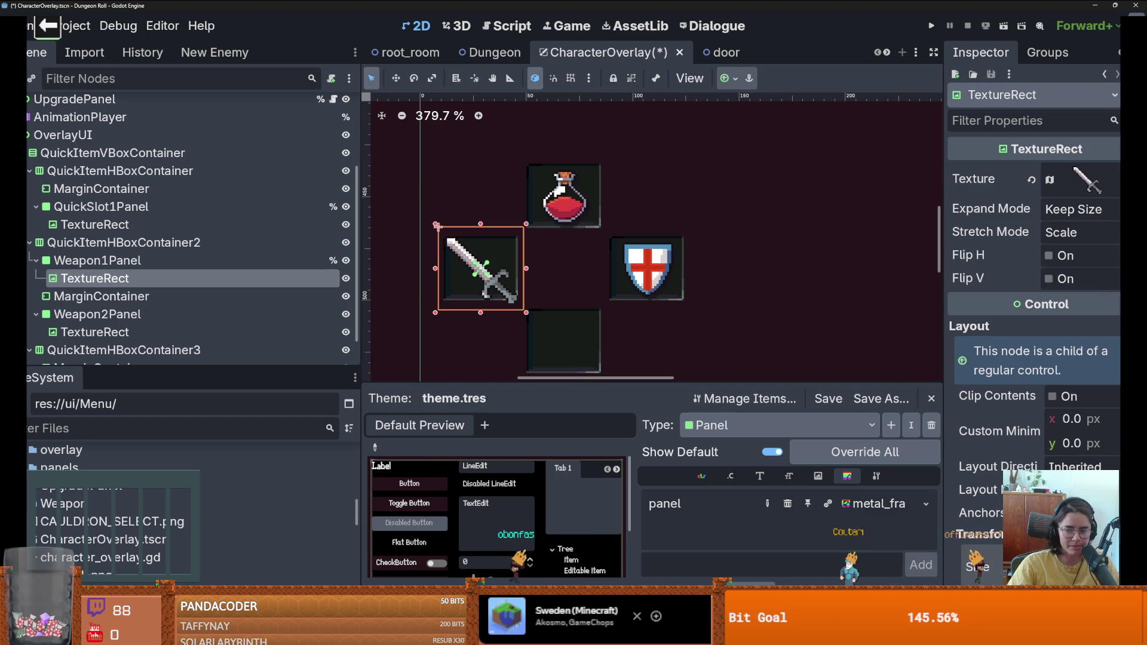
pyautogui.hotkey('ctrl', 'z')
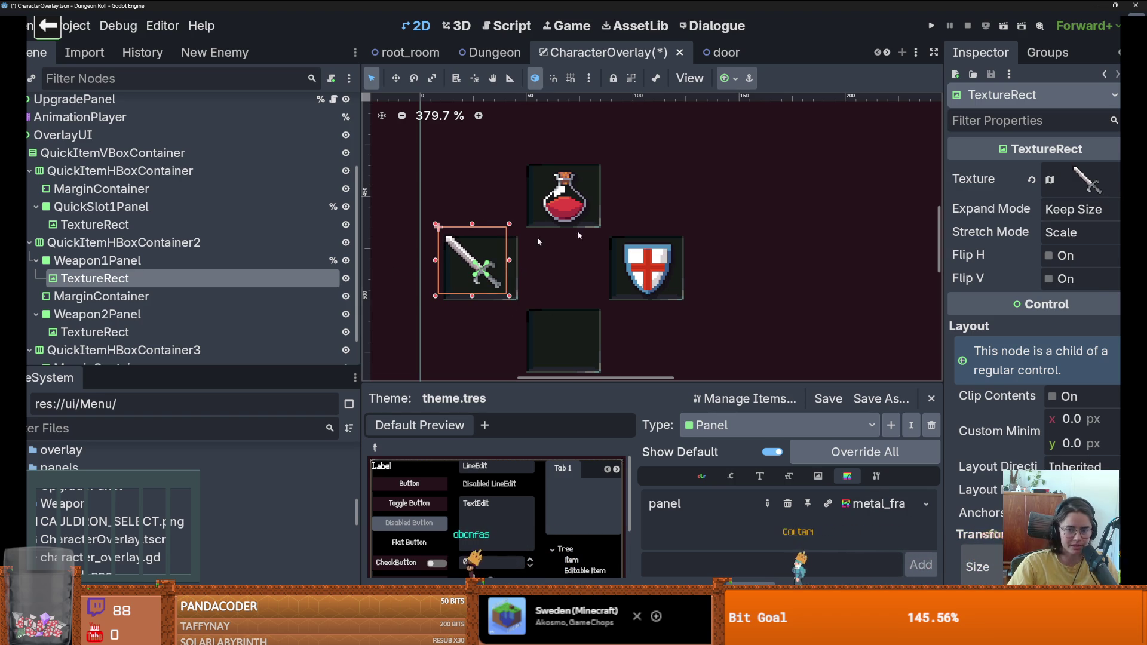
pyautogui.click(723, 78)
pyautogui.click(780, 146)
pyautogui.scroll(-2, 784, 254)
pyautogui.hotkey('ctrl', 's')
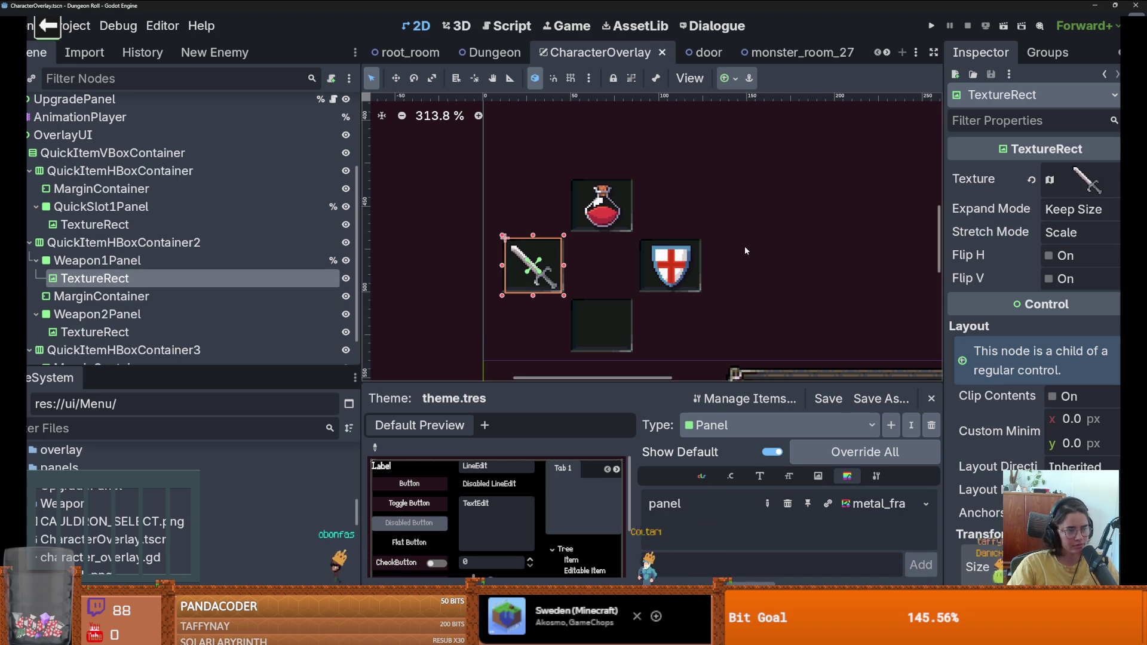
# Step: Select the centre slot's margin container, save, and bring the whole slot cross into view
pyautogui.scroll(2, 612, 270)
pyautogui.scroll(-1, 612, 269)
pyautogui.scroll(1, 612, 270)
pyautogui.click(612, 269)
pyautogui.hotkey('ctrl', 's')
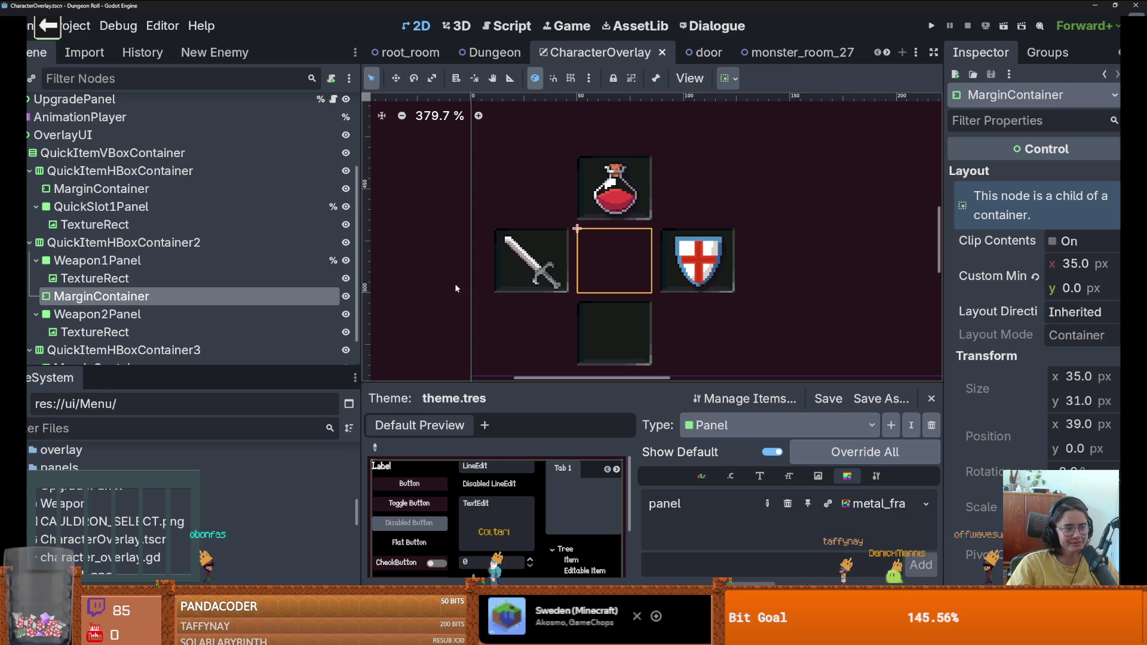
pyautogui.moveTo(451, 288); pyautogui.dragTo(397, 261)
pyautogui.scroll(-1, 508, 286)
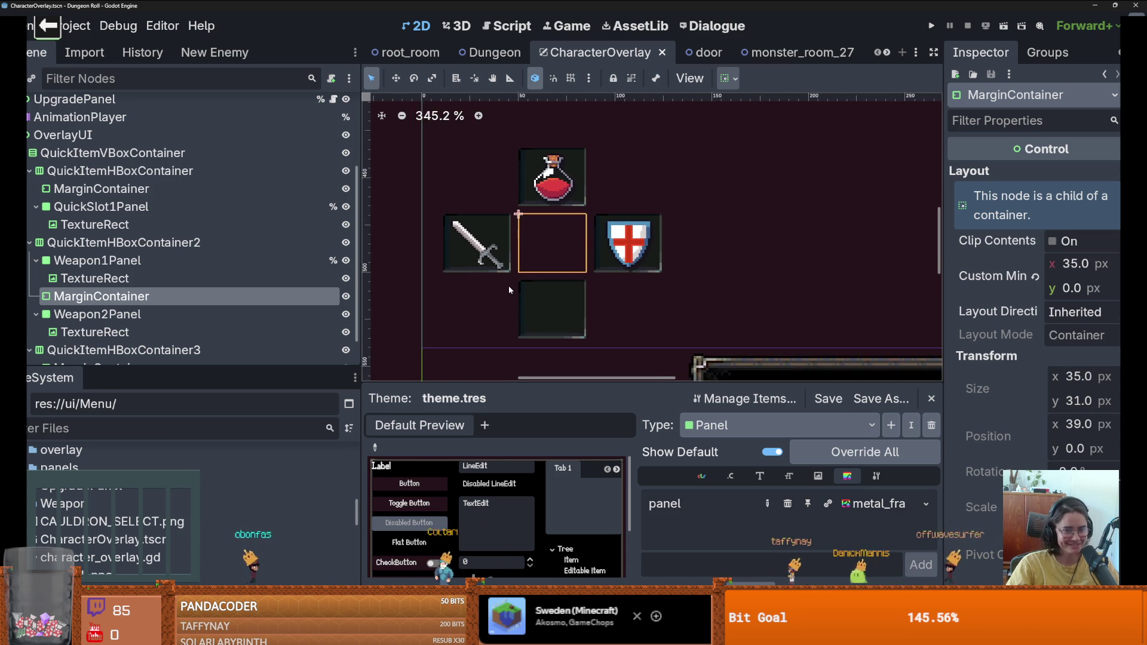
pyautogui.scroll(2, 508, 286)
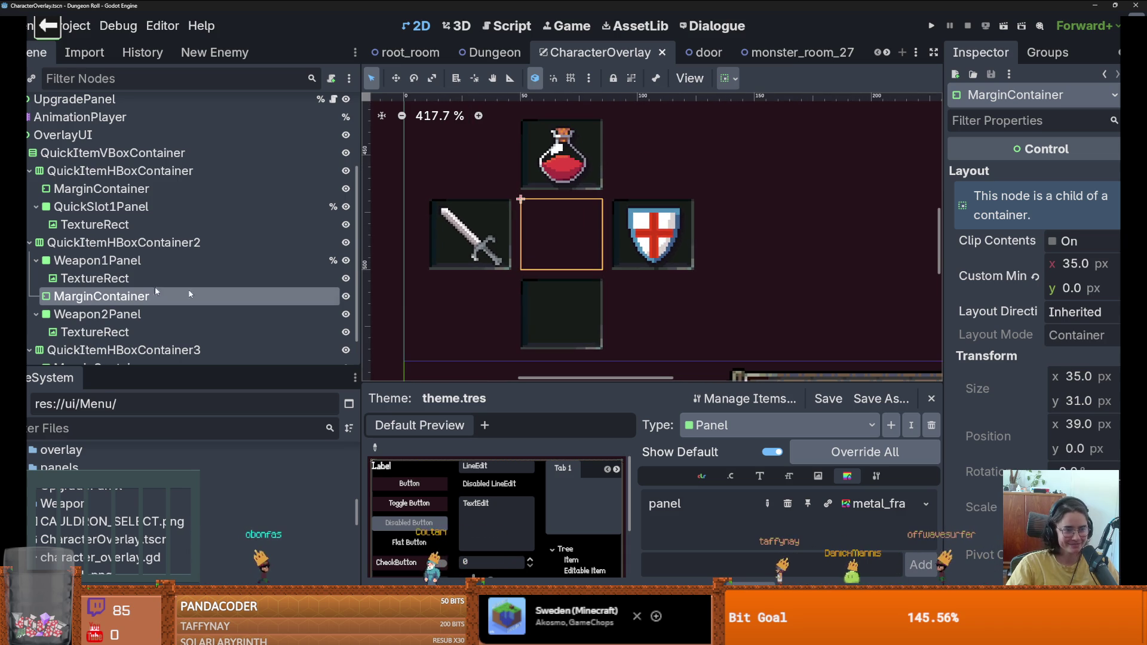
pyautogui.scroll(-2, 138, 284)
# Step: Select the bottom QuickSlot2Panel node in the scene tree
pyautogui.click(138, 300)
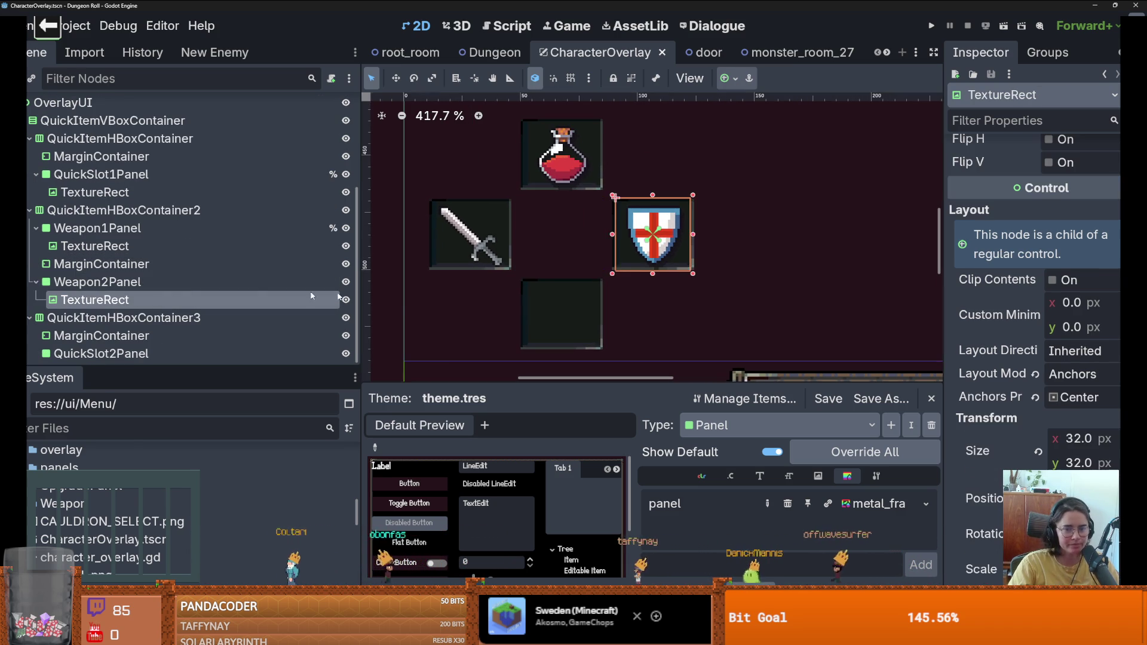
pyautogui.click(97, 333)
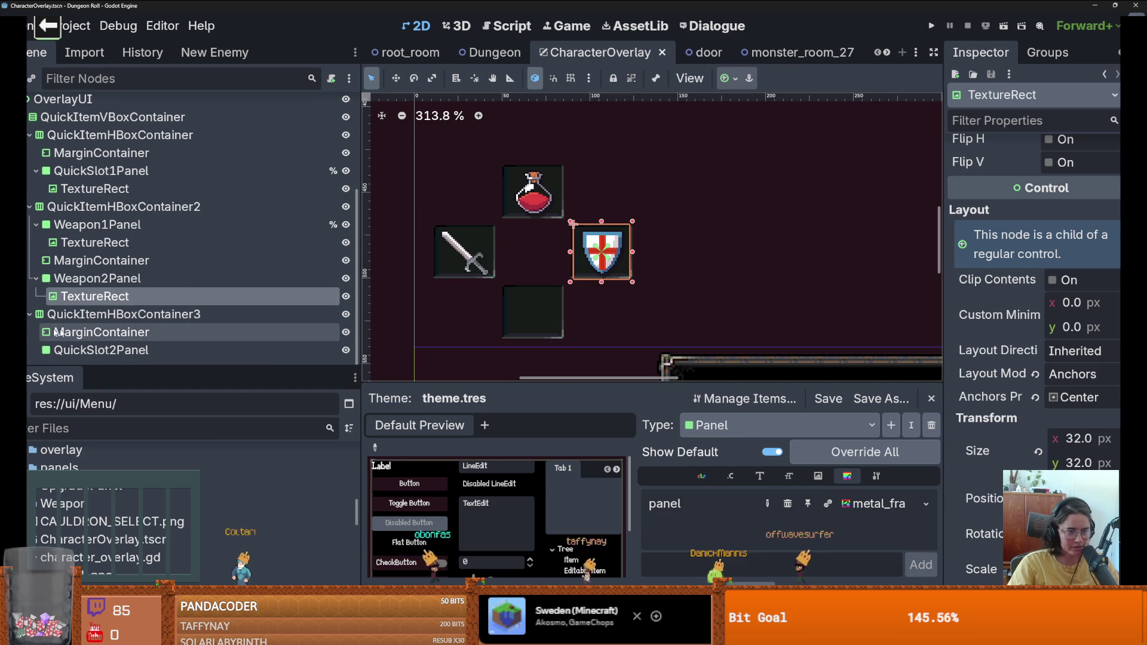
pyautogui.click(99, 350)
pyautogui.scroll(-1, 832, 308)
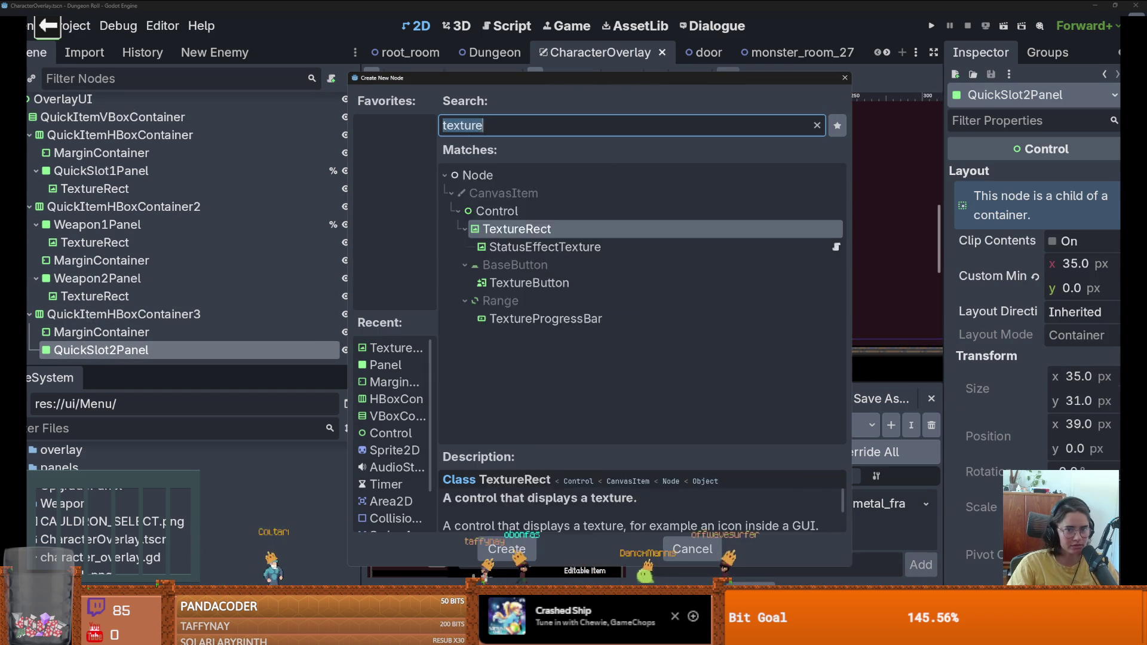
# Step: Add a TextureRect to the bottom slot and quick-load the weapon_ui texture onto it
pyautogui.click(331, 78)
pyautogui.write('texture')
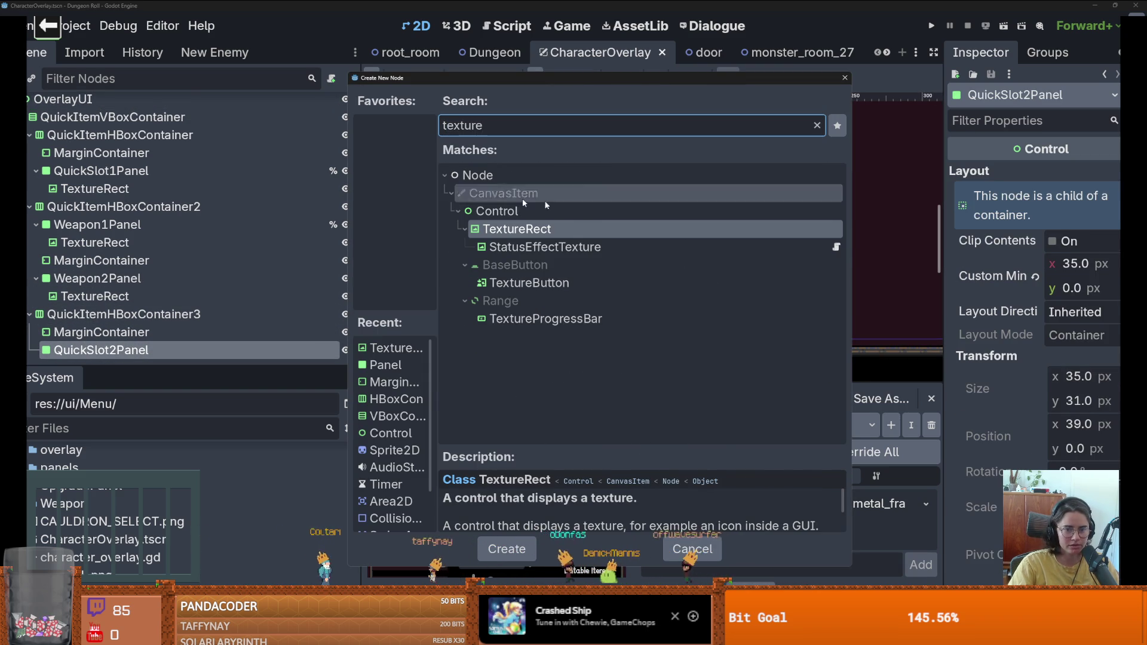
pyautogui.press('Return')
pyautogui.scroll(-2, 1086, 445)
pyautogui.moveTo(1085, 461); pyautogui.dragTo(1070, 461)
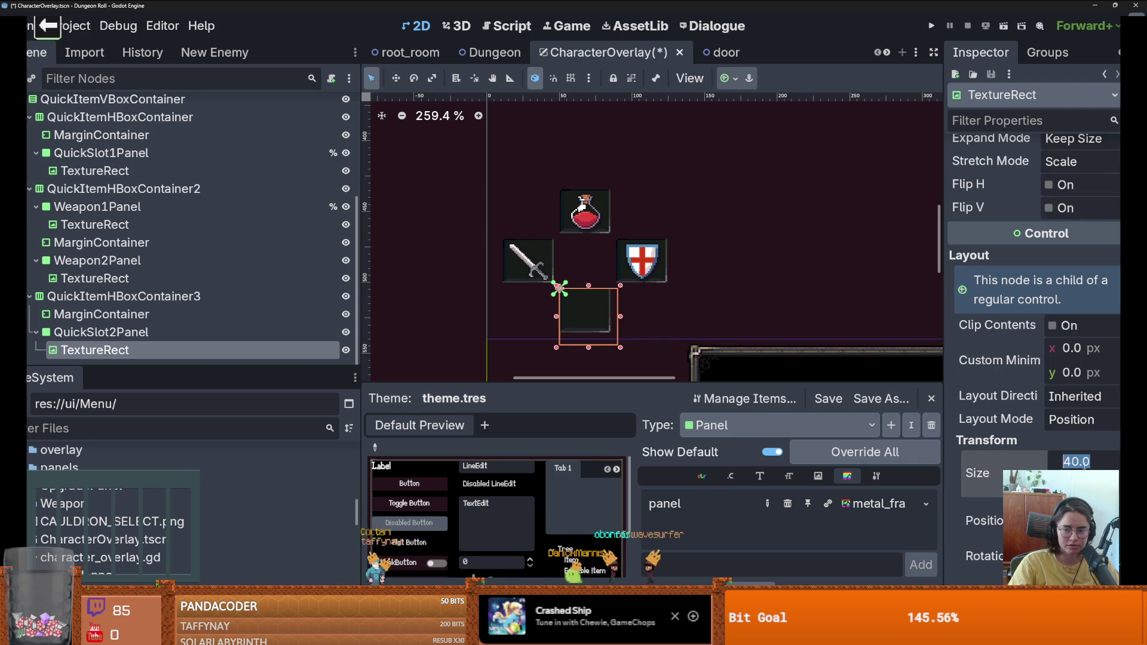
pyautogui.scroll(2, 1031, 220)
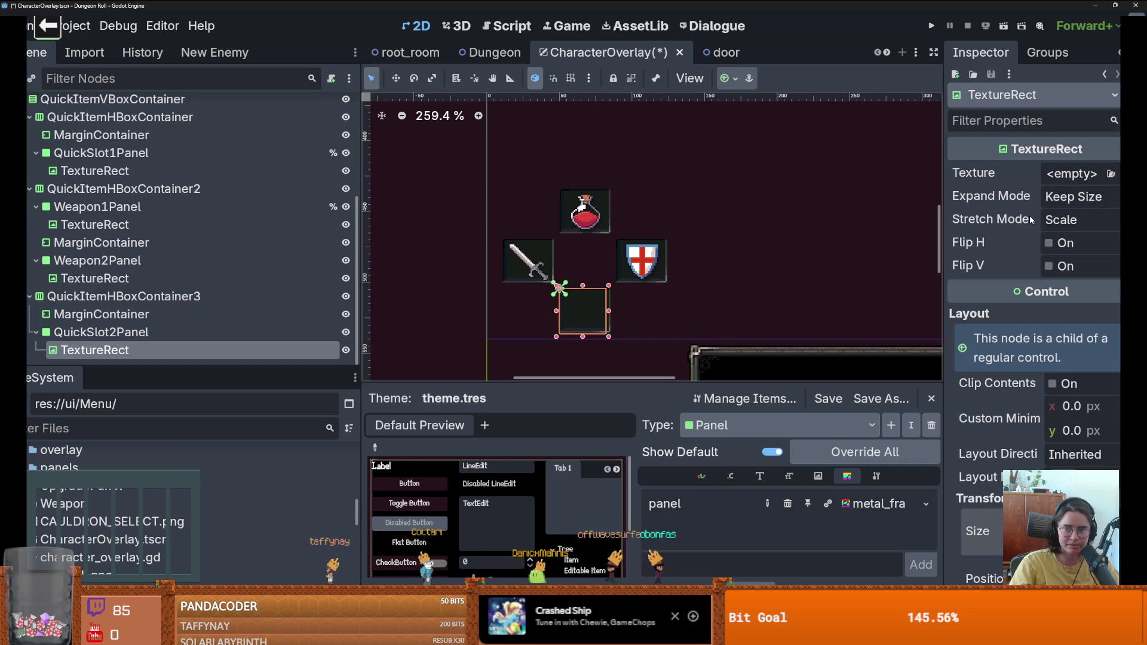
pyautogui.click(1111, 175)
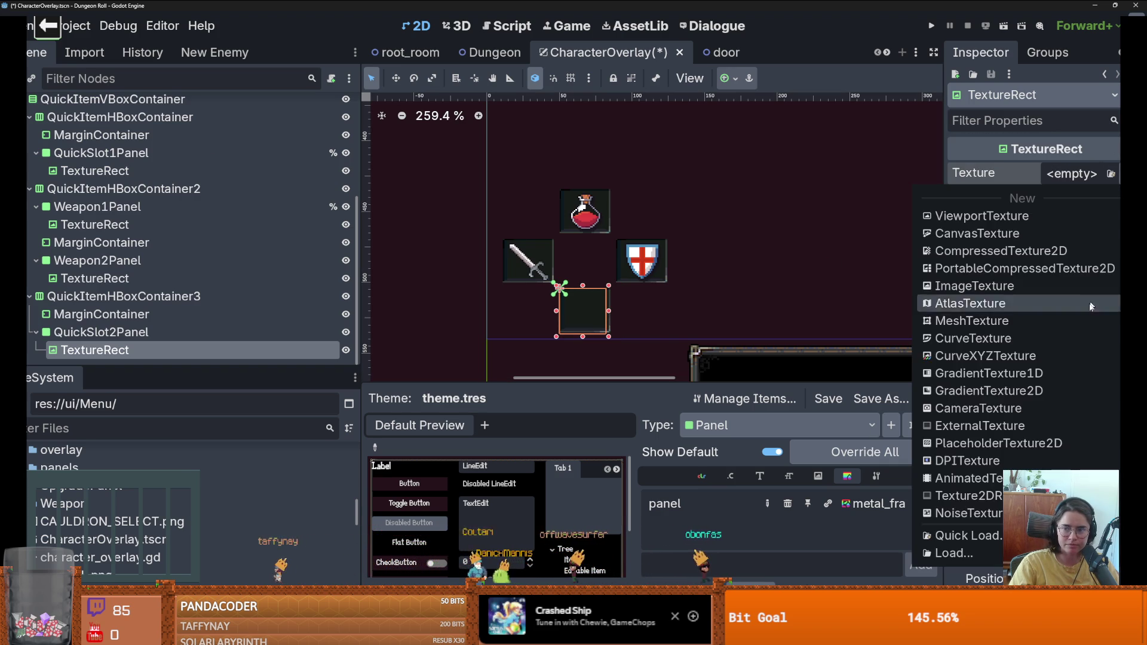
pyautogui.click(956, 535)
pyautogui.doubleClick(421, 206)
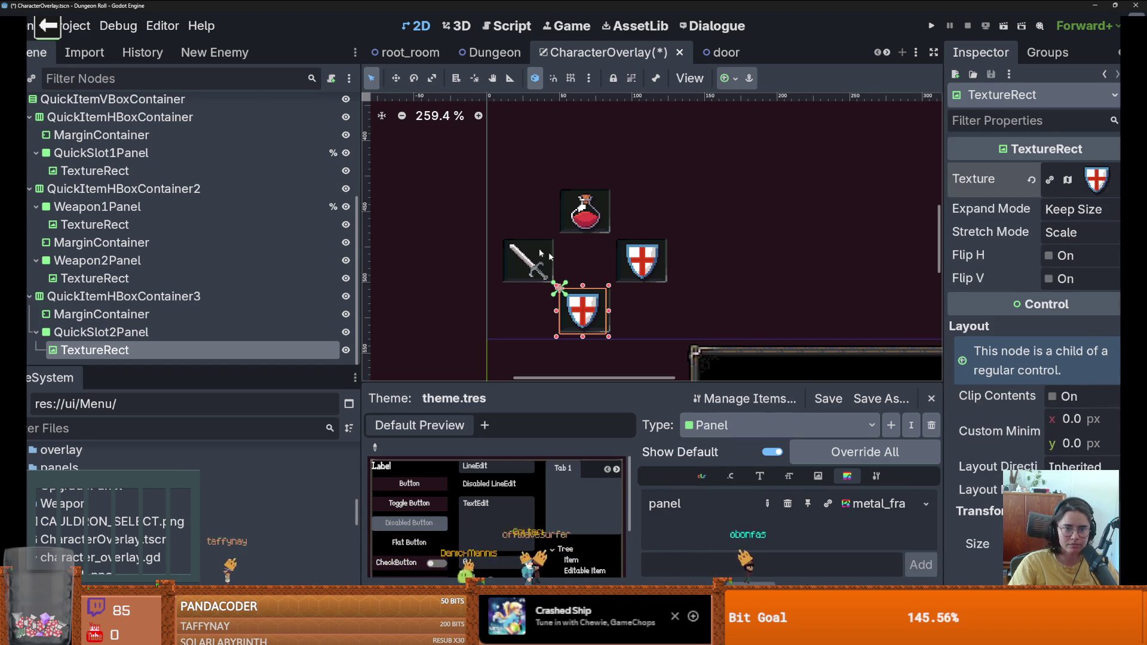
# Step: Make the texture unique (recursive), set its region to the bomb, save, and run the game
pyautogui.click(1096, 179)
pyautogui.click(1093, 357)
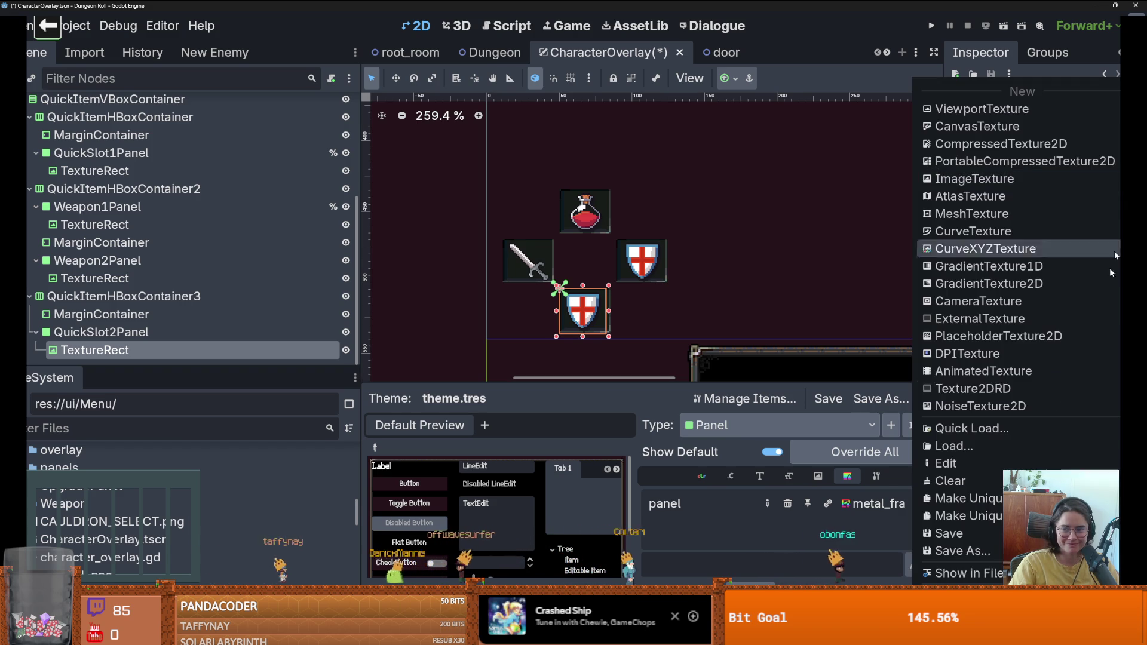
pyautogui.click(963, 516)
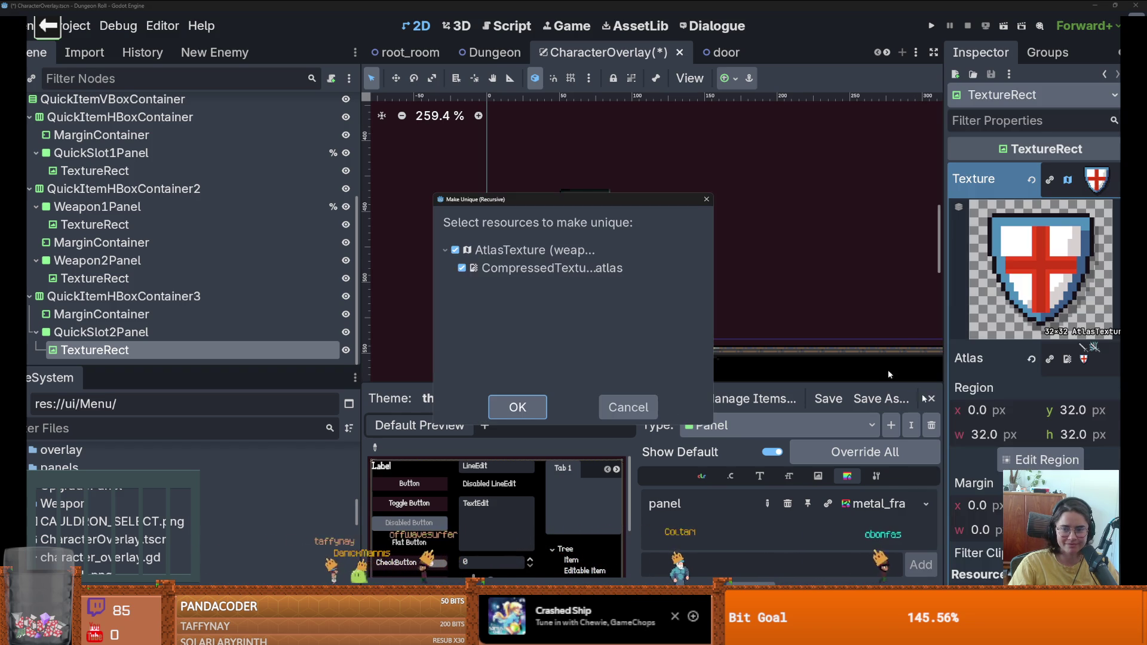
pyautogui.click(515, 404)
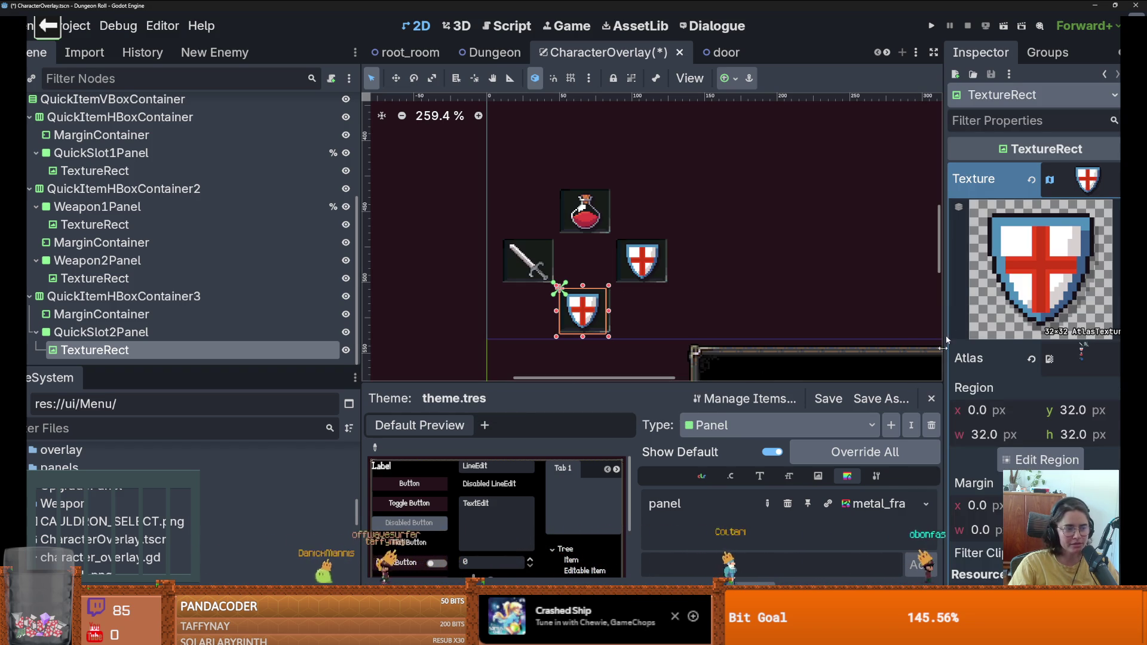
pyautogui.click(1042, 460)
pyautogui.moveTo(460, 272); pyautogui.dragTo(546, 357)
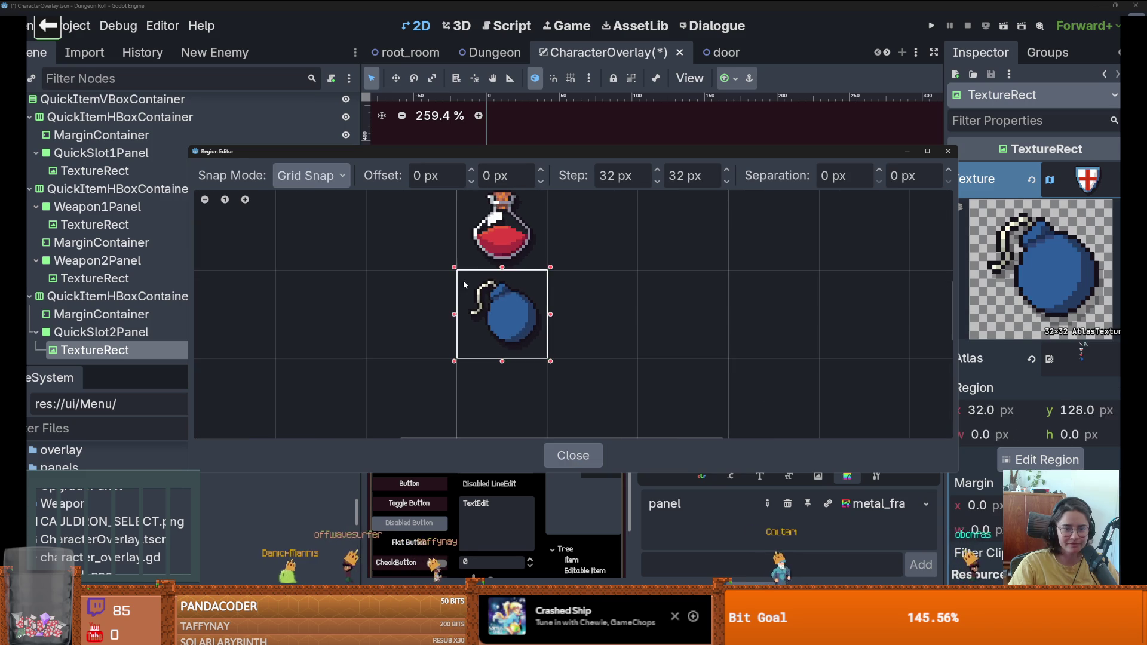
pyautogui.click(949, 151)
pyautogui.hotkey('ctrl', 's')
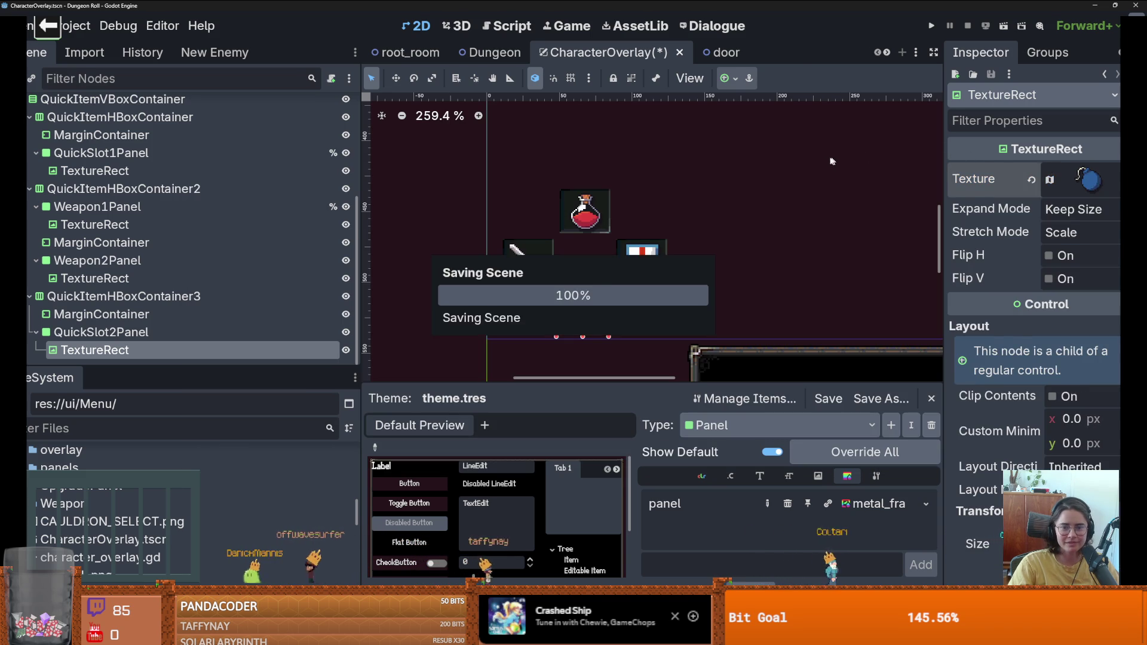
pyautogui.click(931, 26)
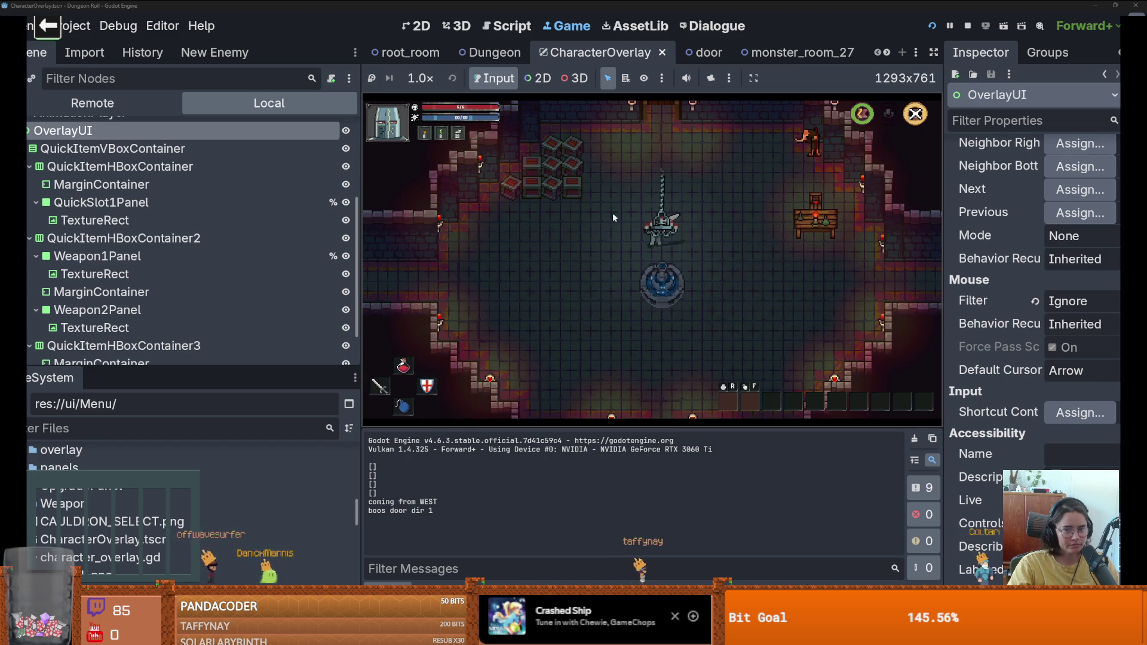
# Step: Walk the character around the room with WASD to check the quick-item icons, then restart the run
pyautogui.press('s')
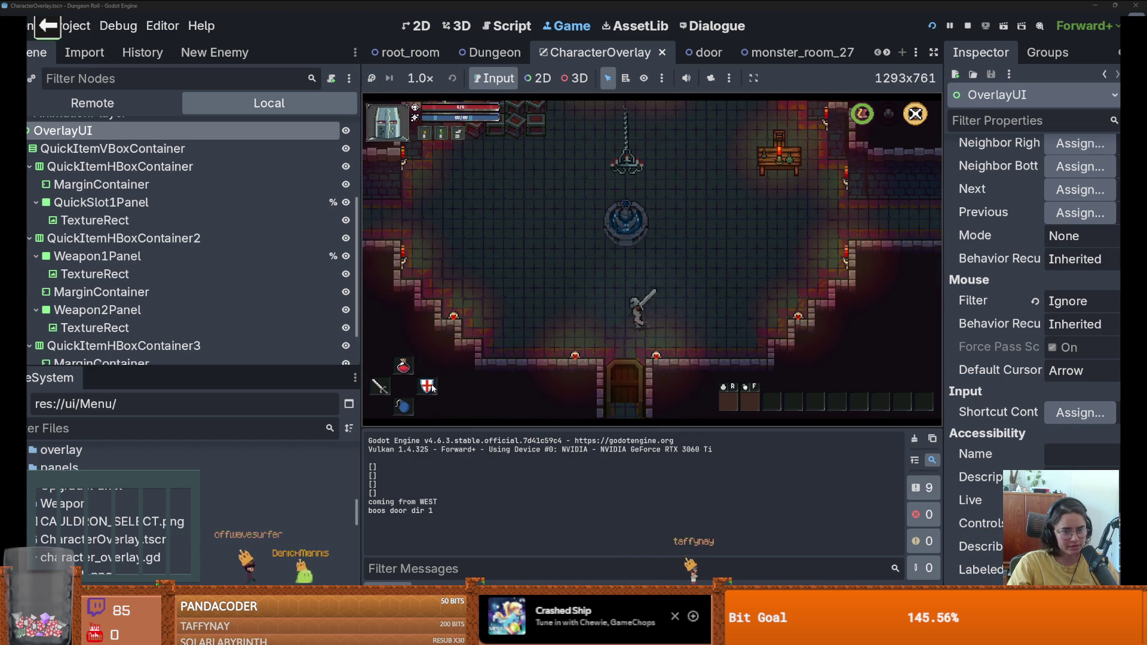
pyautogui.press('w')
pyautogui.press('a')
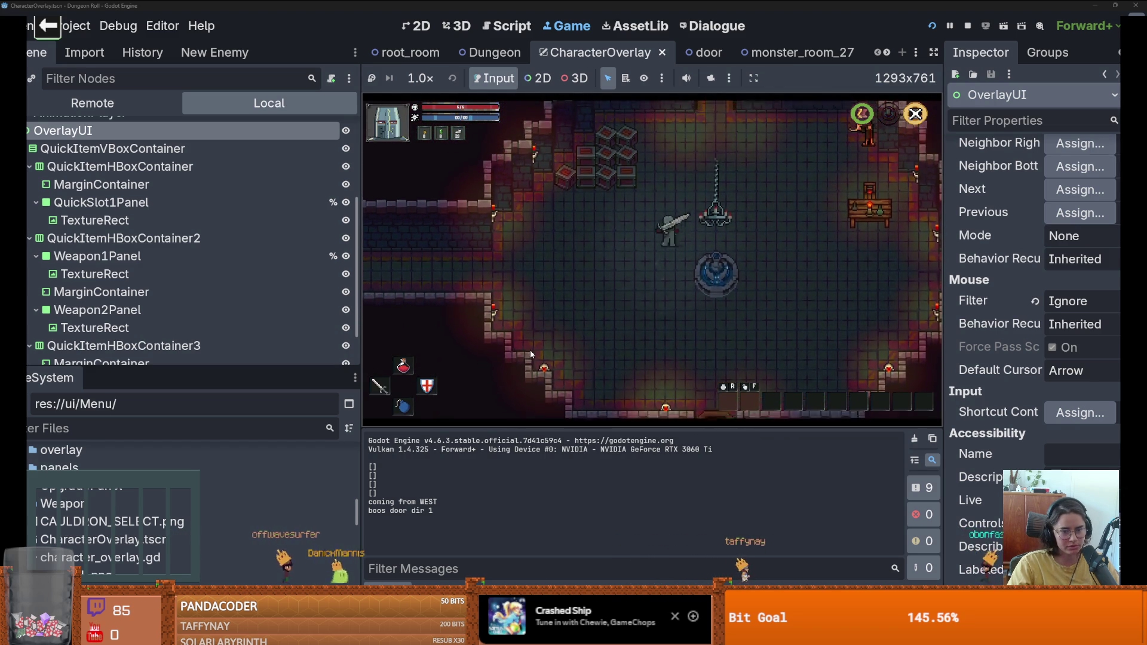
pyautogui.press('d')
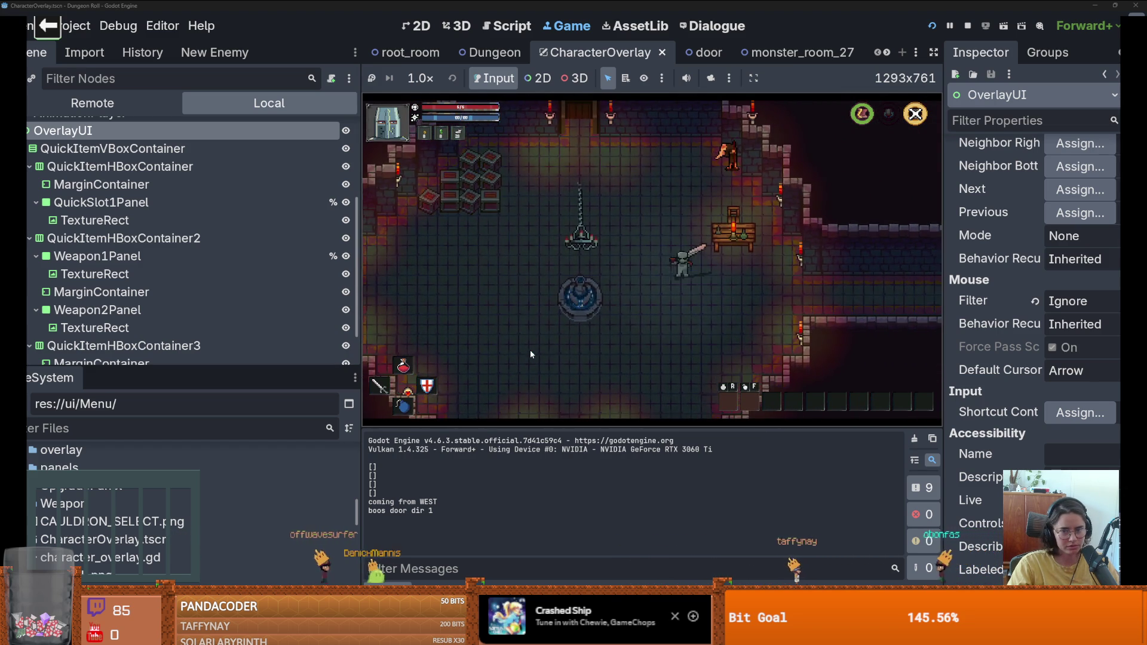
pyautogui.press('a')
pyautogui.press('s')
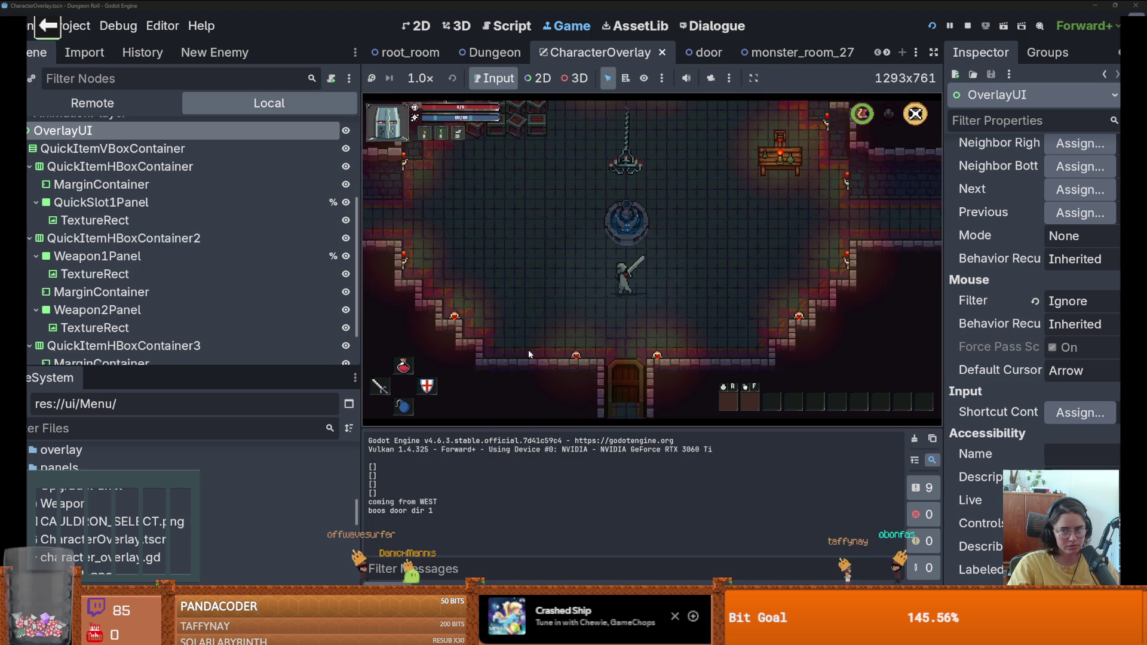
pyautogui.press('w')
pyautogui.press('a')
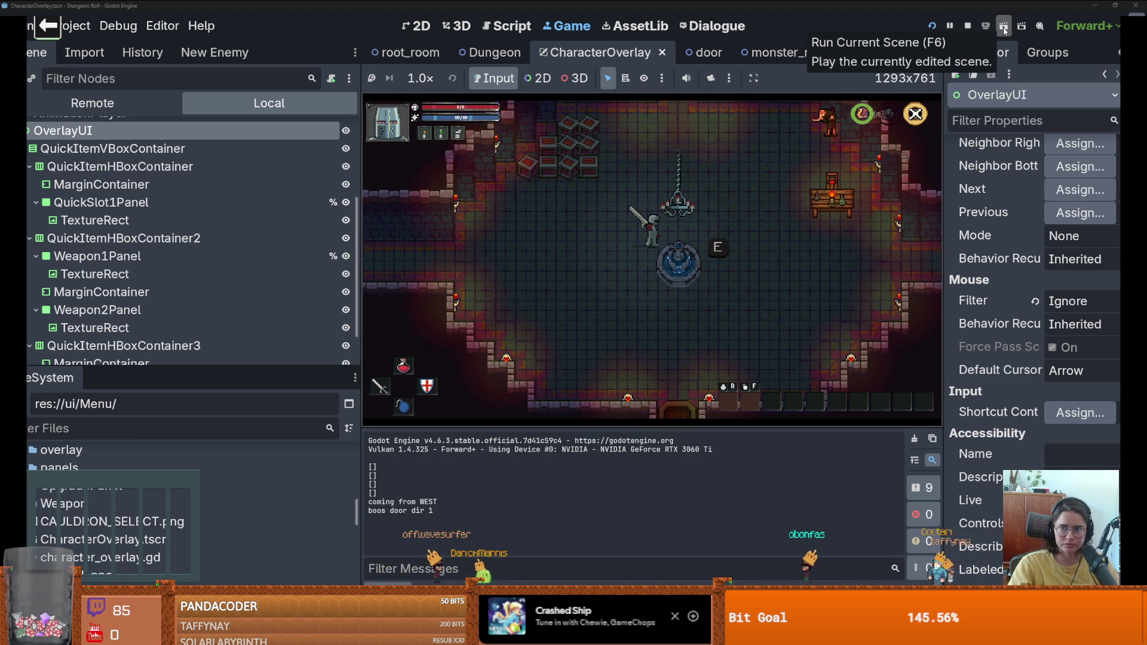
pyautogui.click(1004, 27)
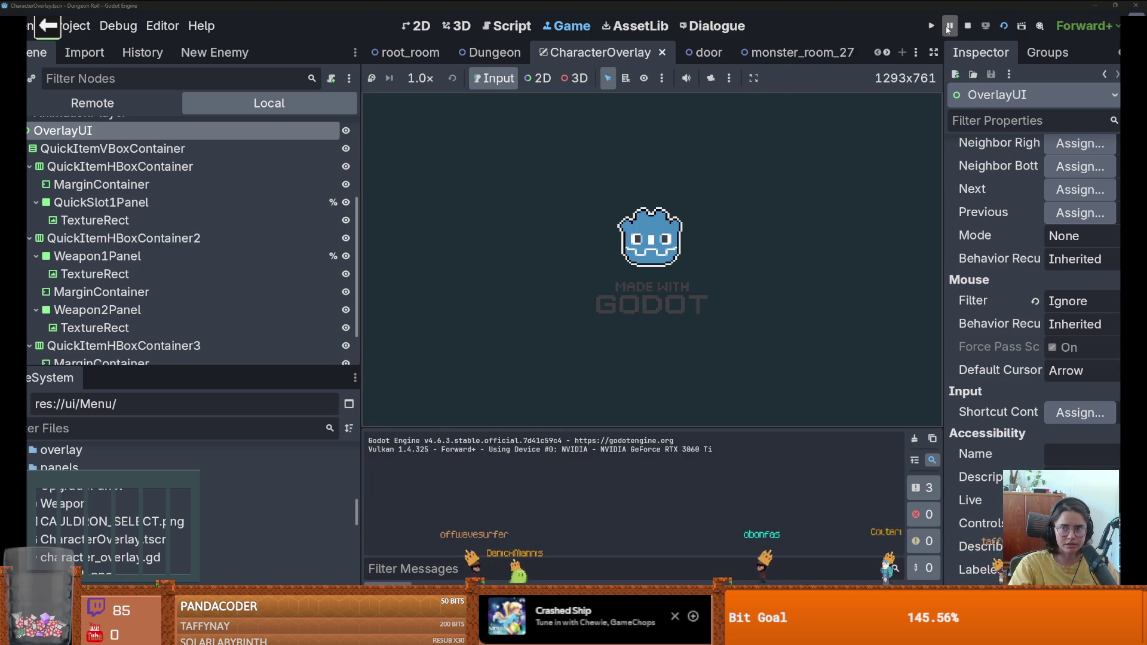
pyautogui.press('F8')
# Step: Return to the CharacterOverlay 2D view, collapse OverlayUI, expand BottomPanel, and save the scene
pyautogui.scroll(5, 564, 174)
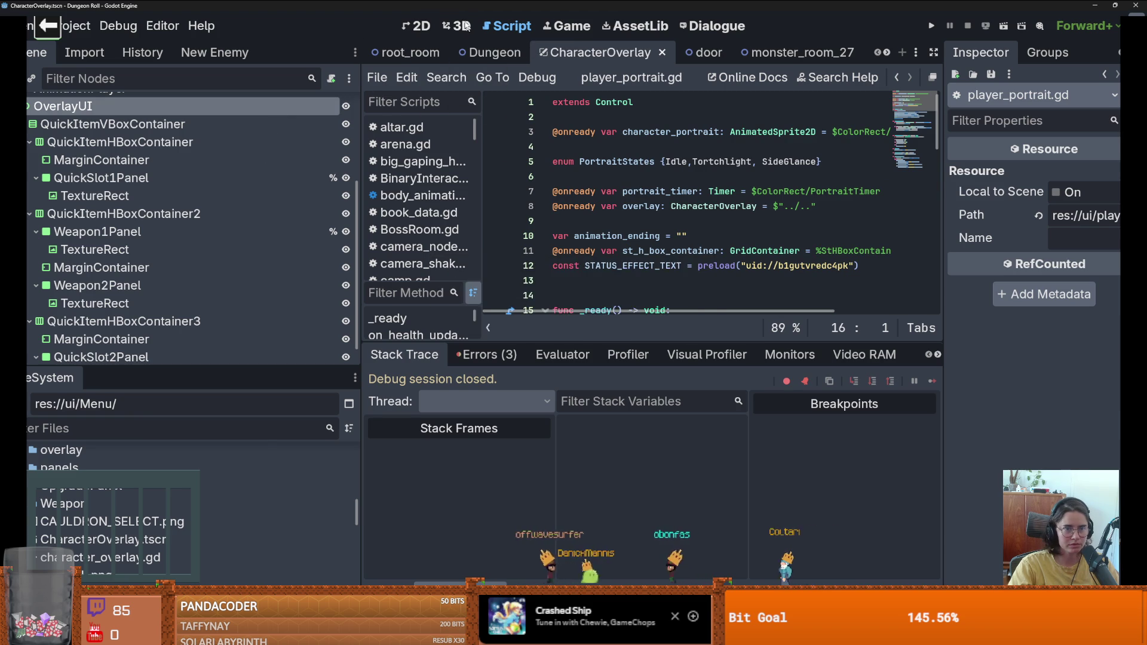
pyautogui.click(274, 112)
pyautogui.scroll(-5, 598, 251)
pyautogui.scroll(-2, 638, 263)
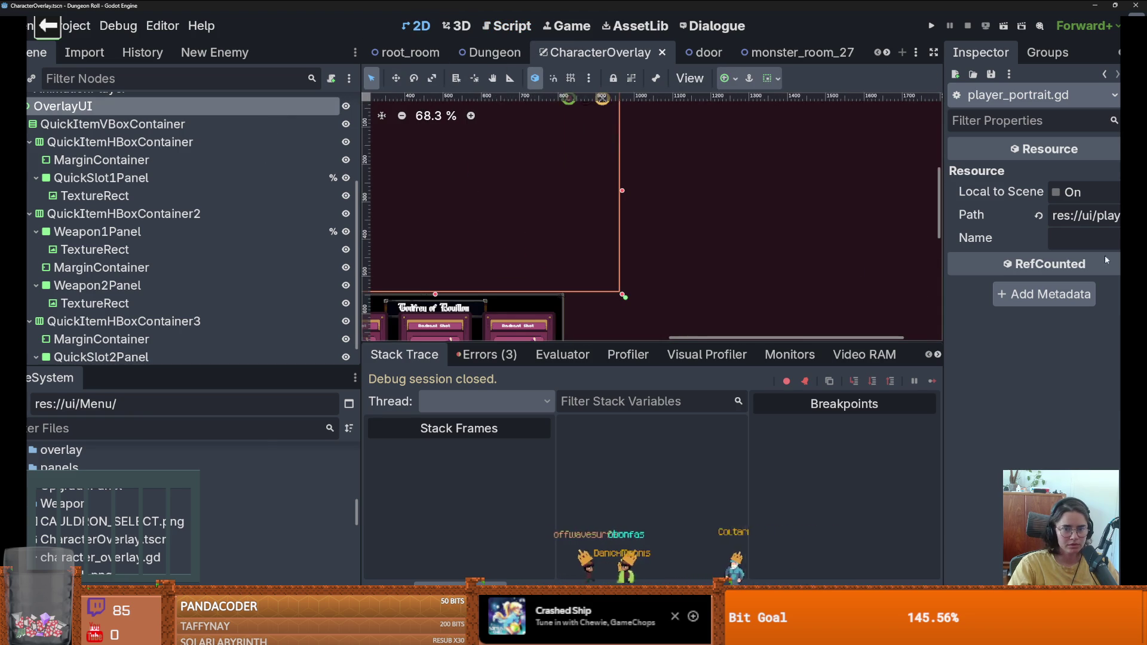
pyautogui.scroll(3, 179, 233)
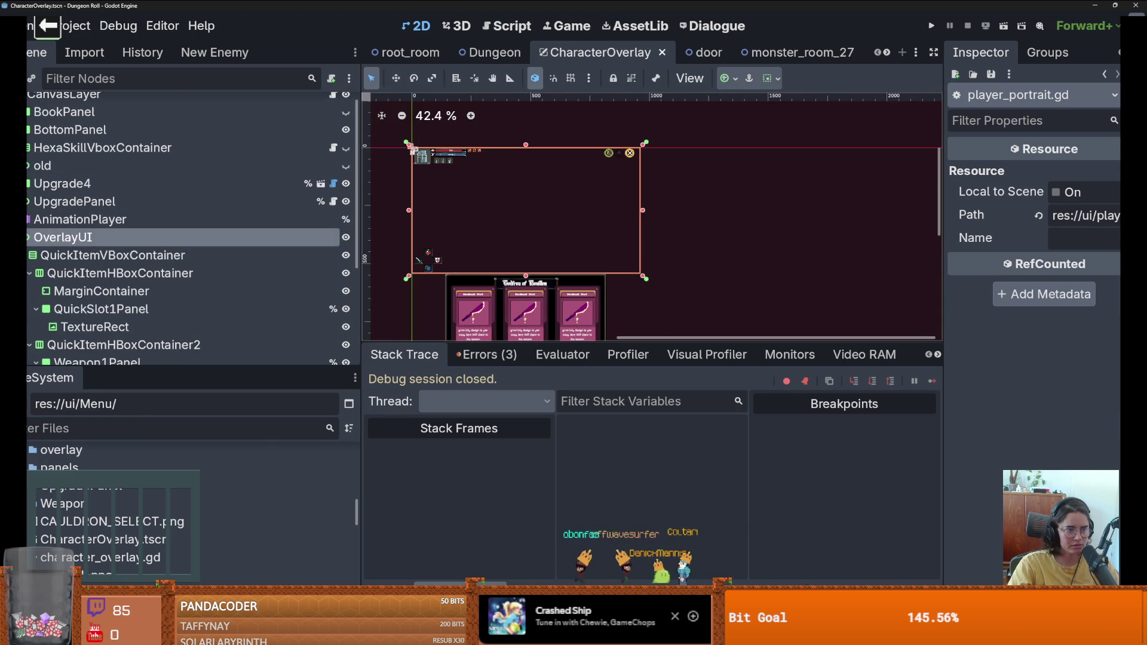
pyautogui.click(28, 233)
pyautogui.click(28, 142)
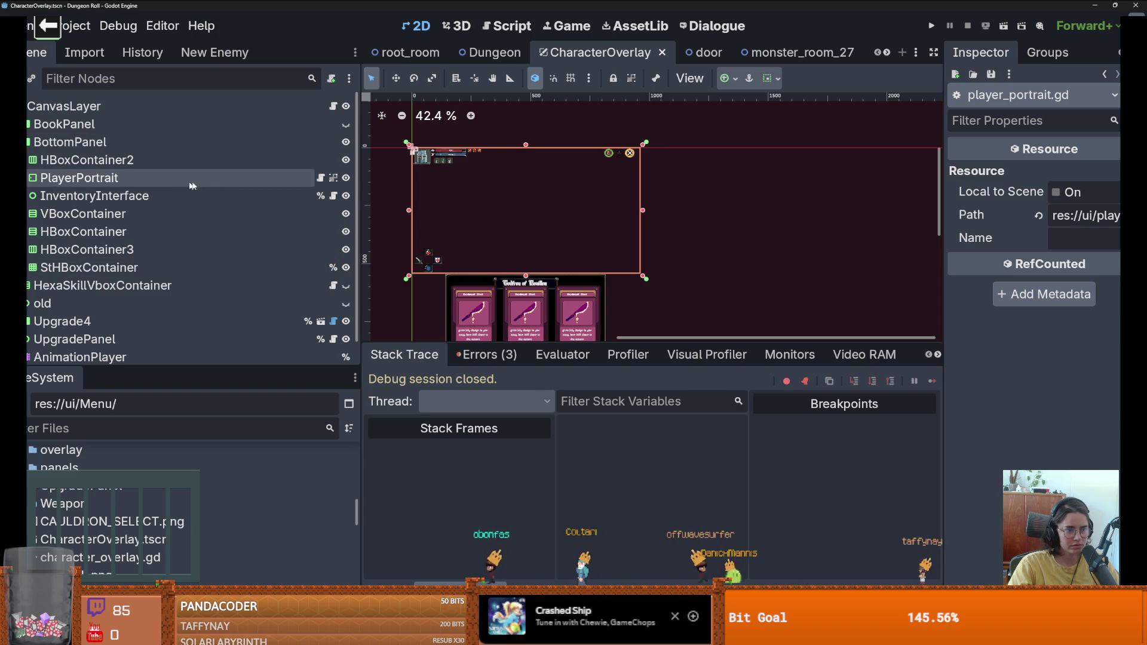
pyautogui.hotkey('ctrl', 's')
# Step: Toggle BottomPanel's visibility off and on, then drag HBoxContainer2 down to the overlay's bottom edge
pyautogui.scroll(2, 592, 194)
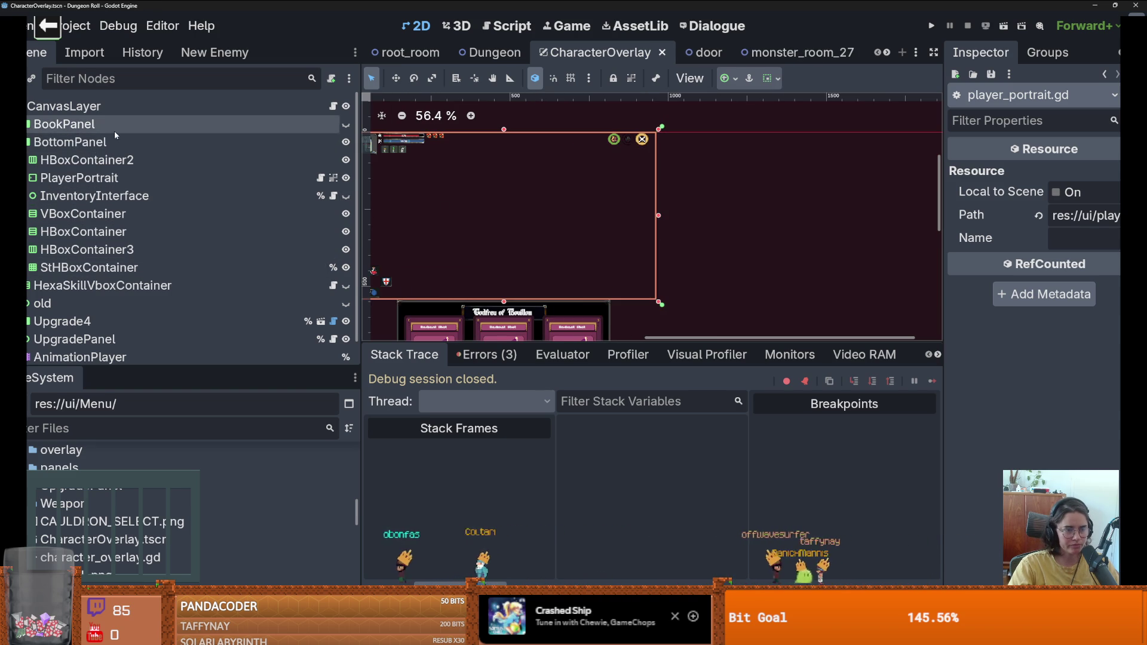
pyautogui.click(67, 216)
pyautogui.click(161, 142)
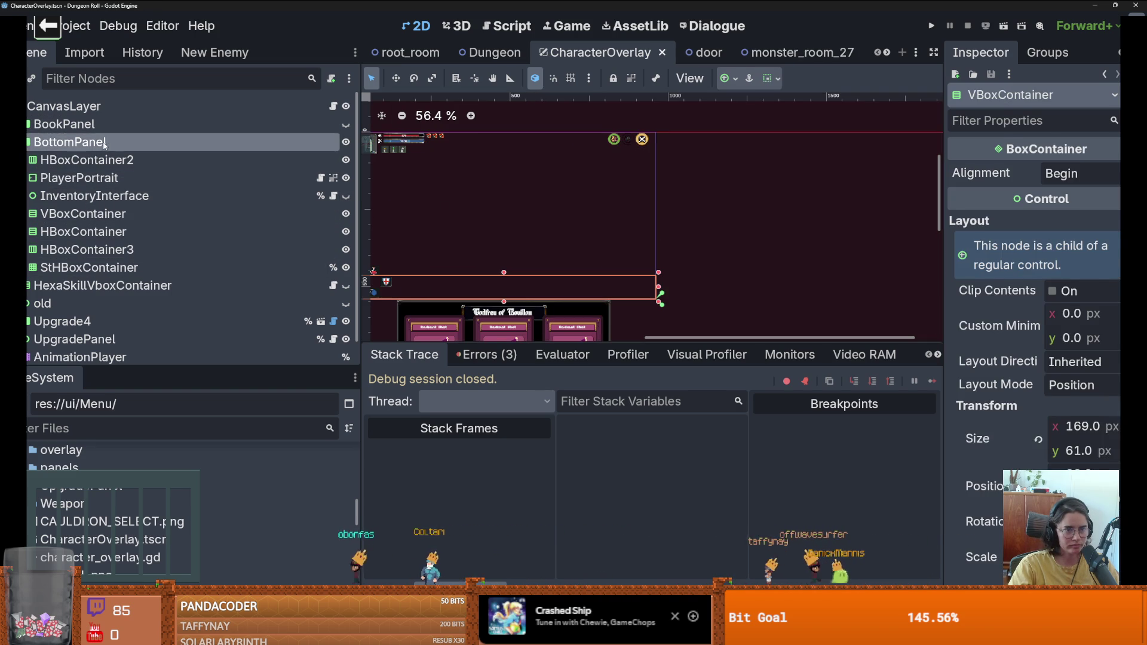
pyautogui.click(346, 143)
pyautogui.click(346, 143)
pyautogui.click(150, 160)
pyautogui.moveTo(642, 149)
pyautogui.mouseDown()
pyautogui.moveTo(628, 295)
pyautogui.moveTo(584, 287)
pyautogui.mouseUp()
# Step: Shift the HBoxContainer2 ability bar 60 px to the left in the 2D viewport
pyautogui.scroll(4, 628, 295)
pyautogui.hscroll(-5, 616, 253)
pyautogui.scroll(-3, 644, 254)
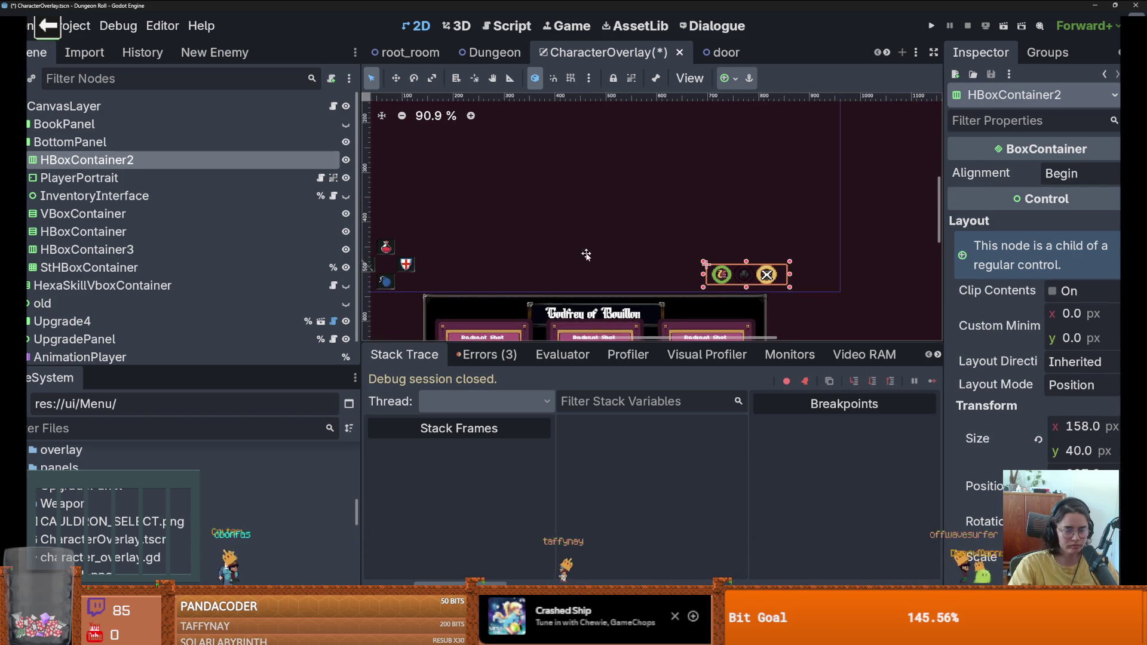
pyautogui.scroll(2, 634, 259)
pyautogui.scroll(5, 656, 266)
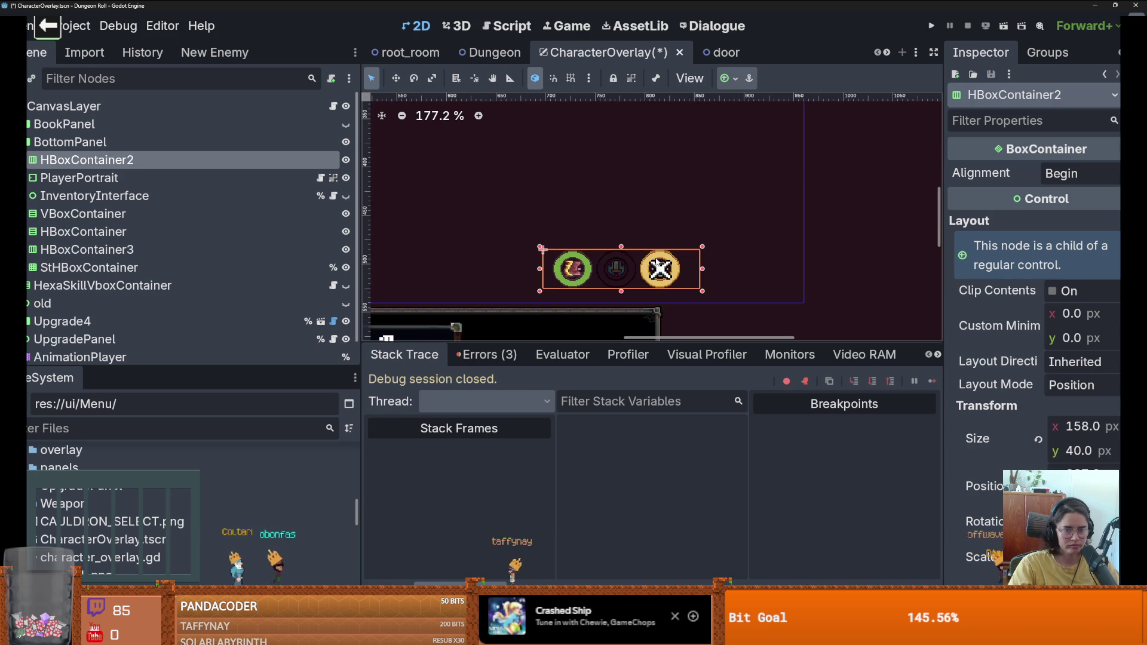
pyautogui.moveTo(649, 266)
pyautogui.mouseDown()
pyautogui.moveTo(716, 267)
pyautogui.moveTo(587, 262)
pyautogui.mouseUp()
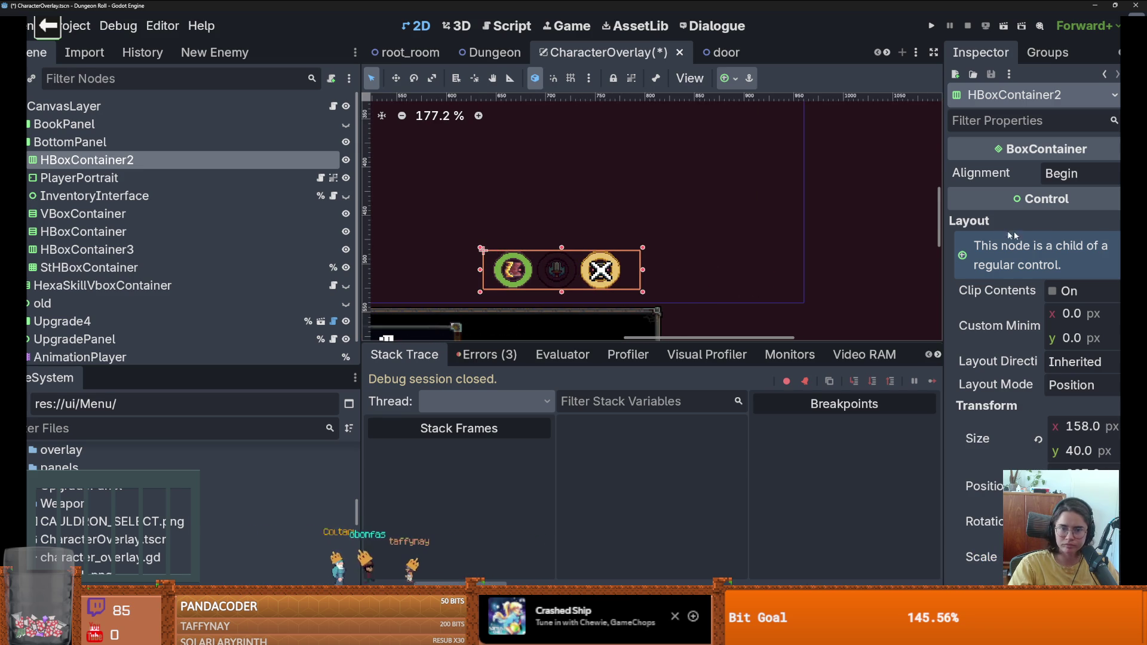
# Step: Pan the viewport across the ability bar to check its position against the card row
pyautogui.scroll(-7, 599, 245)
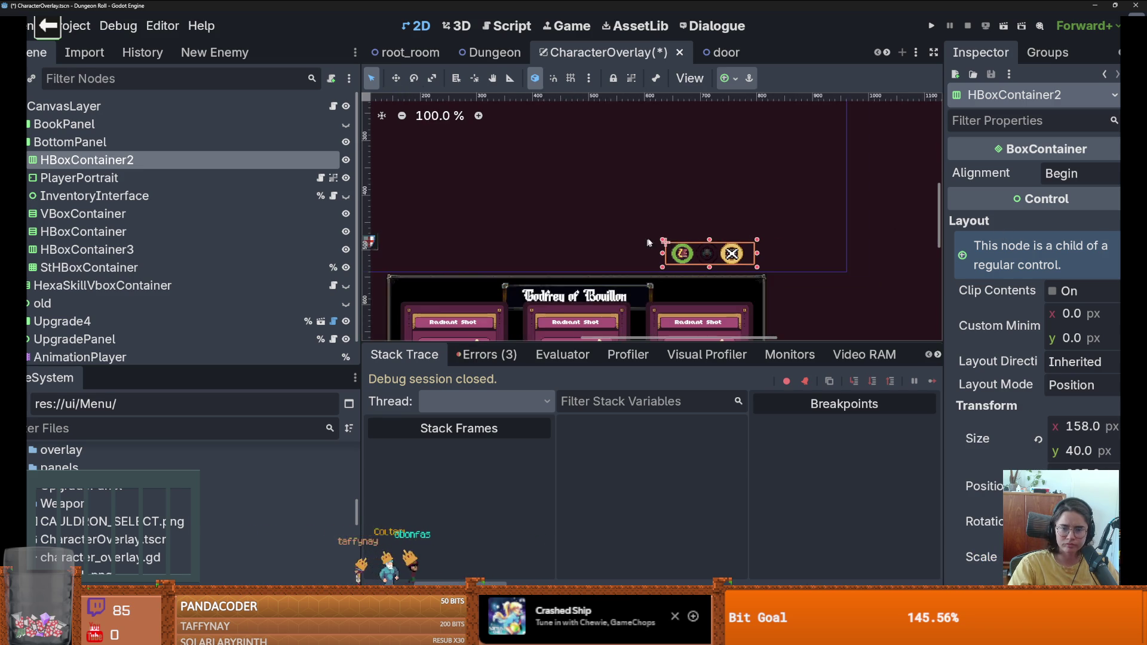
pyautogui.scroll(2, 720, 246)
pyautogui.hscroll(-1, 723, 246)
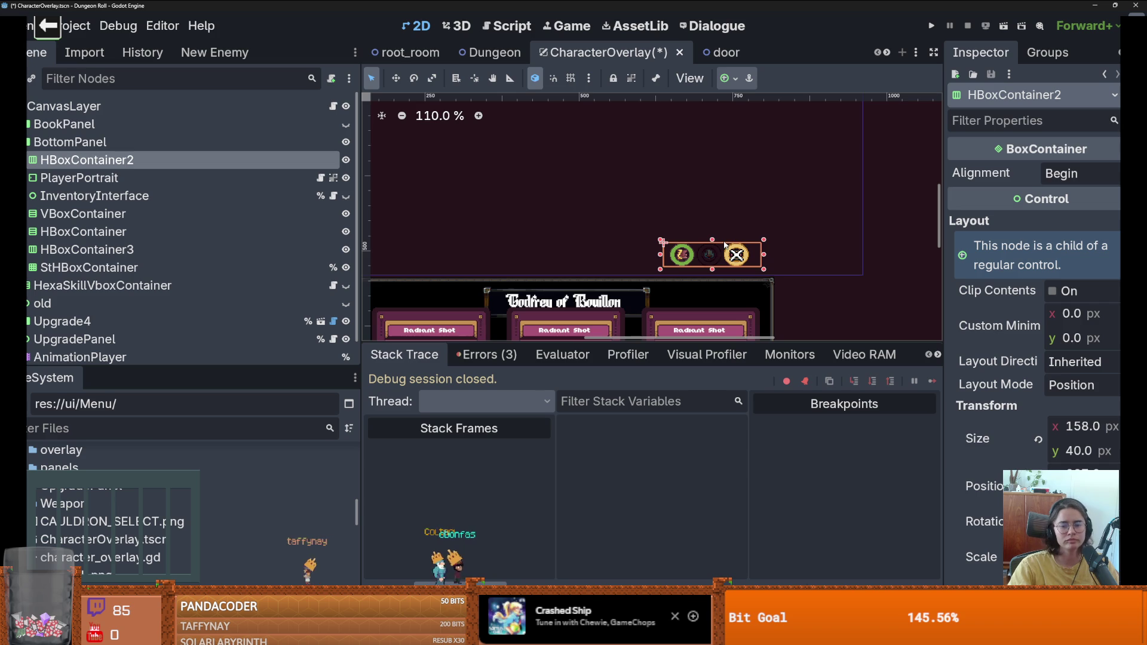
pyautogui.hscroll(-8, 717, 251)
pyautogui.scroll(3, 709, 258)
pyautogui.scroll(-1, 708, 263)
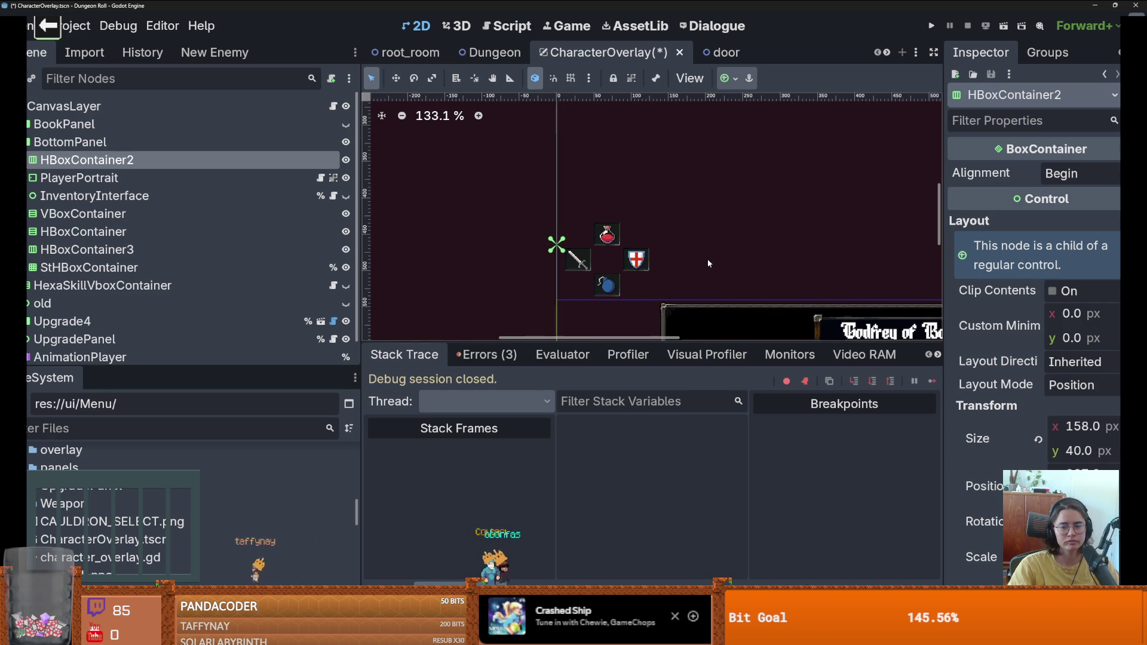
pyautogui.moveTo(788, 267); pyautogui.dragTo(646, 260)
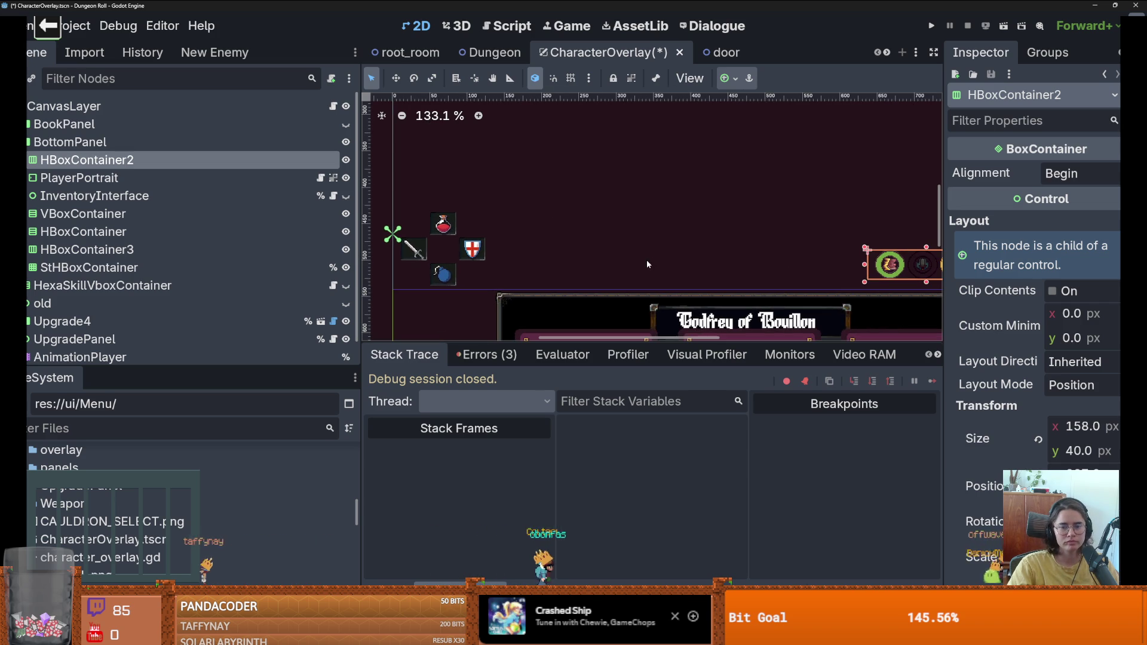
pyautogui.moveTo(785, 264); pyautogui.dragTo(662, 241)
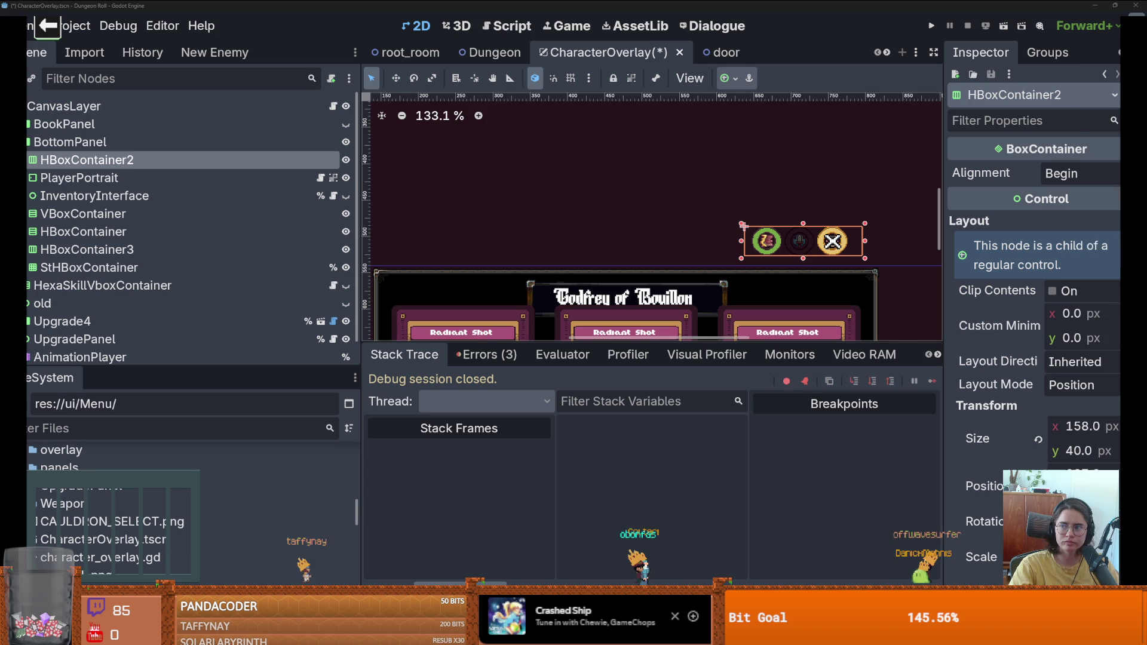
pyautogui.hotkey('alt', 'Tab')
pyautogui.hotkey('alt', 'Tab')
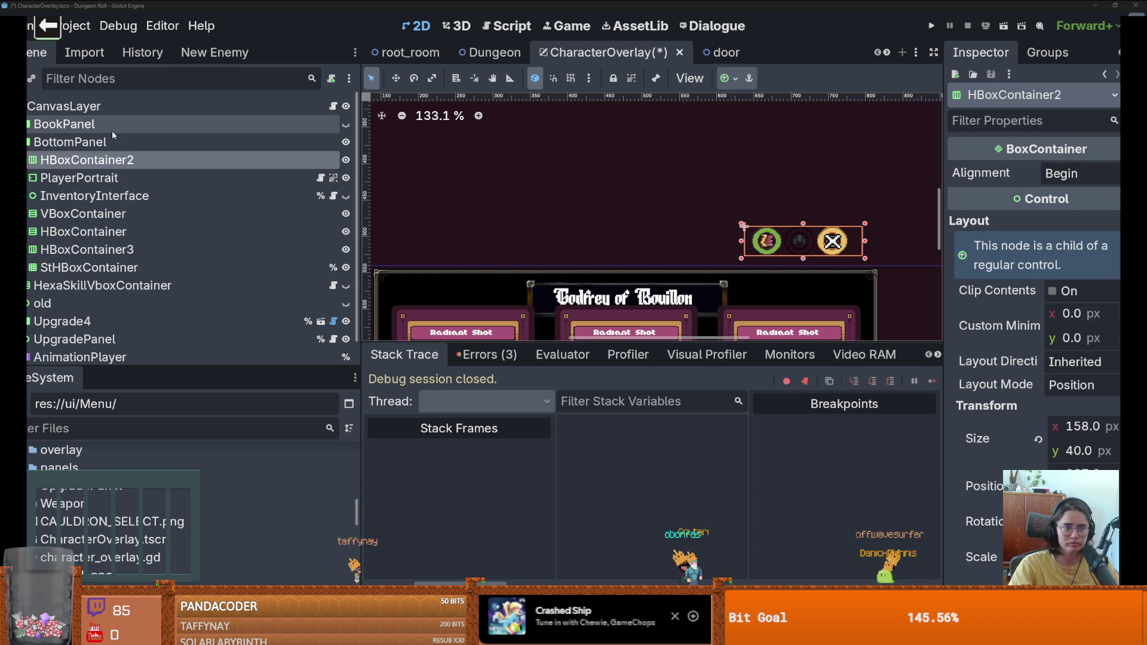
# Step: Move the Dash, Lightning and LayOnHands progress bars directly under HBoxContainer2
pyautogui.click(29, 160)
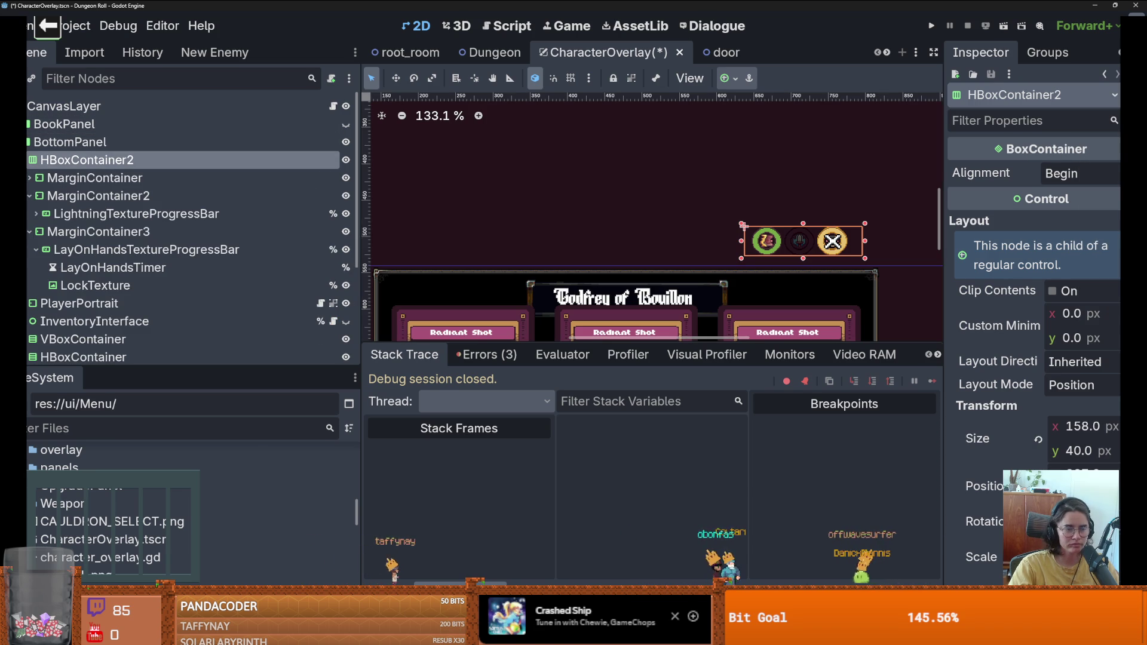
pyautogui.click(84, 214)
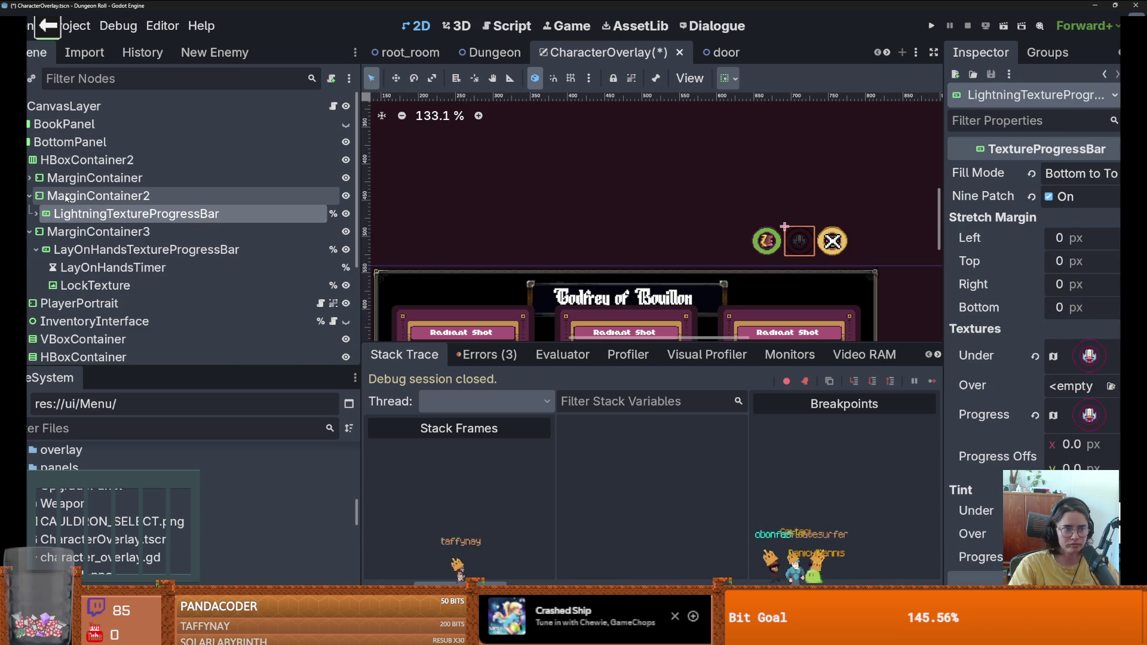
pyautogui.click(89, 195)
pyautogui.click(89, 177)
pyautogui.click(29, 177)
pyautogui.moveTo(68, 198); pyautogui.dragTo(65, 173)
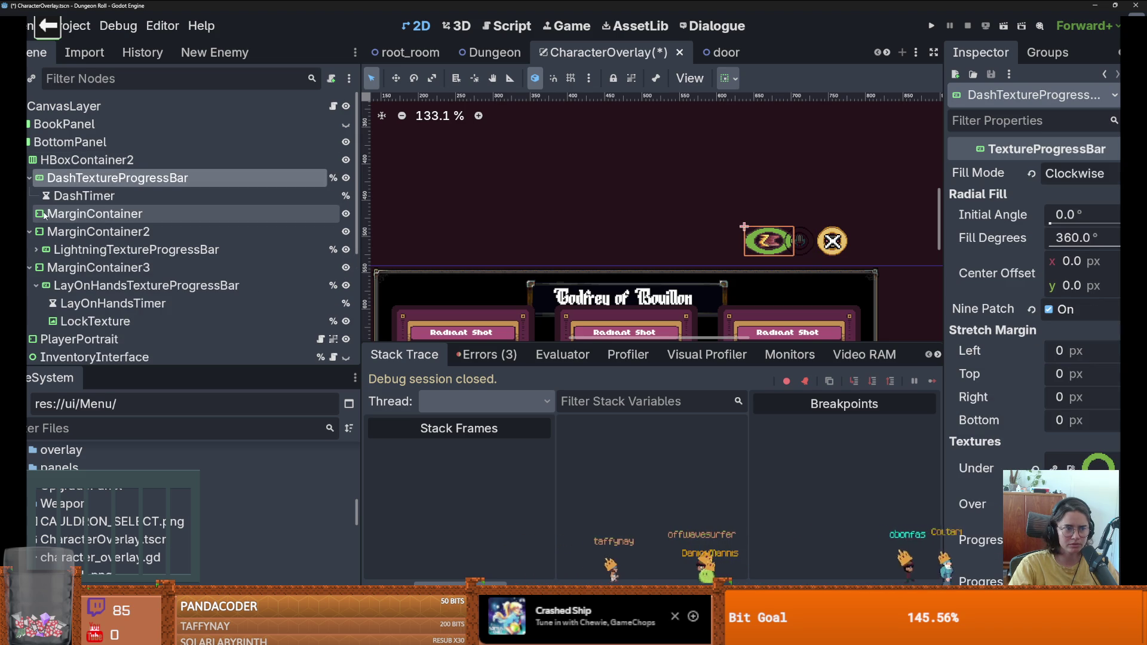
pyautogui.moveTo(77, 250); pyautogui.dragTo(64, 212)
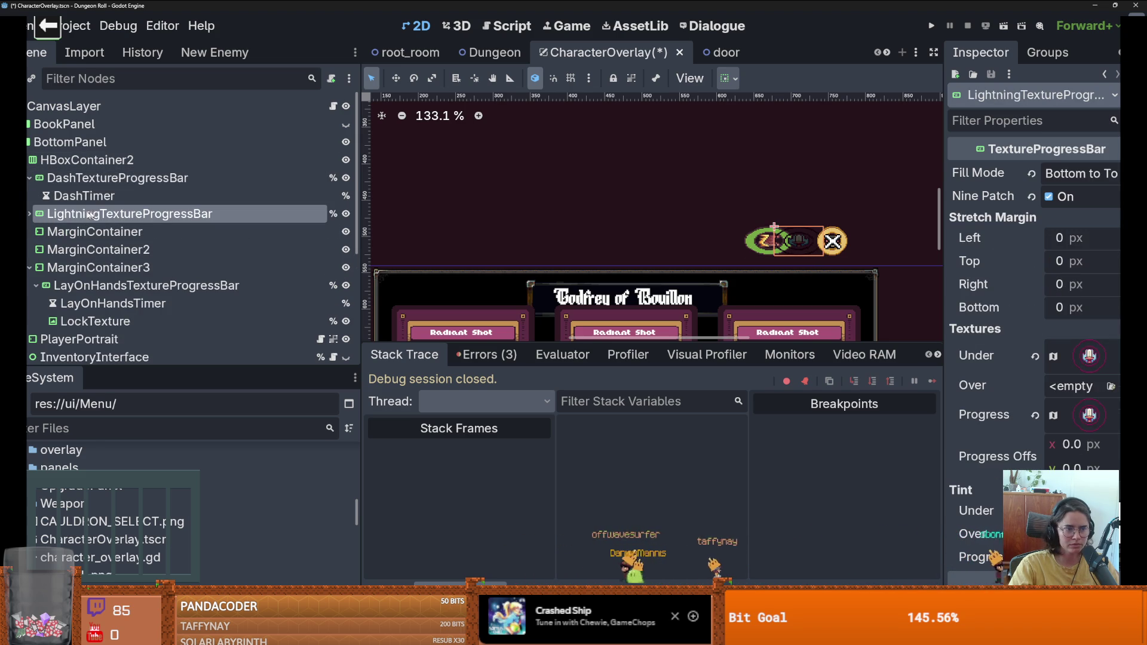
pyautogui.moveTo(65, 285); pyautogui.dragTo(66, 228)
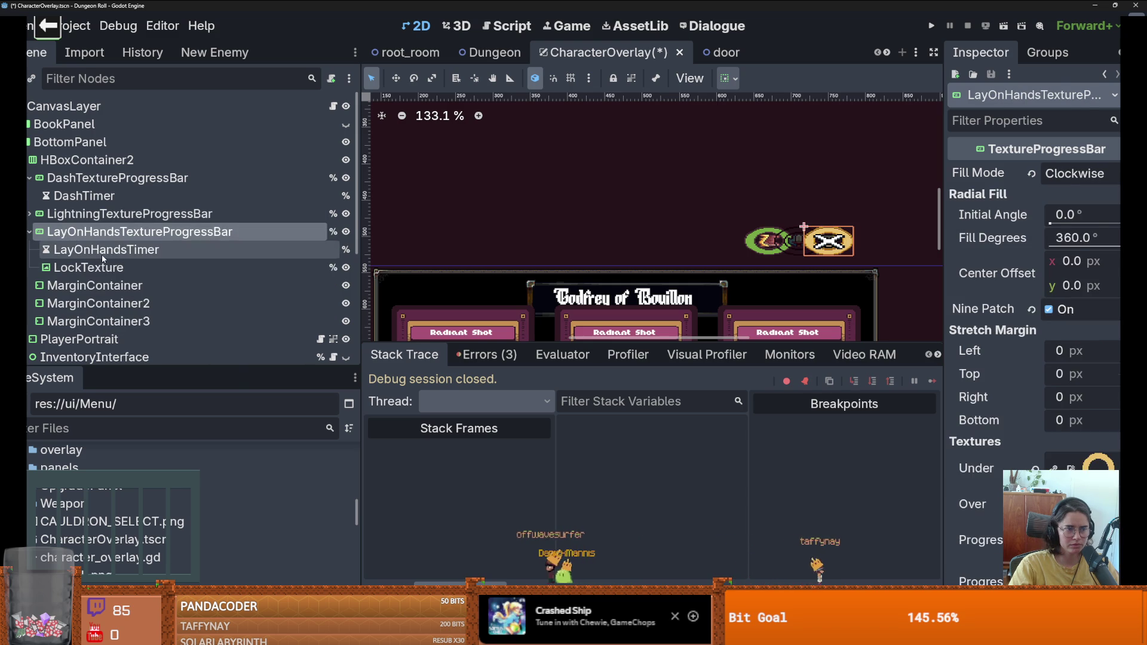
# Step: Delete the three leftover MarginContainers from HBoxContainer2
pyautogui.click(102, 251)
pyautogui.keyDown('shift'); pyautogui.click(114, 286); pyautogui.keyUp('shift')
pyautogui.keyDown('shift'); pyautogui.click(149, 323); pyautogui.keyUp('shift')
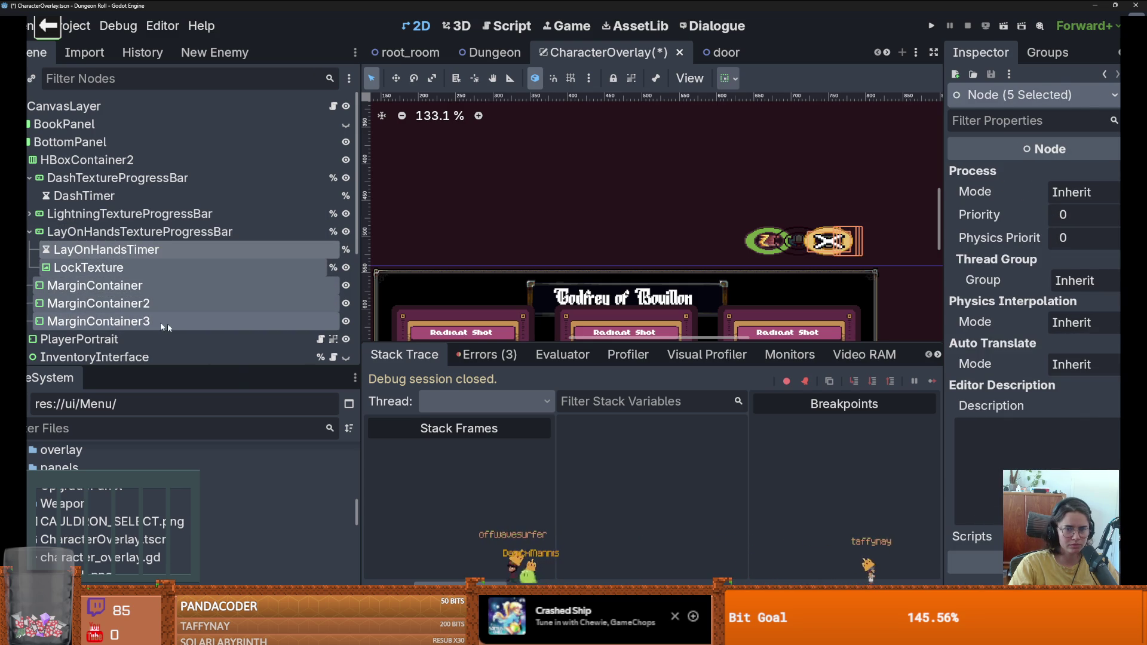
pyautogui.click(130, 301)
pyautogui.click(105, 286)
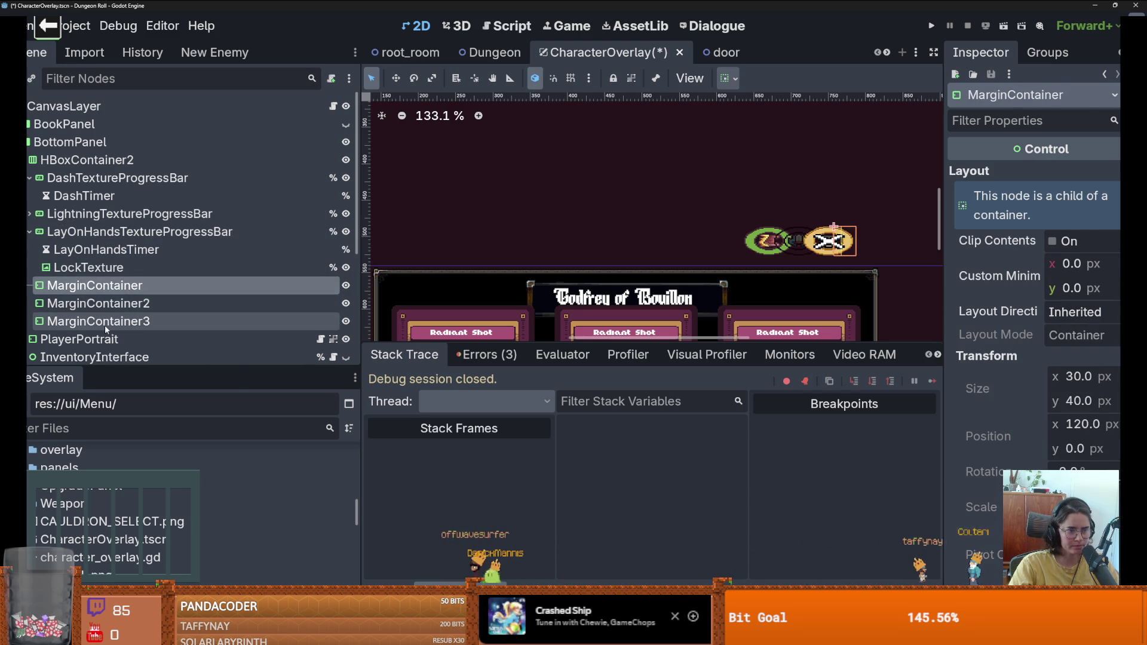
pyautogui.keyDown('shift'); pyautogui.click(105, 323); pyautogui.keyUp('shift')
pyautogui.rightClick(109, 307)
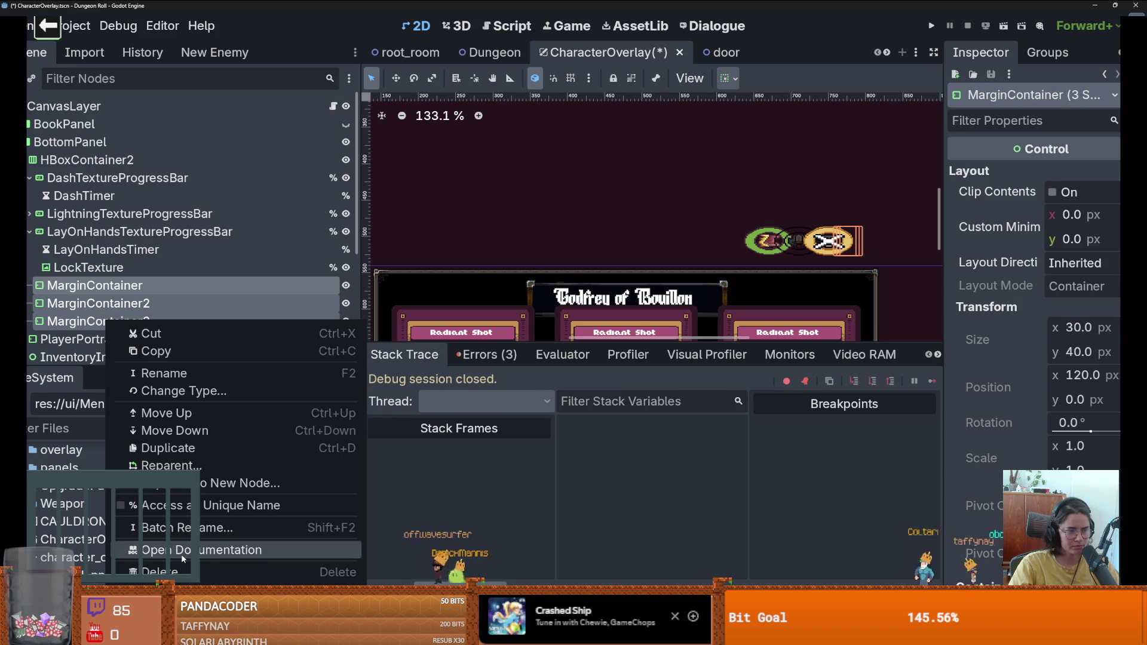
pyautogui.click(179, 572)
pyautogui.click(514, 329)
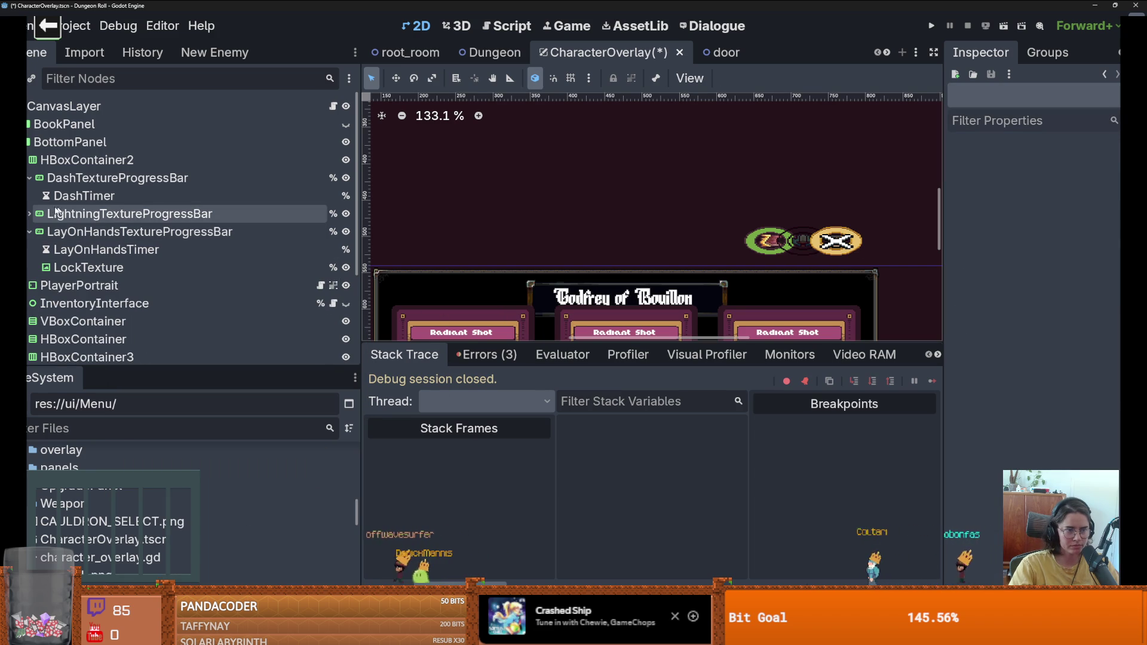
# Step: Set HBoxContainer2's Separation theme override to 0 and save CharacterOverlay
pyautogui.click(29, 179)
pyautogui.click(29, 196)
pyautogui.click(29, 196)
pyautogui.click(30, 214)
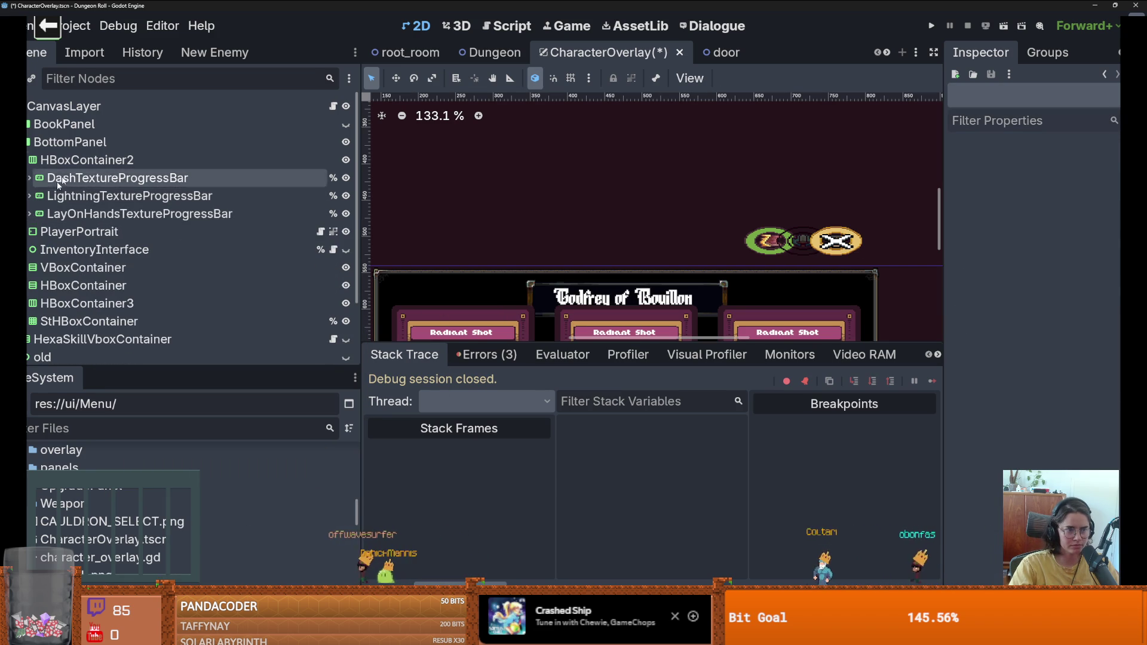
pyautogui.click(87, 161)
pyautogui.scroll(-15, 1108, 310)
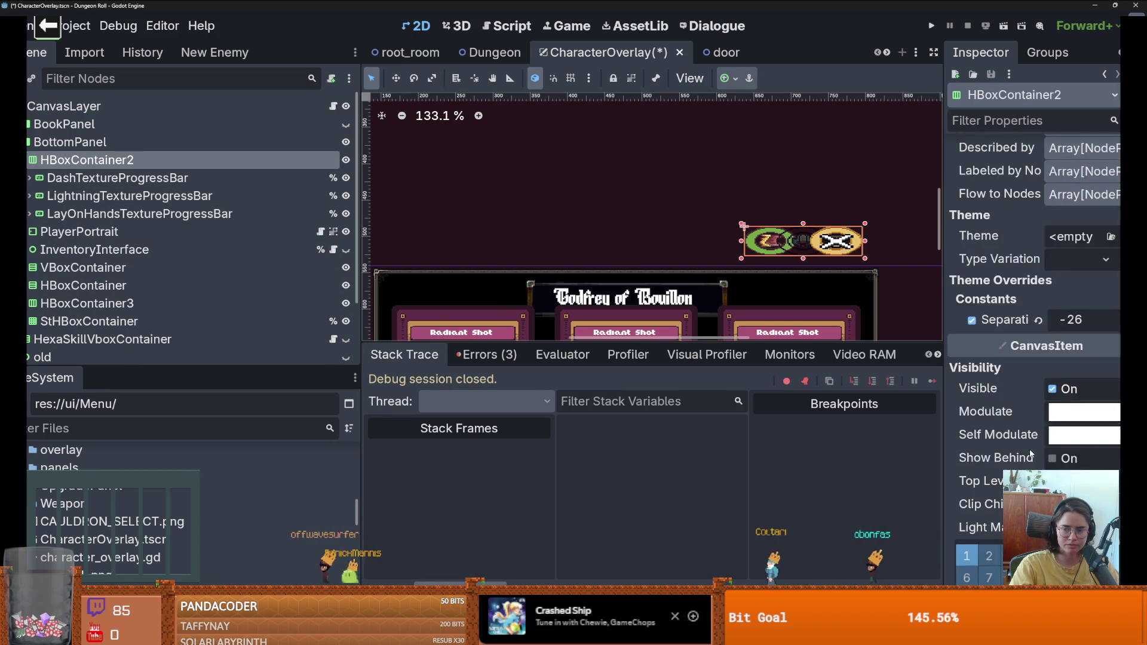
pyautogui.scroll(5, 1107, 309)
pyautogui.click(1078, 261)
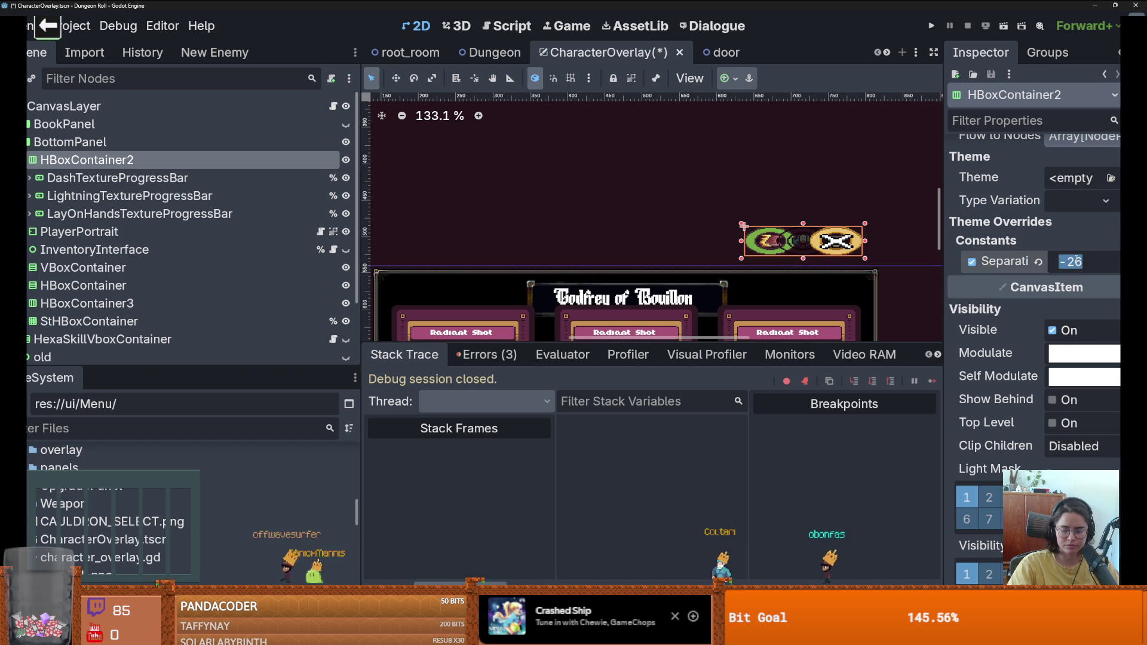
pyautogui.write('0')
pyautogui.press('Return')
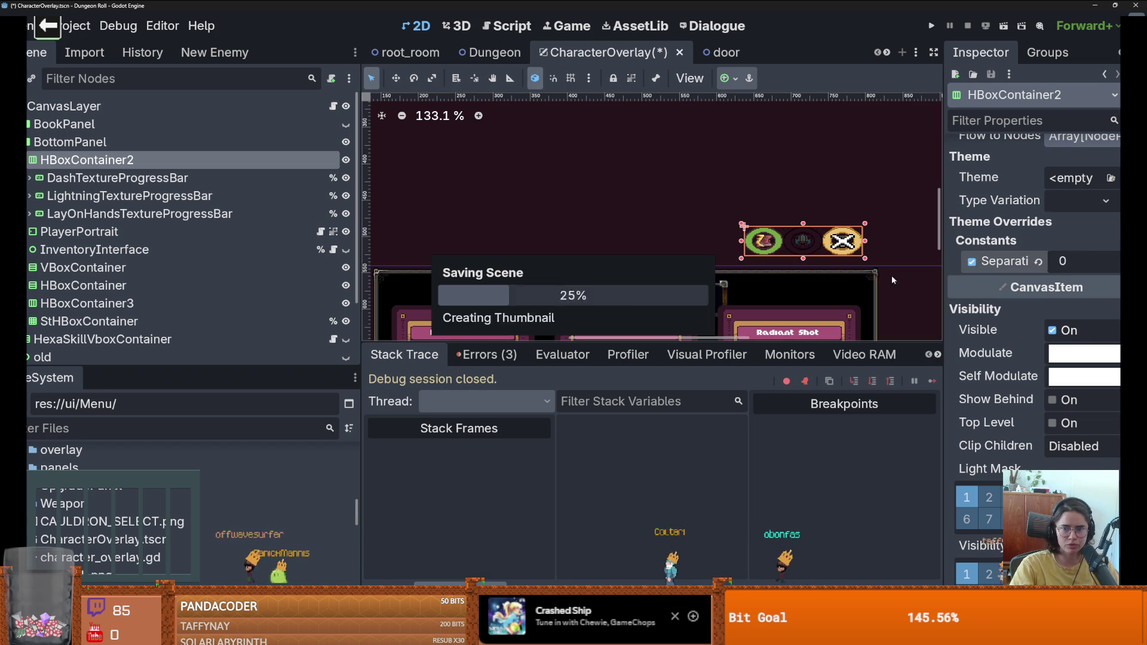
pyautogui.hotkey('ctrl', 's')
pyautogui.click(117, 177)
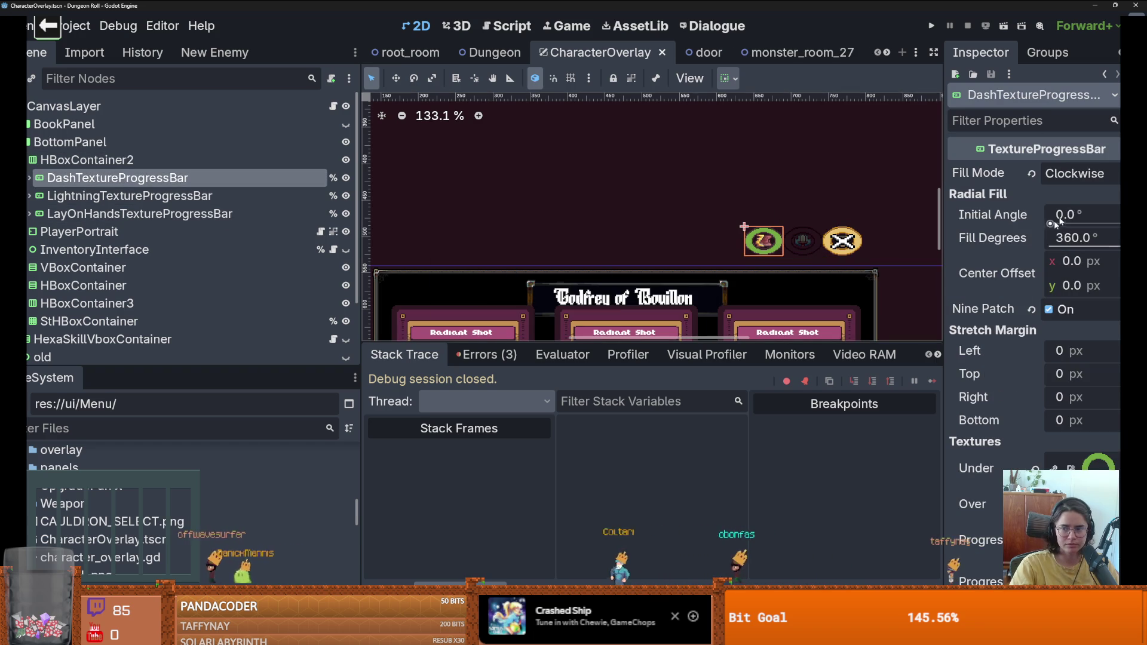
pyautogui.scroll(-5, 1074, 316)
# Step: Switch to Aseprite and bring up the '#2 - Transparent Icons' sprite sheet
pyautogui.hotkey('alt', 'Tab')
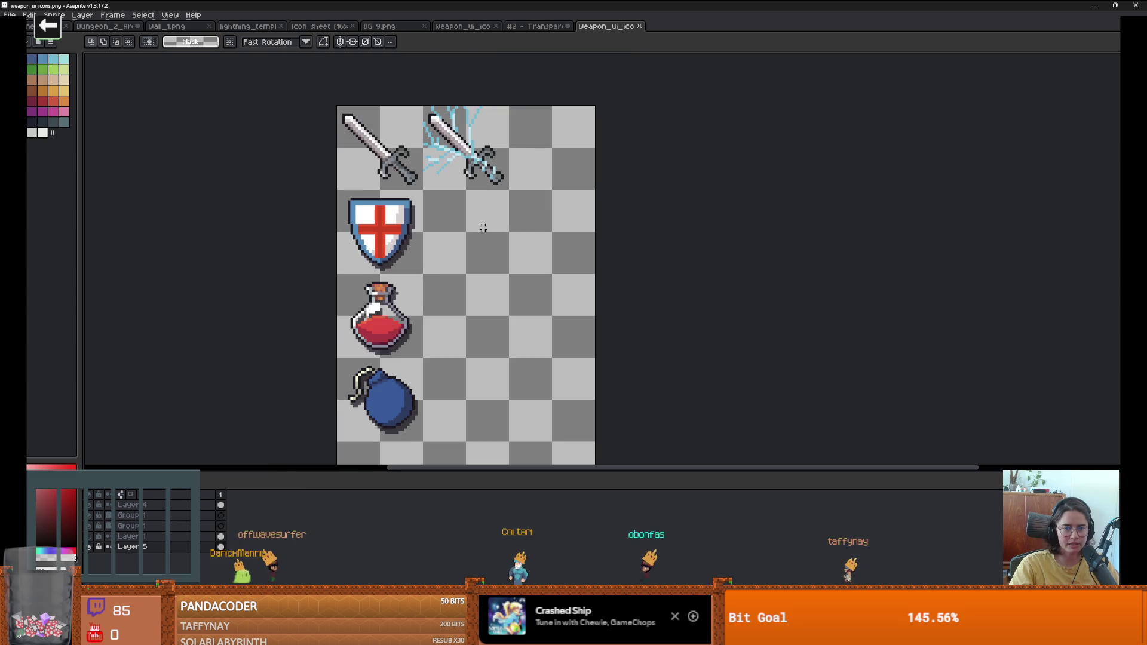
pyautogui.hotkey('ctrl', 'shift', 'Tab')
pyautogui.scroll(-2, 475, 223)
pyautogui.hscroll(-3, 475, 222)
pyautogui.scroll(3, 439, 150)
pyautogui.hscroll(-1, 425, 192)
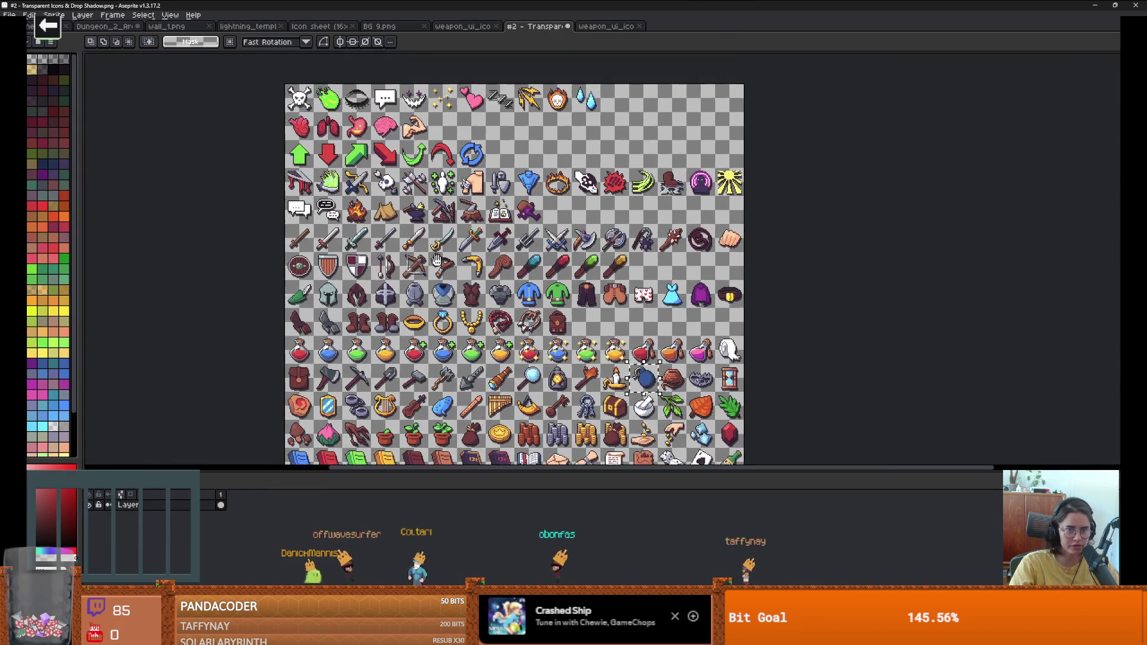
pyautogui.scroll(2, 409, 233)
pyautogui.scroll(1, 562, 212)
pyautogui.hscroll(1, 538, 239)
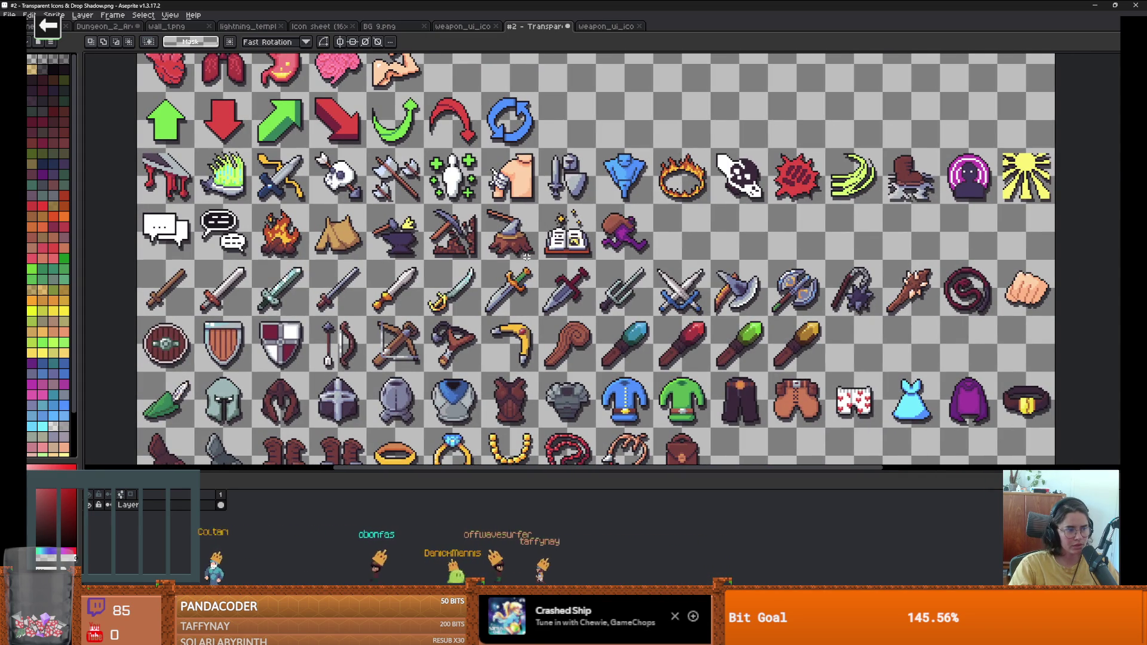
# Step: Zoom and scroll through the transparent icons sheet to survey its icon rows
pyautogui.scroll(1, 657, 274)
pyautogui.hscroll(1, 657, 275)
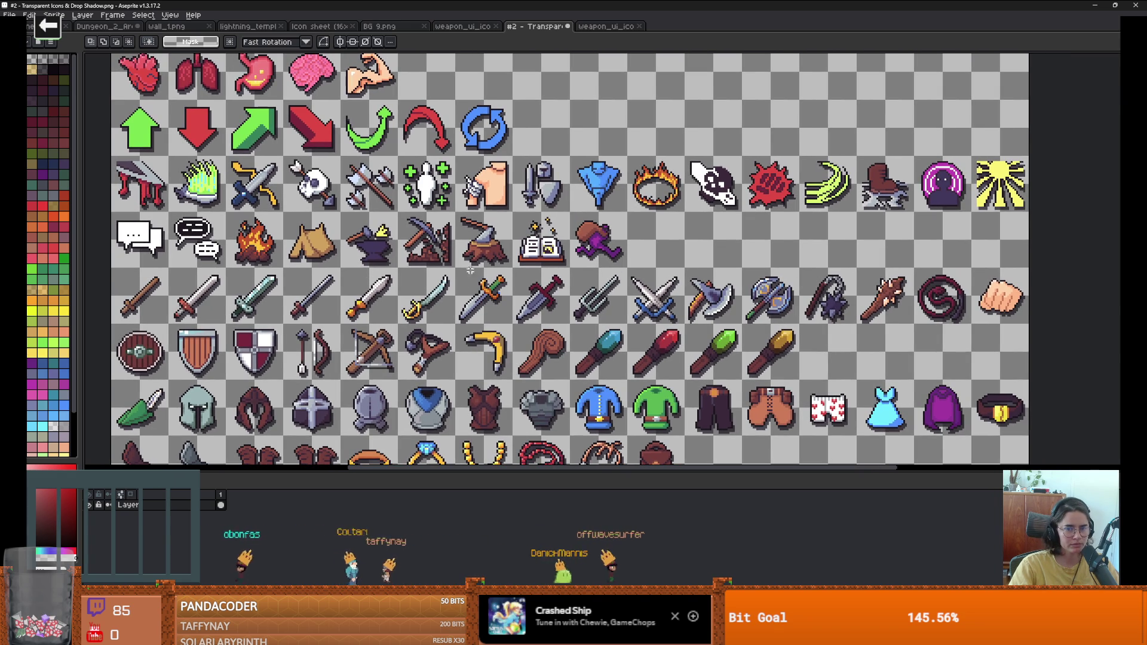
pyautogui.scroll(3, 501, 248)
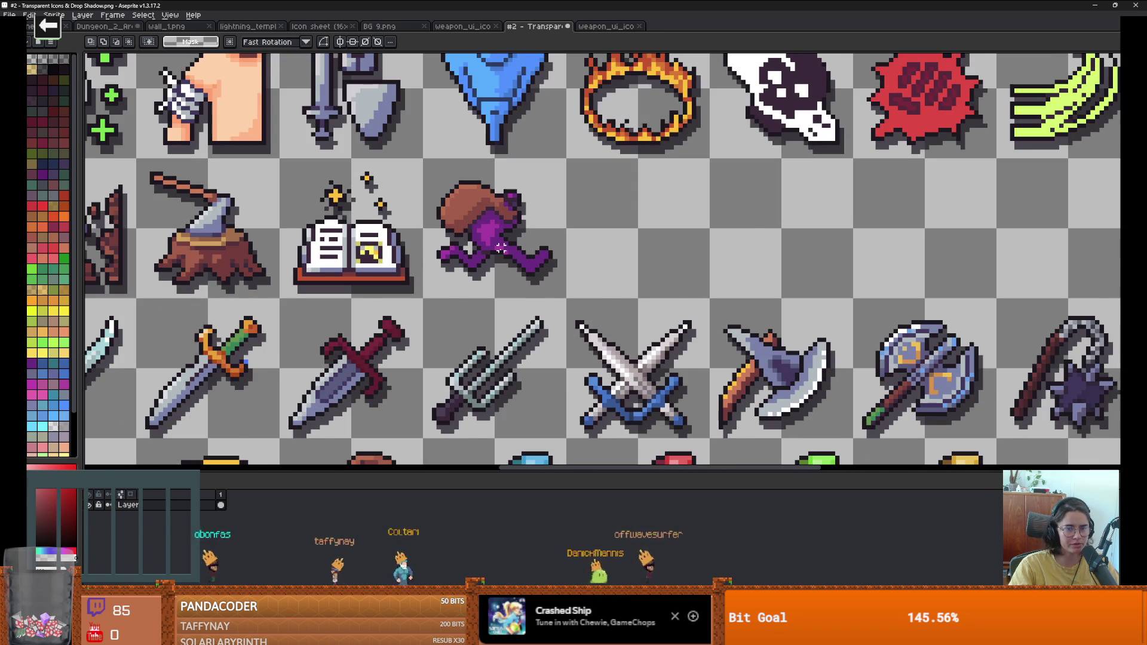
pyautogui.scroll(-3, 500, 247)
pyautogui.scroll(-10, 501, 247)
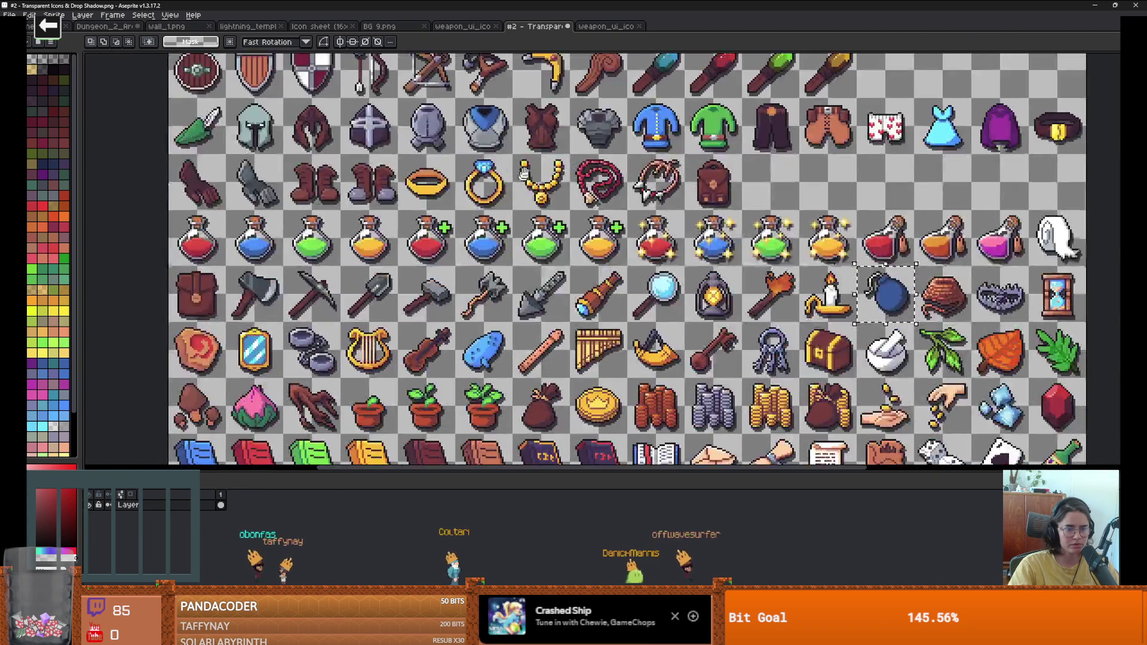
pyautogui.scroll(-5, 545, 236)
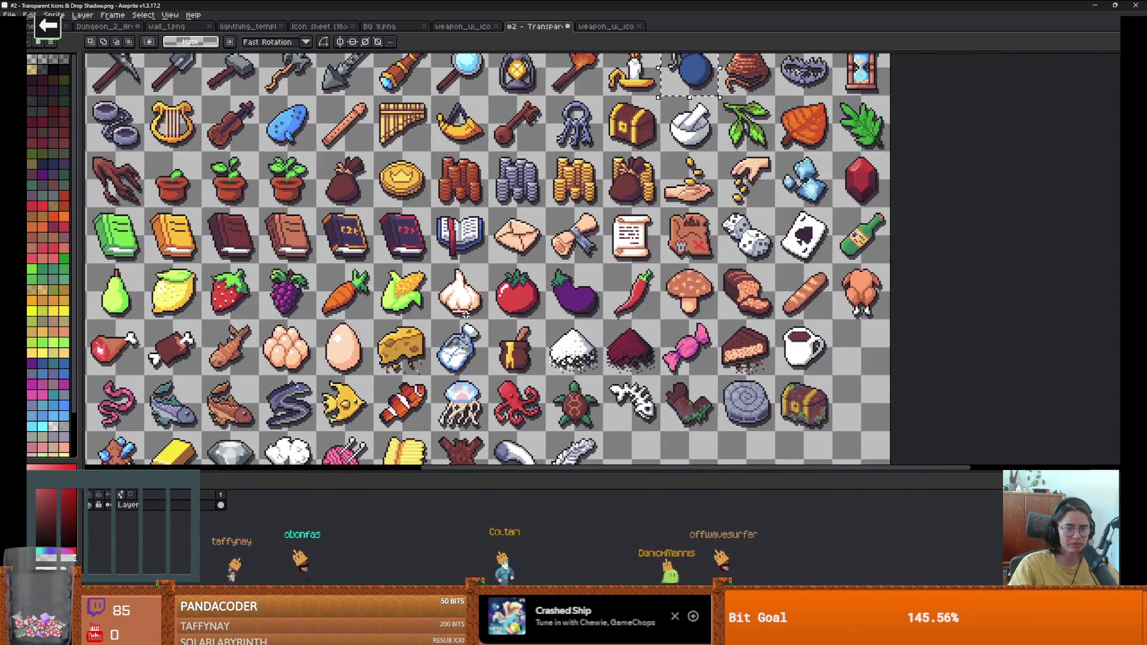
pyautogui.scroll(-5, 545, 236)
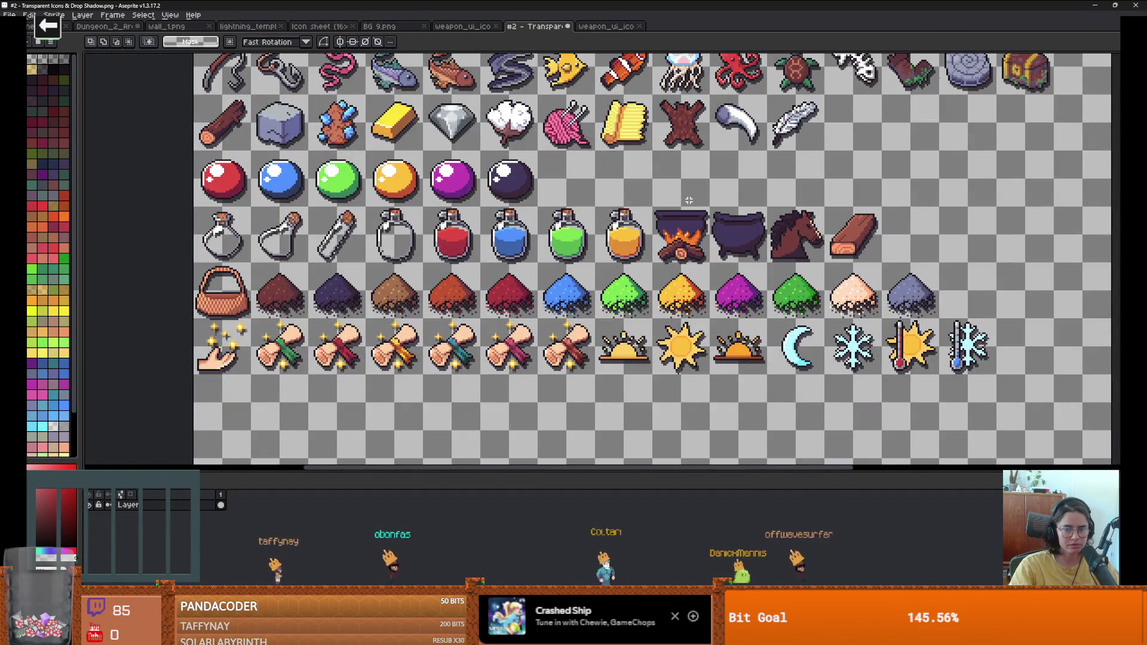
pyautogui.scroll(5, 653, 236)
pyautogui.scroll(5, 653, 236)
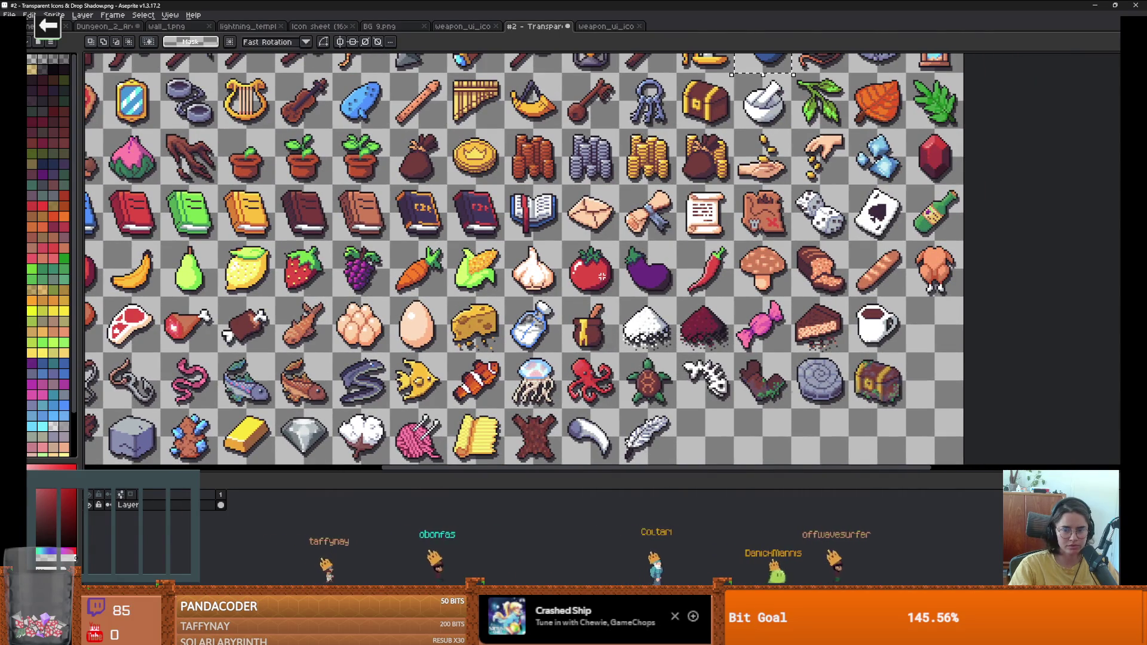
pyautogui.scroll(4, 595, 214)
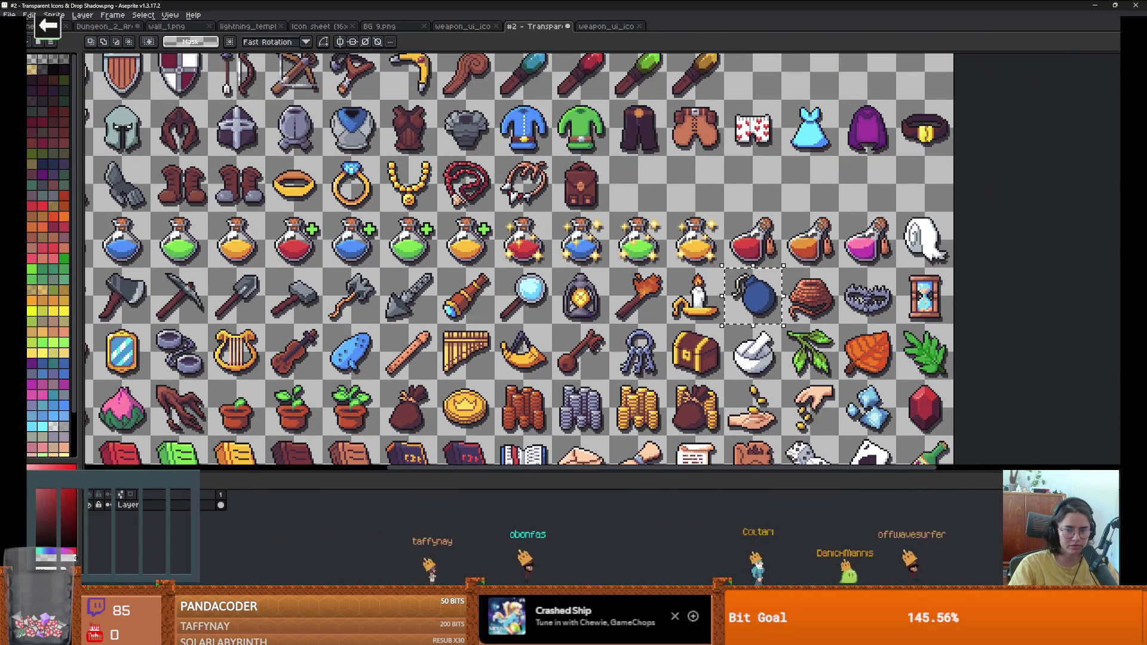
pyautogui.scroll(2, 592, 317)
pyautogui.scroll(3, 584, 306)
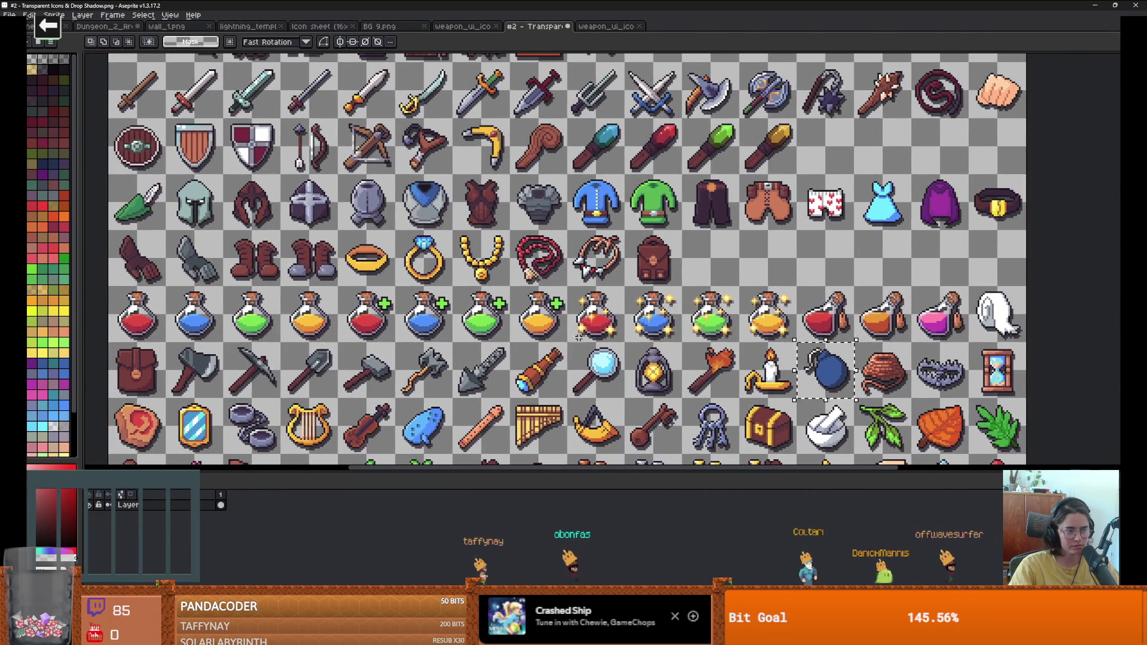
pyautogui.scroll(1, 681, 299)
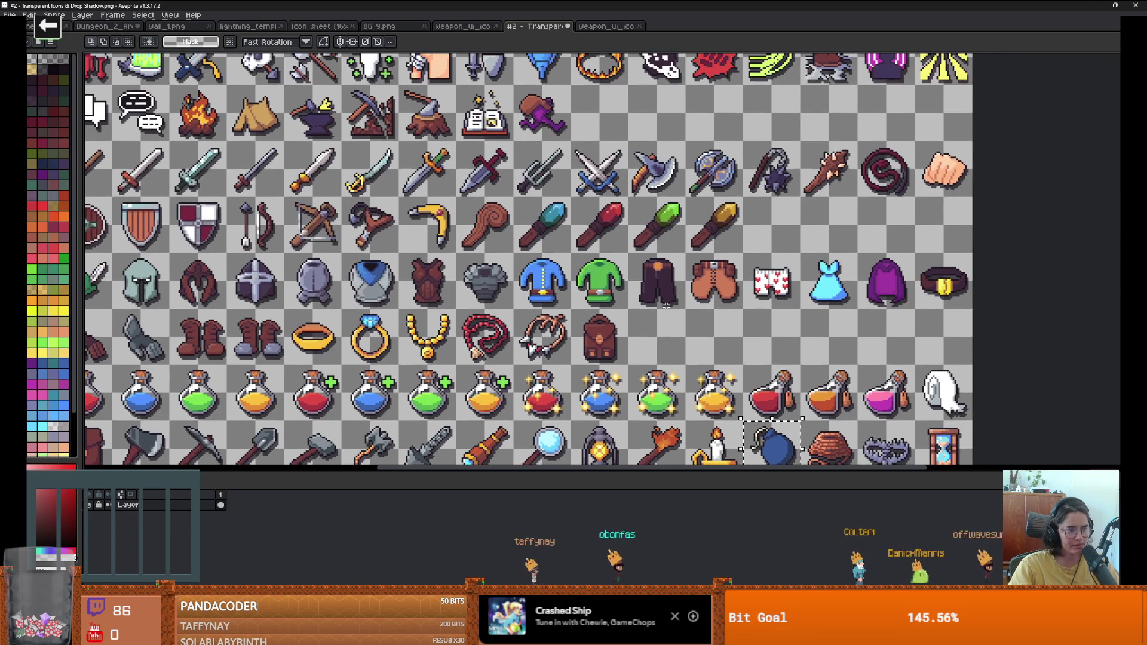
pyautogui.scroll(3, 665, 275)
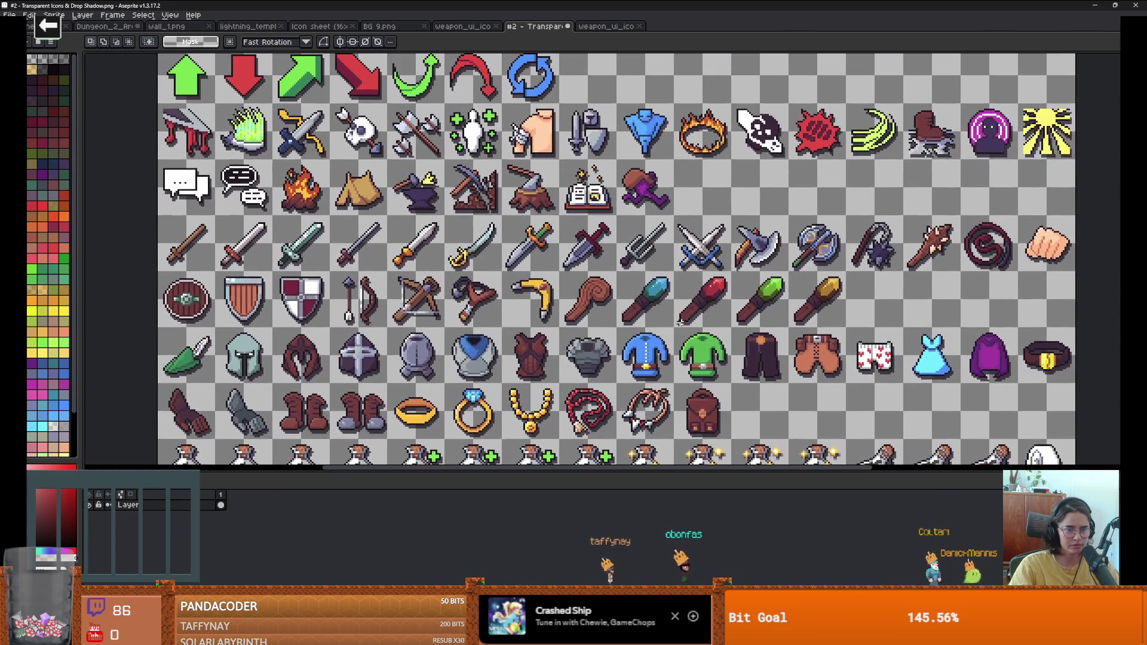
# Step: Pan the sheet to bring the purple running-figure icon into view
pyautogui.moveTo(680, 322); pyautogui.dragTo(607, 328)
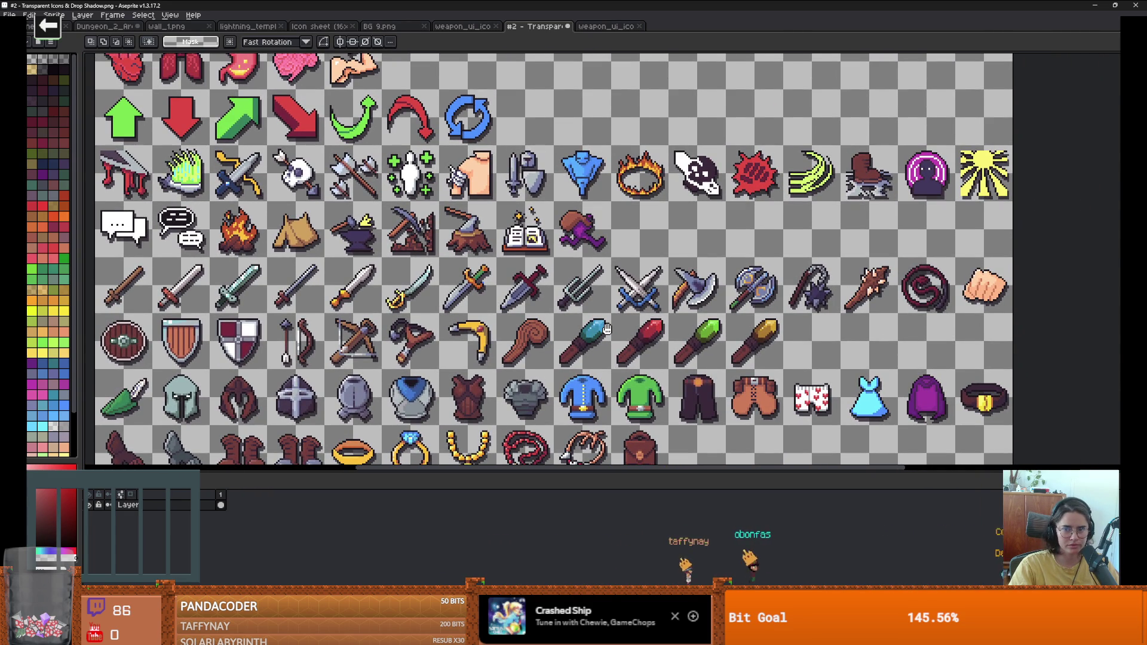
pyautogui.moveTo(606, 328)
pyautogui.mouseDown()
pyautogui.moveTo(664, 321)
pyautogui.moveTo(690, 339)
pyautogui.mouseUp()
pyautogui.scroll(1, 649, 282)
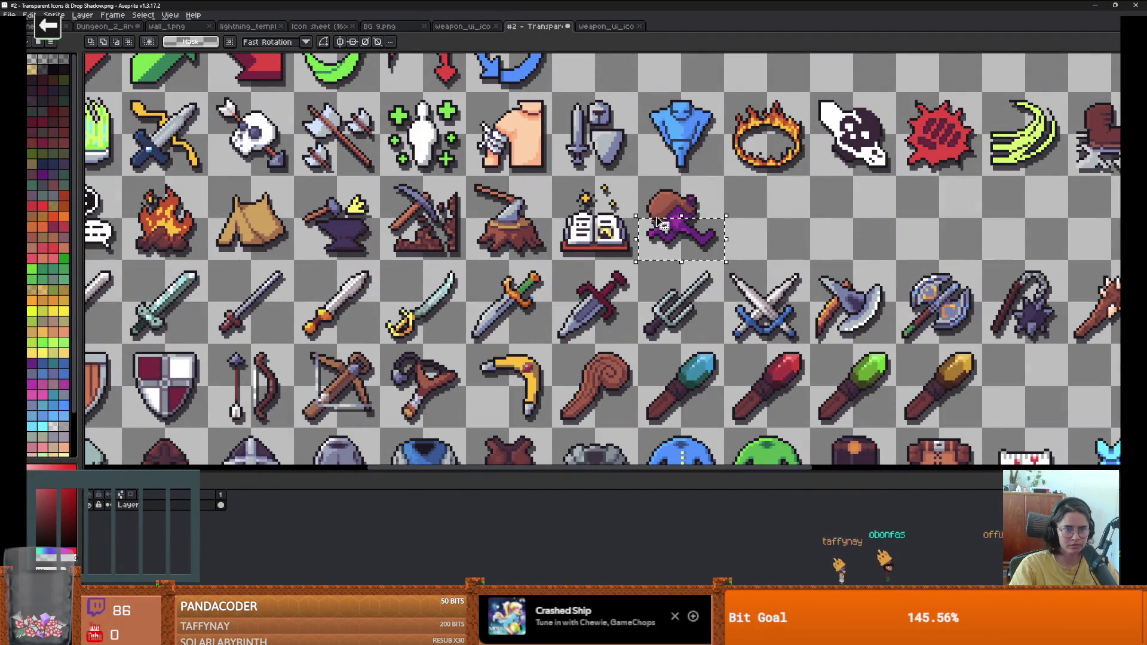
pyautogui.scroll(-1, 637, 306)
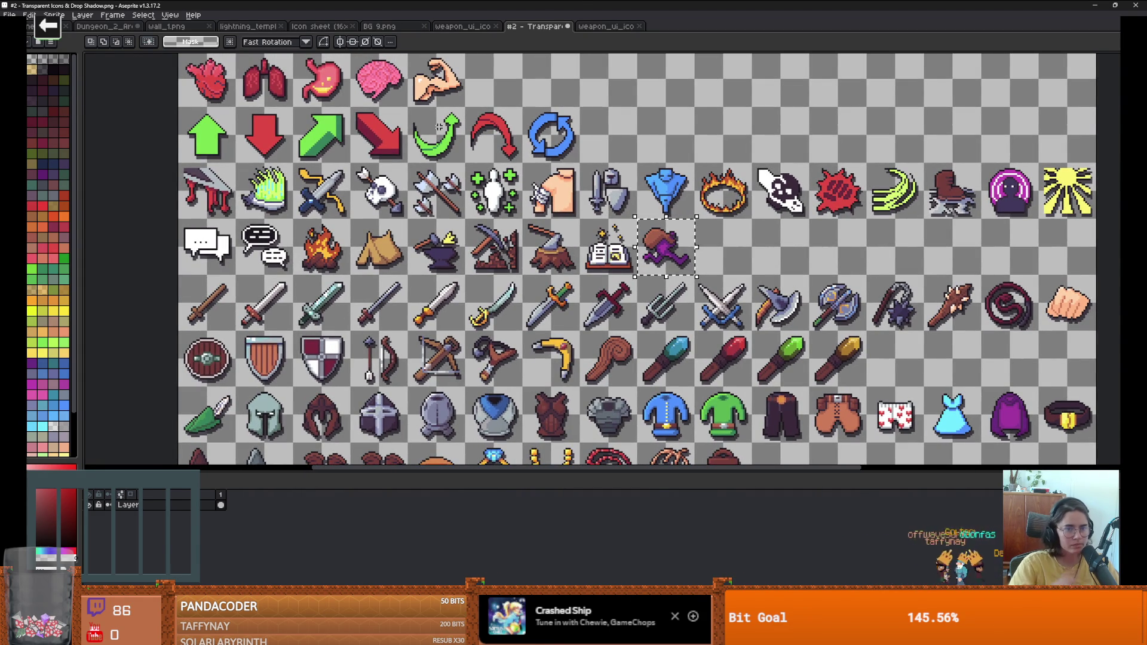
pyautogui.click(606, 27)
# Step: Paste the runner icon into the slot below the bomb and commit its placement
pyautogui.scroll(-2, 443, 239)
pyautogui.scroll(3, 461, 174)
pyautogui.scroll(-1, 452, 248)
pyautogui.scroll(-1, 451, 248)
pyautogui.hotkey('ctrl', 'v')
pyautogui.moveTo(622, 274); pyautogui.dragTo(457, 271)
pyautogui.scroll(1, 458, 273)
pyautogui.press('Return')
# Step: Erase the runner's brown head and the stray dark and reddish pixels left of the figure
pyautogui.scroll(1, 391, 240)
pyautogui.press('b')
pyautogui.moveTo(381, 233); pyautogui.dragTo(405, 195)
pyautogui.scroll(2, 389, 210)
pyautogui.press('-')
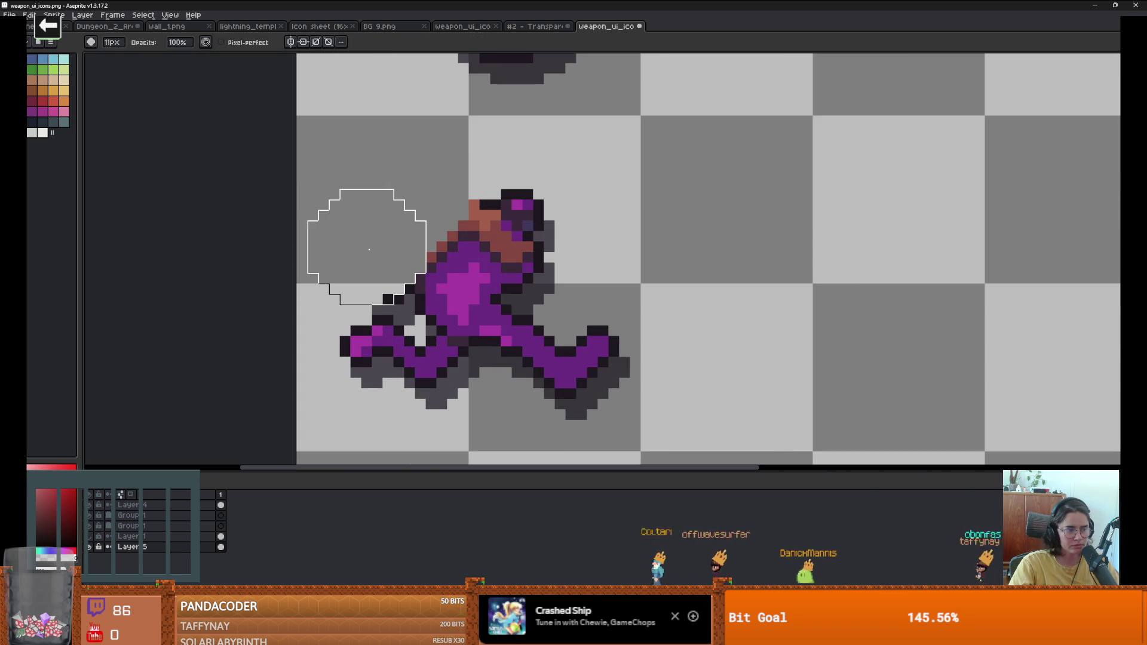
pyautogui.scroll(2, 369, 249)
pyautogui.press('-')
pyautogui.press('-')
pyautogui.press('-')
pyautogui.moveTo(393, 320)
pyautogui.mouseDown()
pyautogui.moveTo(389, 338)
pyautogui.moveTo(436, 362)
pyautogui.mouseUp()
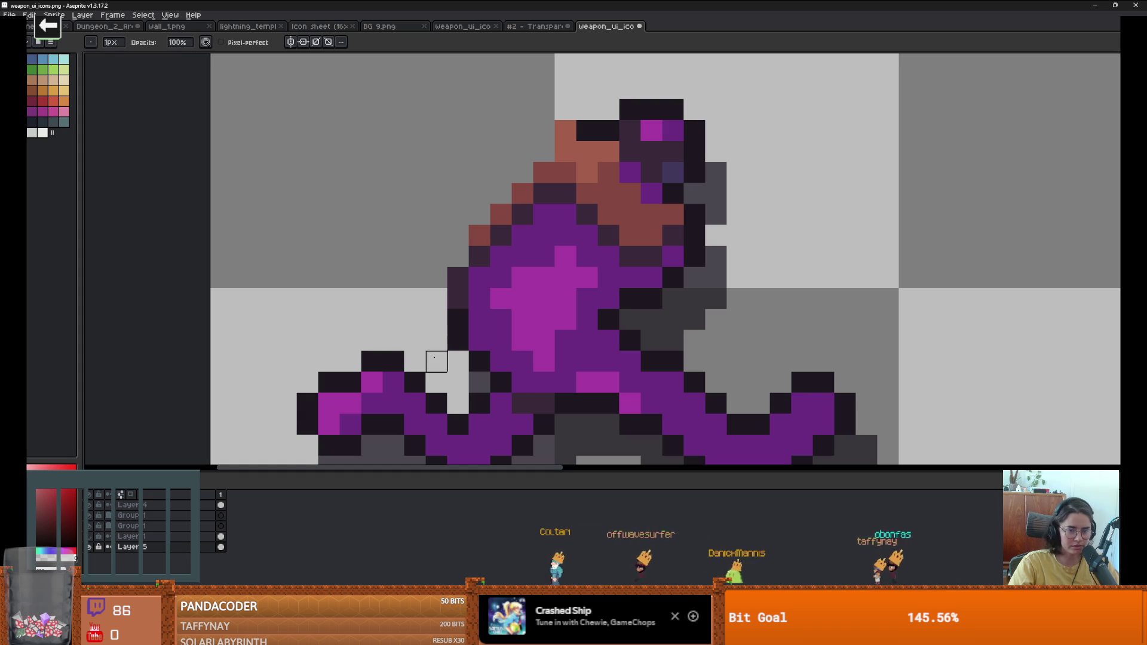
pyautogui.scroll(-1, 454, 341)
pyautogui.scroll(2, 476, 277)
pyautogui.moveTo(478, 251); pyautogui.dragTo(535, 194)
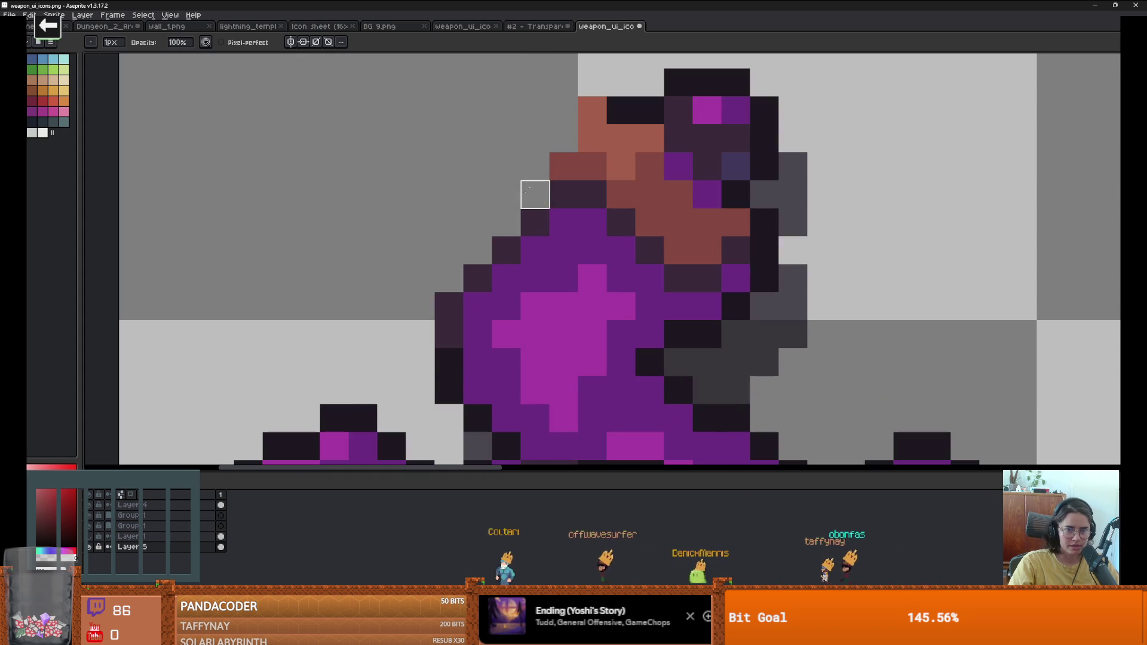
# Step: Sample the figure's purple body colour and paint an arm reaching left from the torso
pyautogui.scroll(-2, 535, 195)
pyautogui.scroll(-1, 598, 233)
pyautogui.scroll(1, 598, 236)
pyautogui.press('i')
pyautogui.click(599, 238)
pyautogui.press('b')
pyautogui.moveTo(598, 236); pyautogui.dragTo(526, 233)
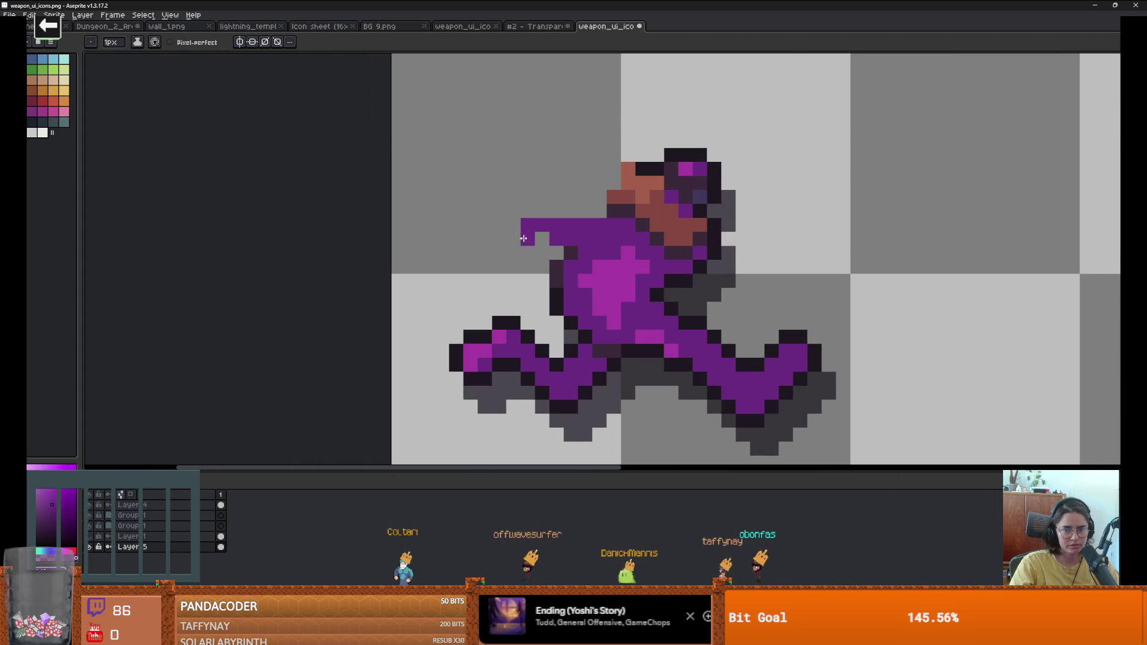
# Step: Extend the purple arm downward into a bent forearm
pyautogui.scroll(-2, 598, 215)
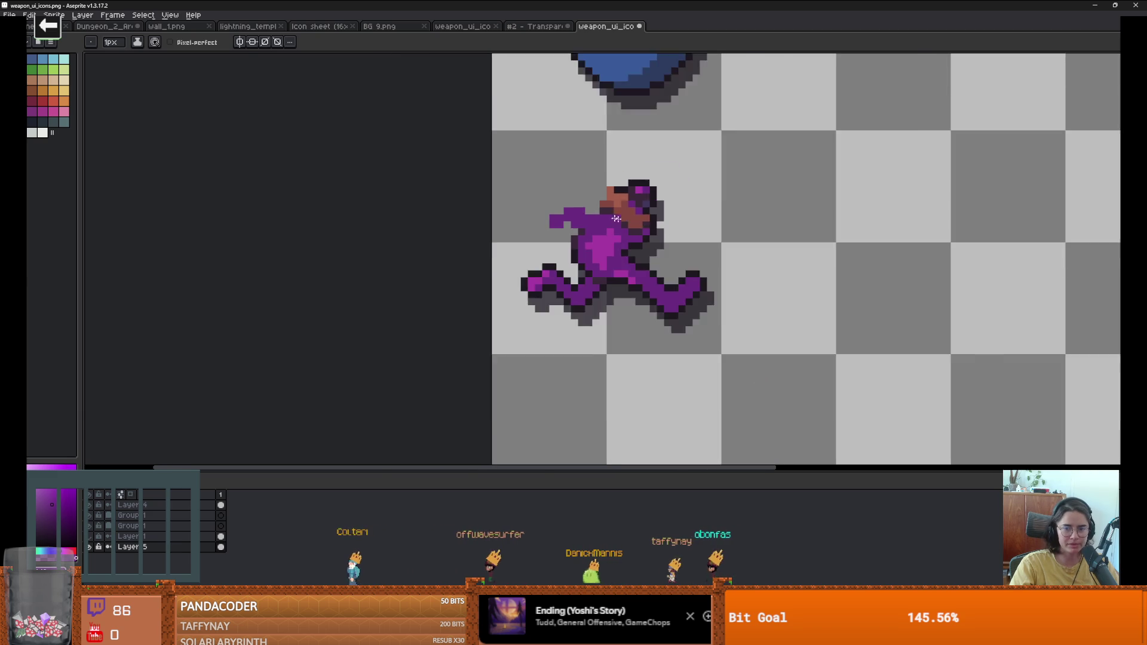
pyautogui.scroll(2, 605, 216)
pyautogui.scroll(1, 605, 215)
pyautogui.scroll(-2, 514, 223)
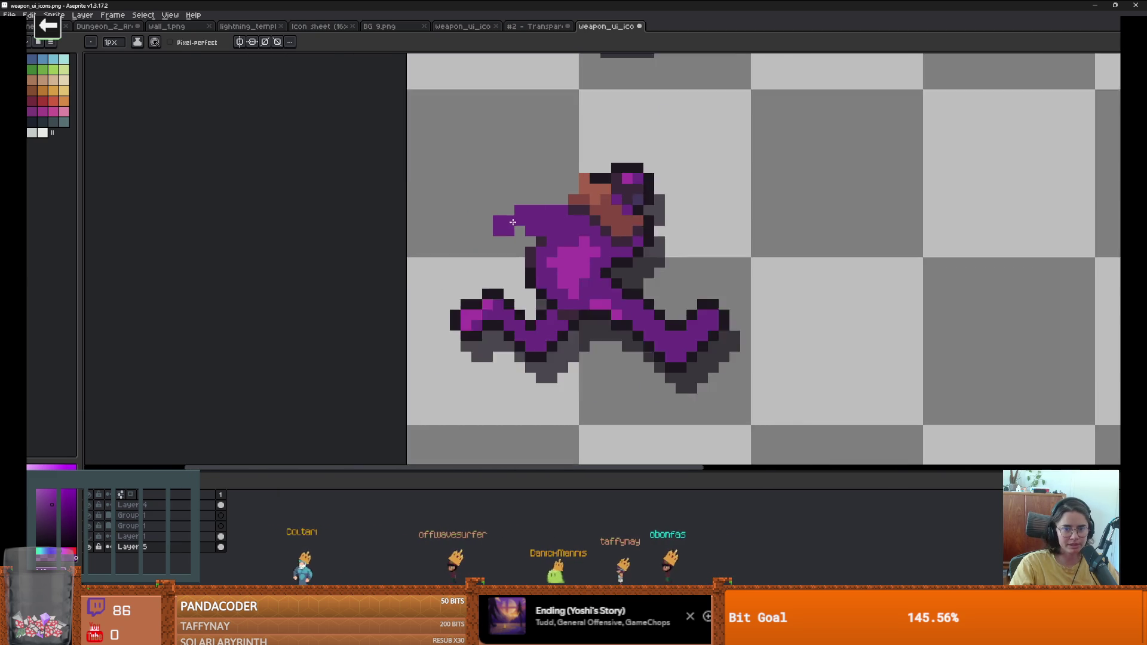
pyautogui.scroll(1, 513, 223)
pyautogui.moveTo(494, 247); pyautogui.dragTo(506, 256)
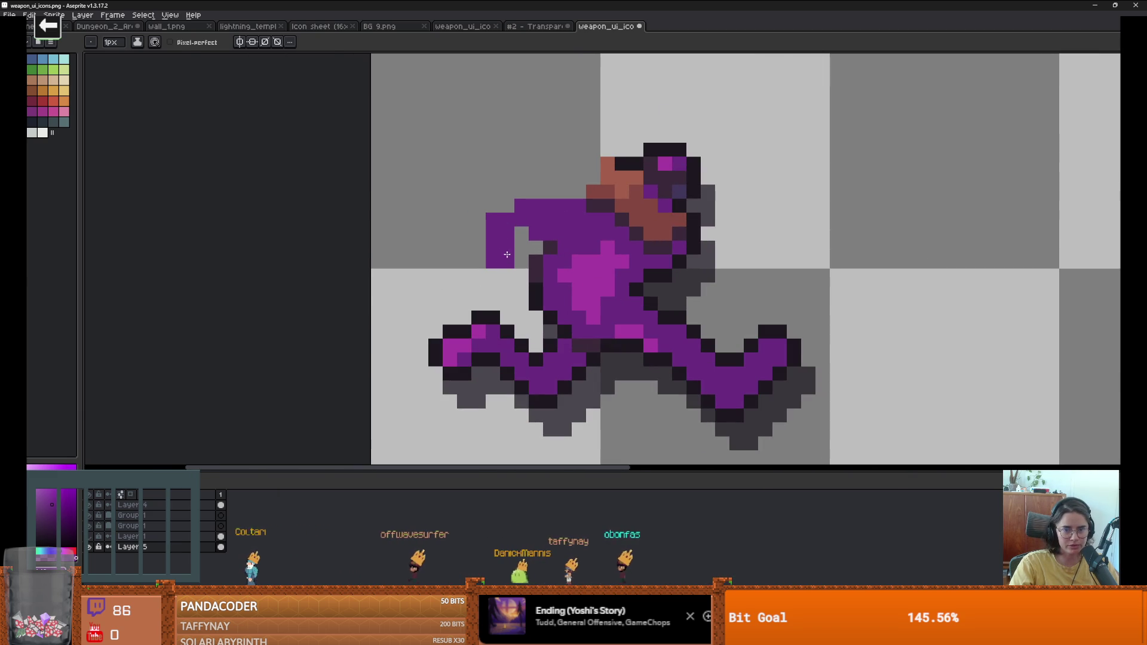
pyautogui.scroll(-1, 526, 251)
pyautogui.scroll(1, 540, 248)
# Step: Add a purple pixel at the sprite's right edge
pyautogui.press('i')
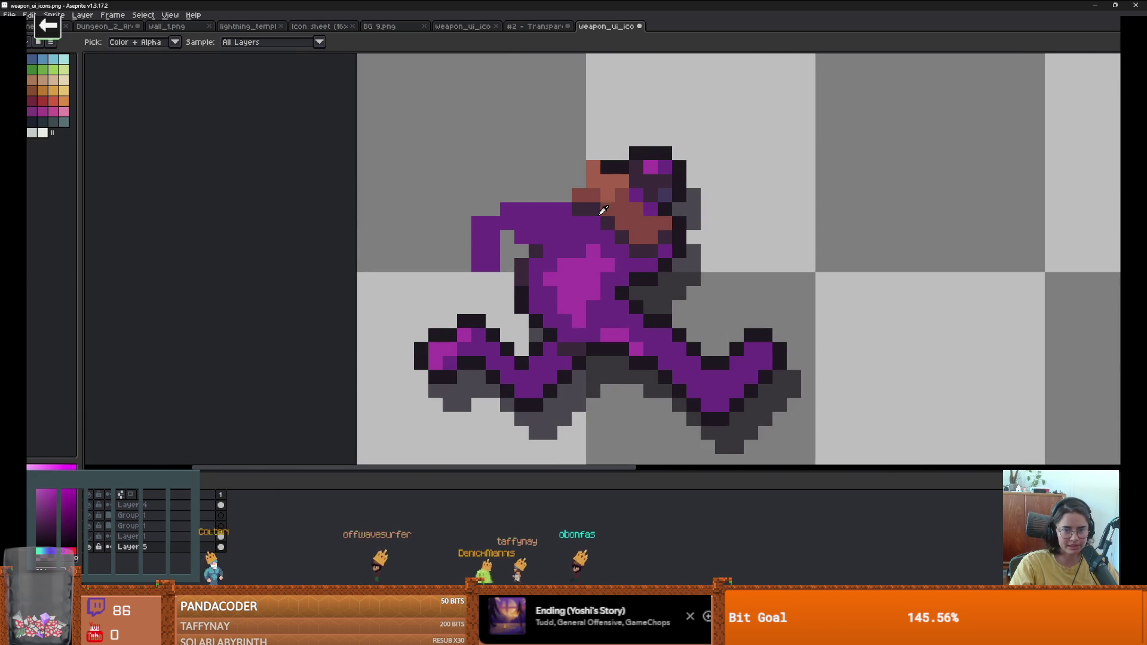
pyautogui.press('b')
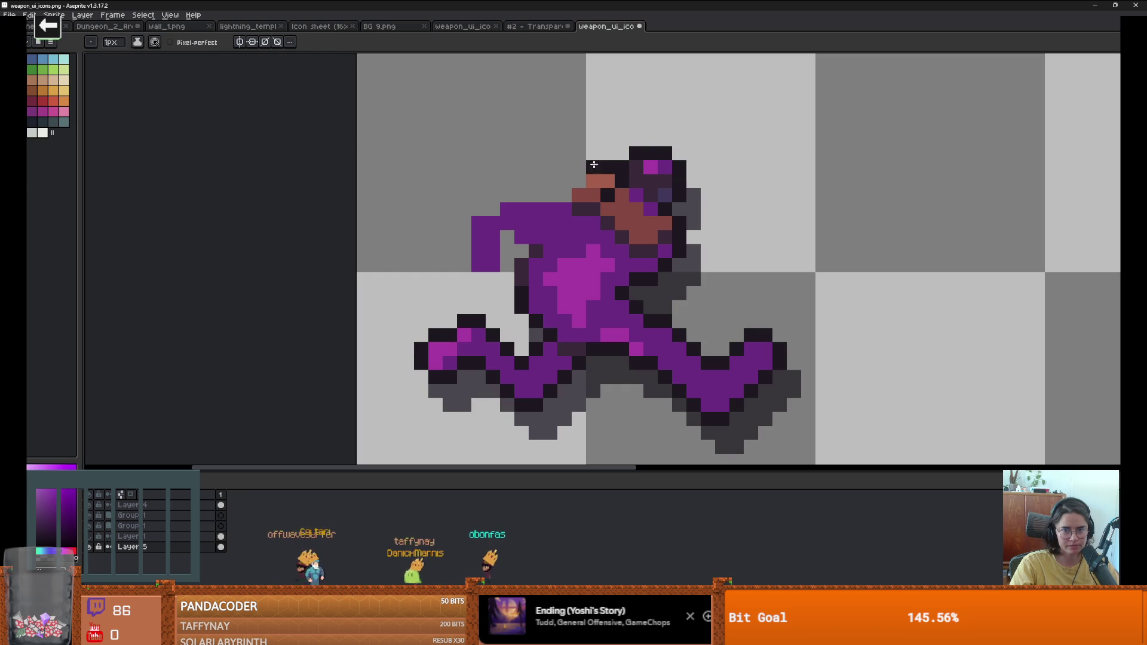
pyautogui.scroll(-2, 608, 182)
pyautogui.scroll(2, 585, 220)
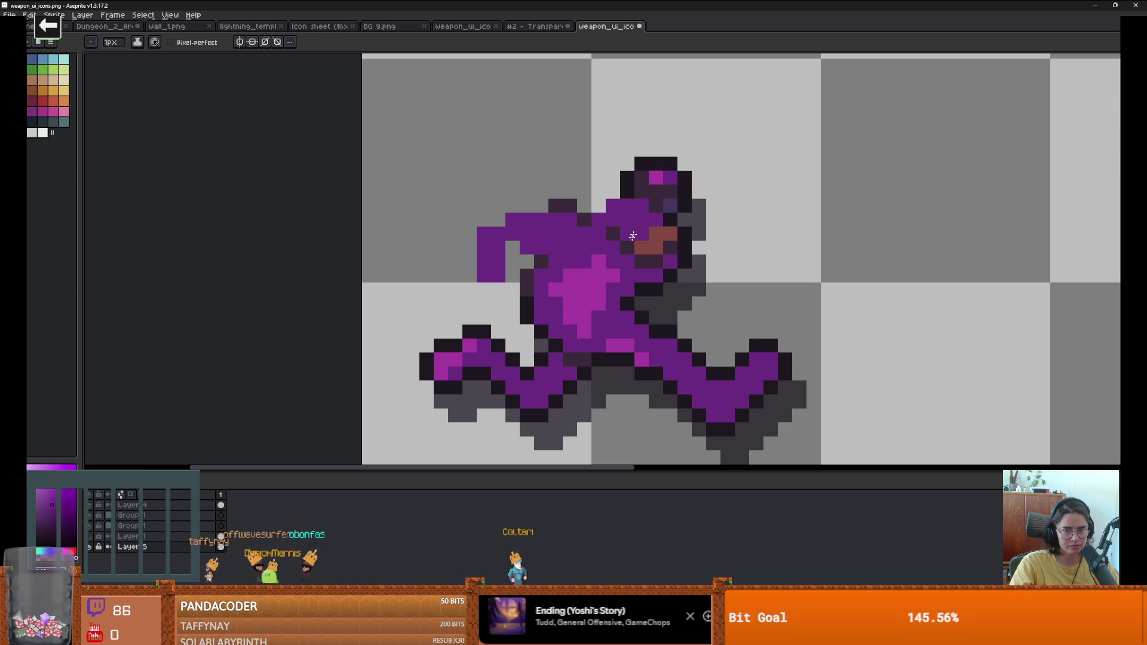
pyautogui.scroll(-2, 666, 237)
pyautogui.scroll(2, 662, 274)
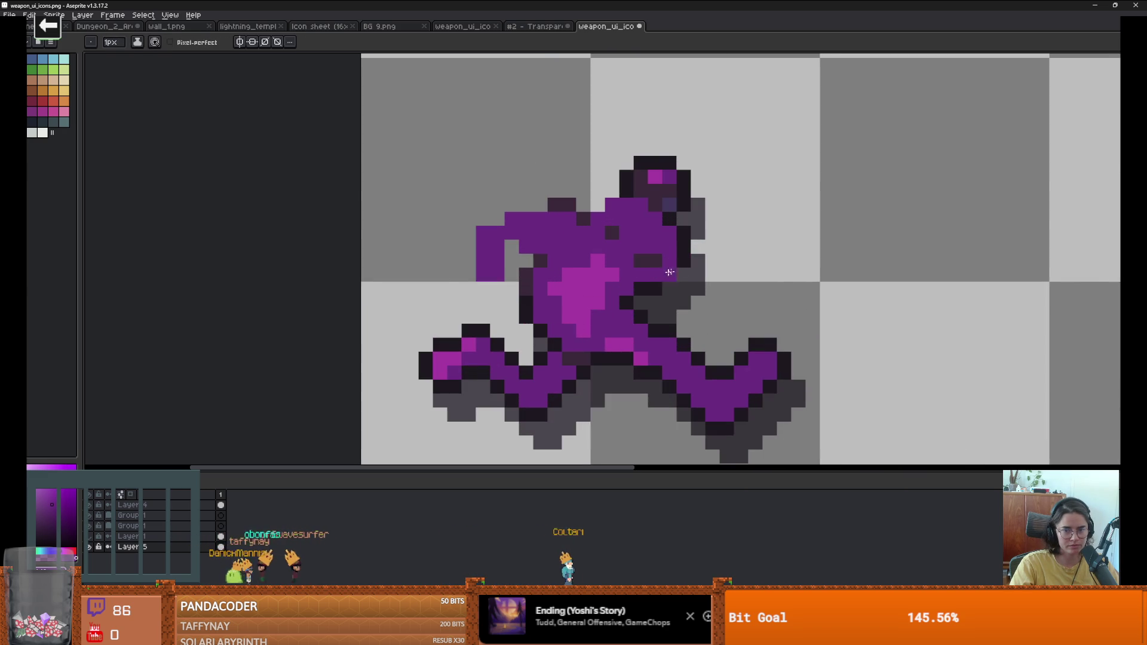
pyautogui.click(693, 250)
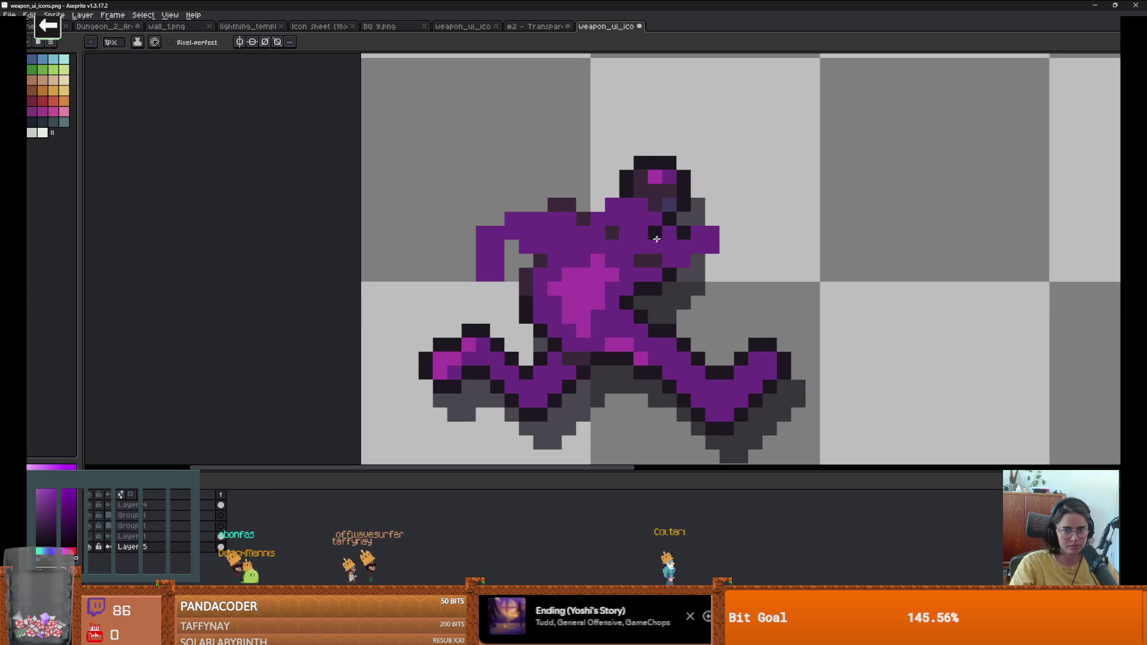
# Step: Remove stray purple and grey pixels on the right and outline the helmet's right edge dark
pyautogui.press('e')
pyautogui.moveTo(669, 233); pyautogui.dragTo(684, 233)
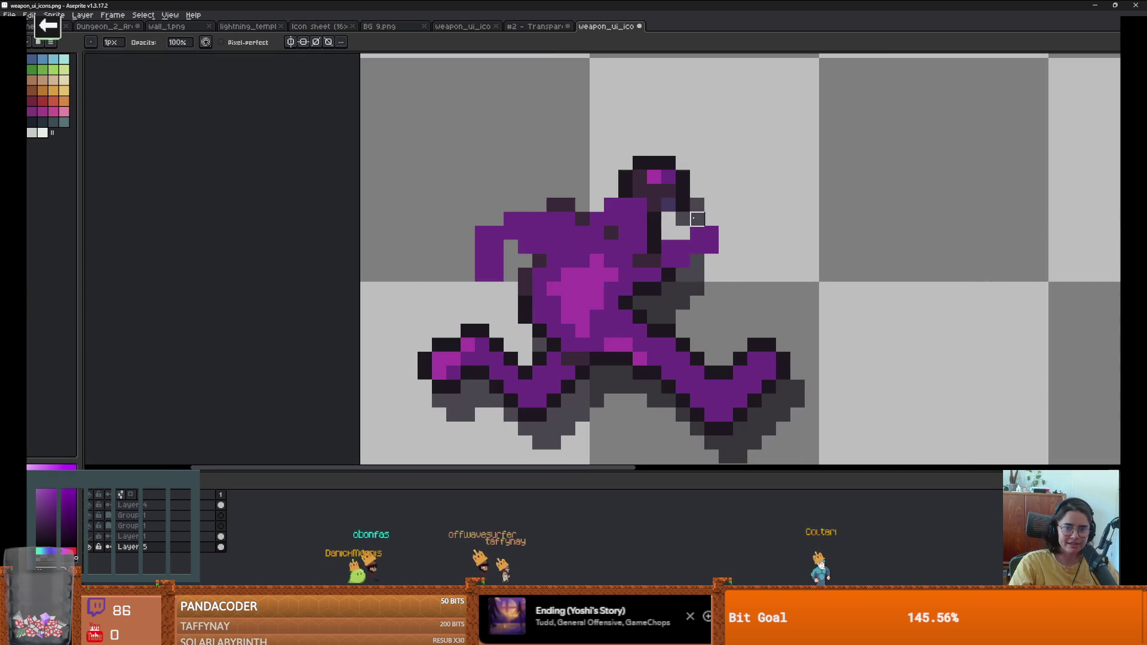
pyautogui.moveTo(683, 219); pyautogui.dragTo(698, 205)
pyautogui.press('b')
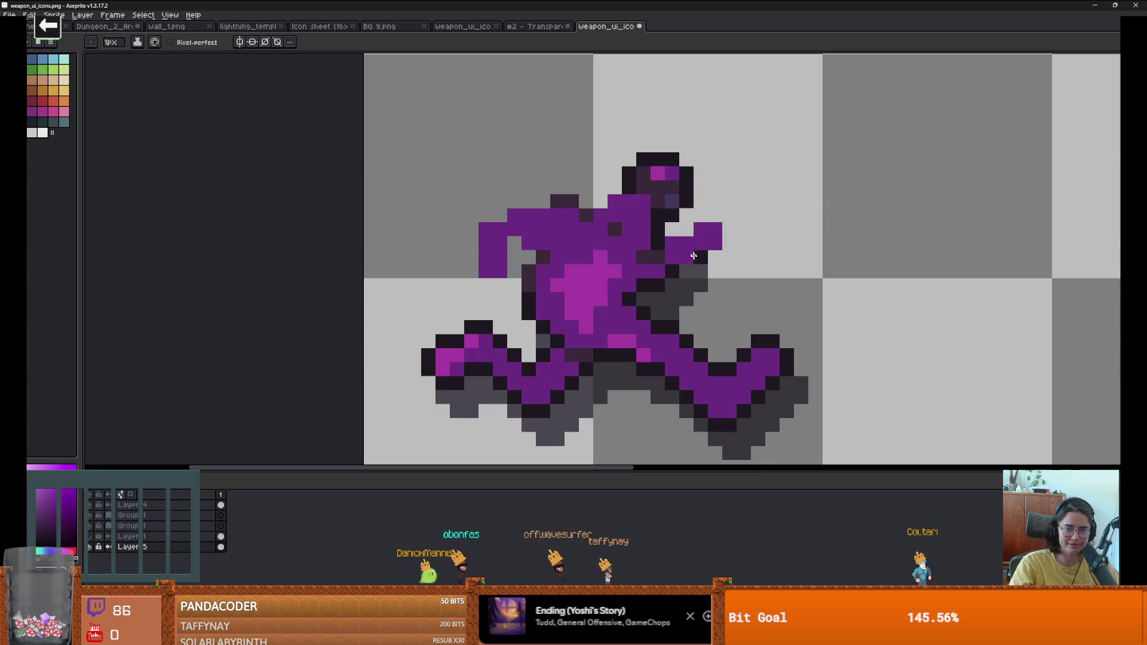
pyautogui.keyDown('alt'); pyautogui.click(673, 245); pyautogui.keyUp('alt')
pyautogui.click(686, 229)
pyautogui.moveTo(715, 229); pyautogui.dragTo(691, 264)
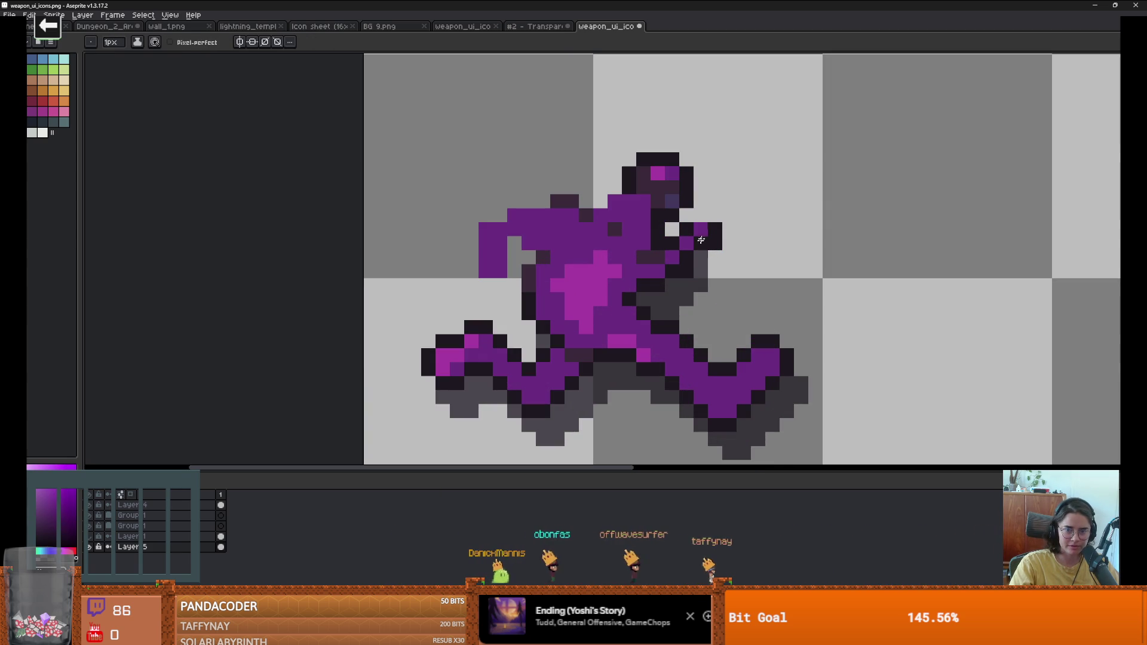
pyautogui.scroll(-3, 700, 219)
pyautogui.scroll(3, 681, 249)
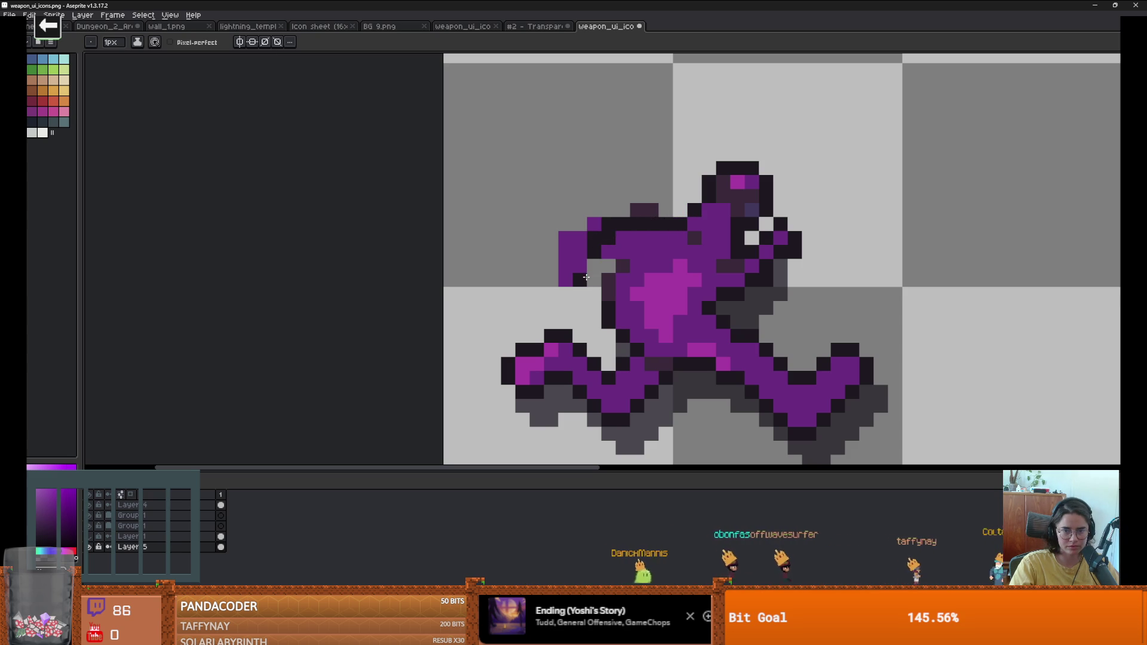
# Step: Shorten the left-reaching arm and fill a purple pixel where it meets the body
pyautogui.press('e')
pyautogui.moveTo(579, 238); pyautogui.dragTo(565, 279)
pyautogui.moveTo(594, 238); pyautogui.dragTo(608, 224)
pyautogui.hscroll(-1, 646, 257)
pyautogui.press('b')
pyautogui.click(622, 261)
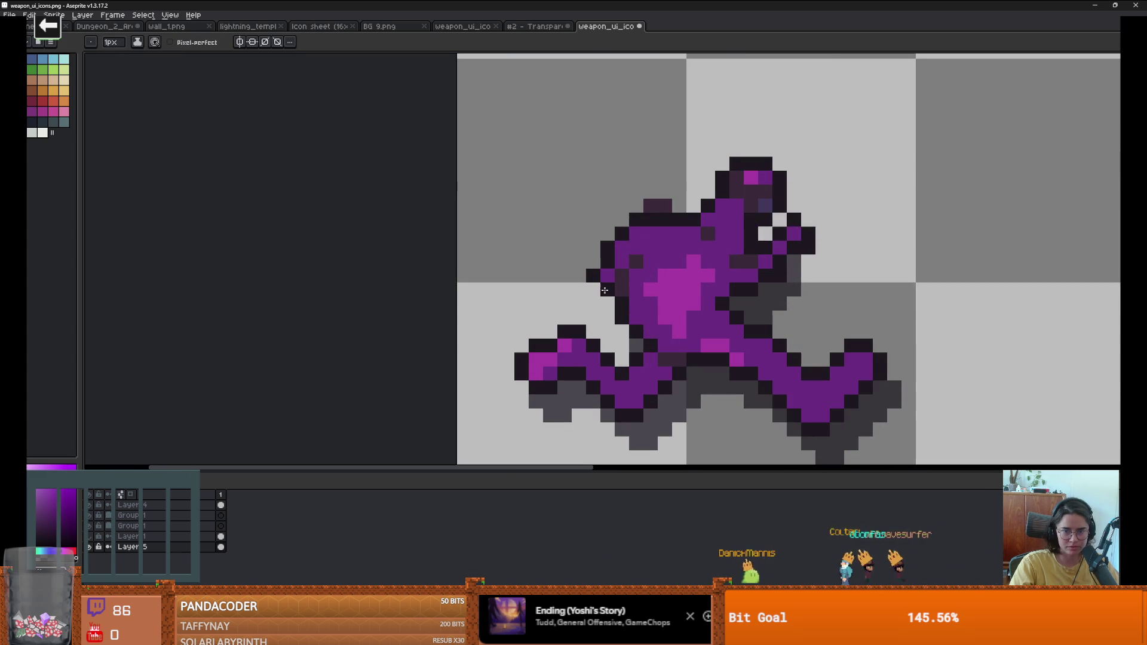
pyautogui.scroll(-3, 688, 306)
pyautogui.scroll(2, 665, 296)
# Step: Darken two outline pixels on the figure's upper back
pyautogui.press('e')
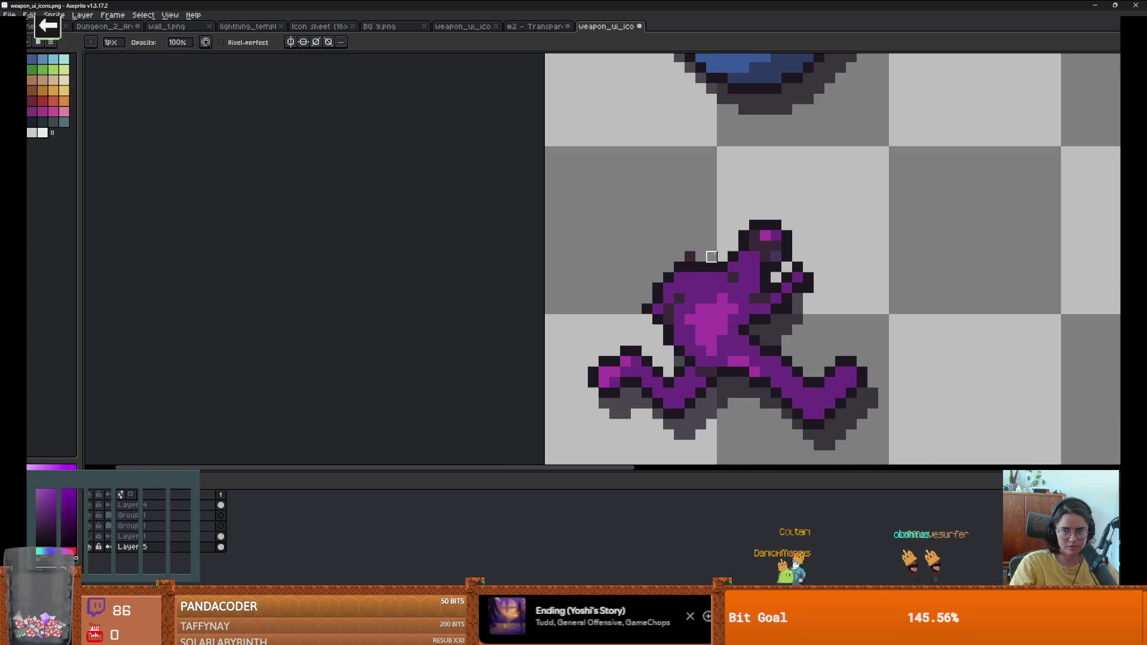
pyautogui.scroll(-3, 712, 257)
pyautogui.scroll(3, 602, 251)
pyautogui.press('b')
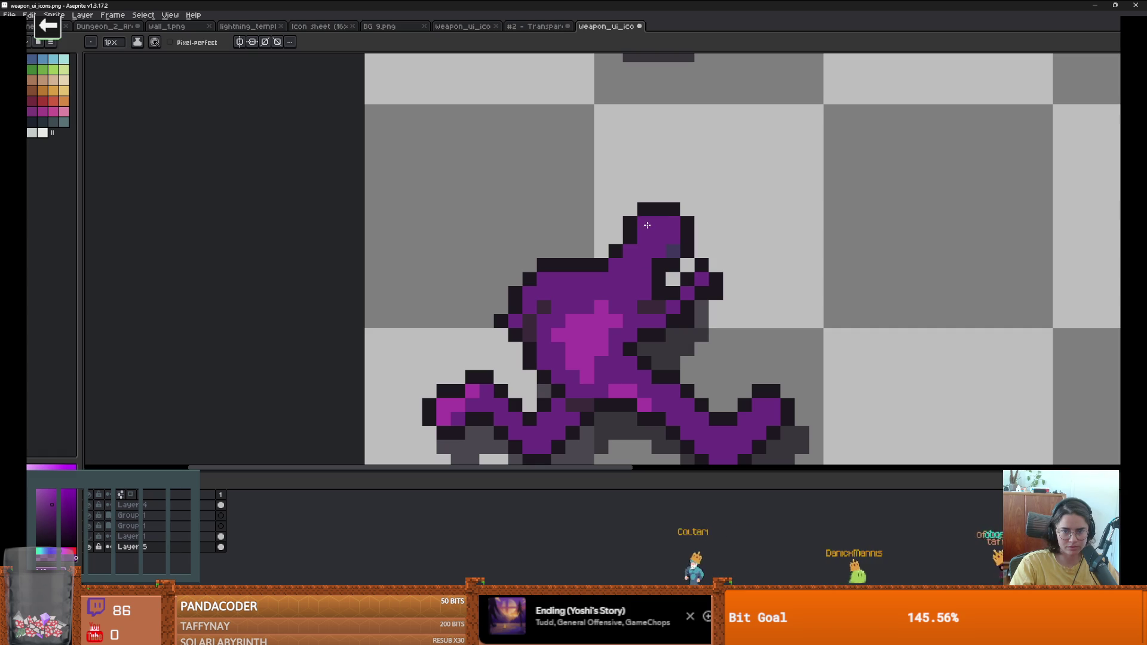
pyautogui.scroll(-3, 749, 290)
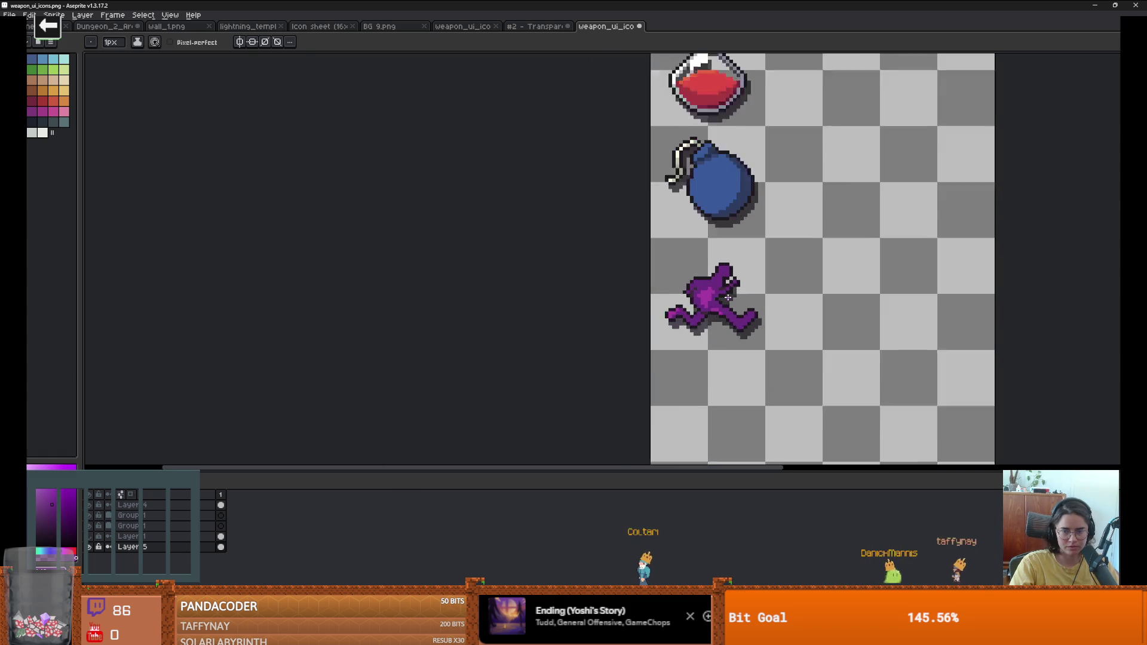
pyautogui.scroll(2, 726, 302)
pyautogui.scroll(2, 667, 278)
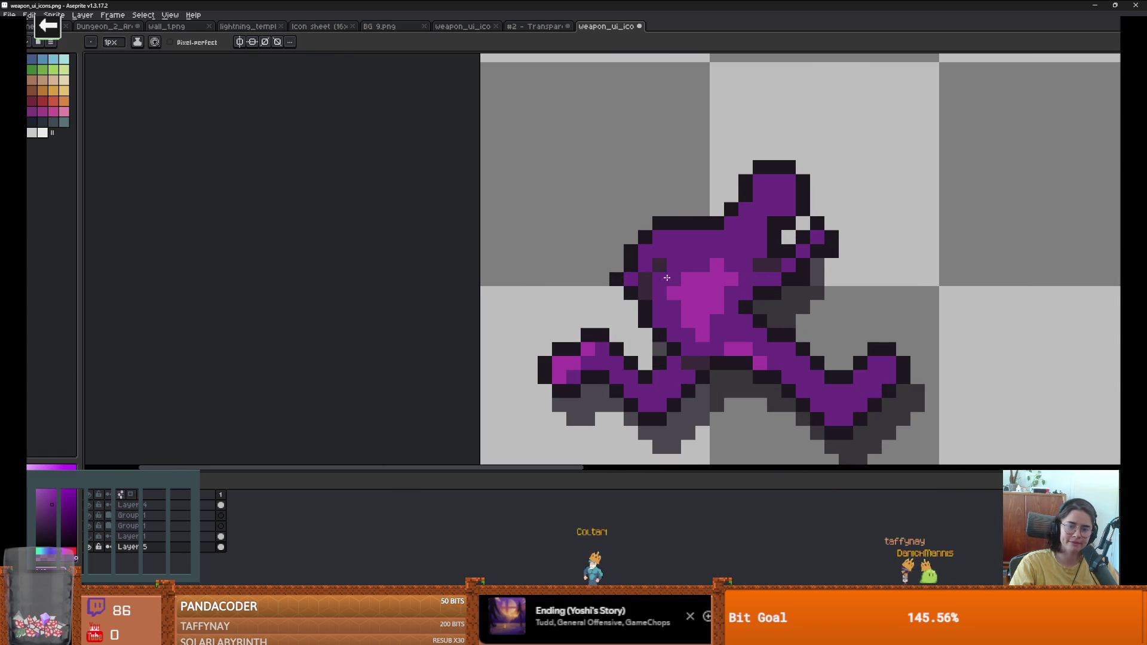
pyautogui.moveTo(667, 233); pyautogui.dragTo(668, 223)
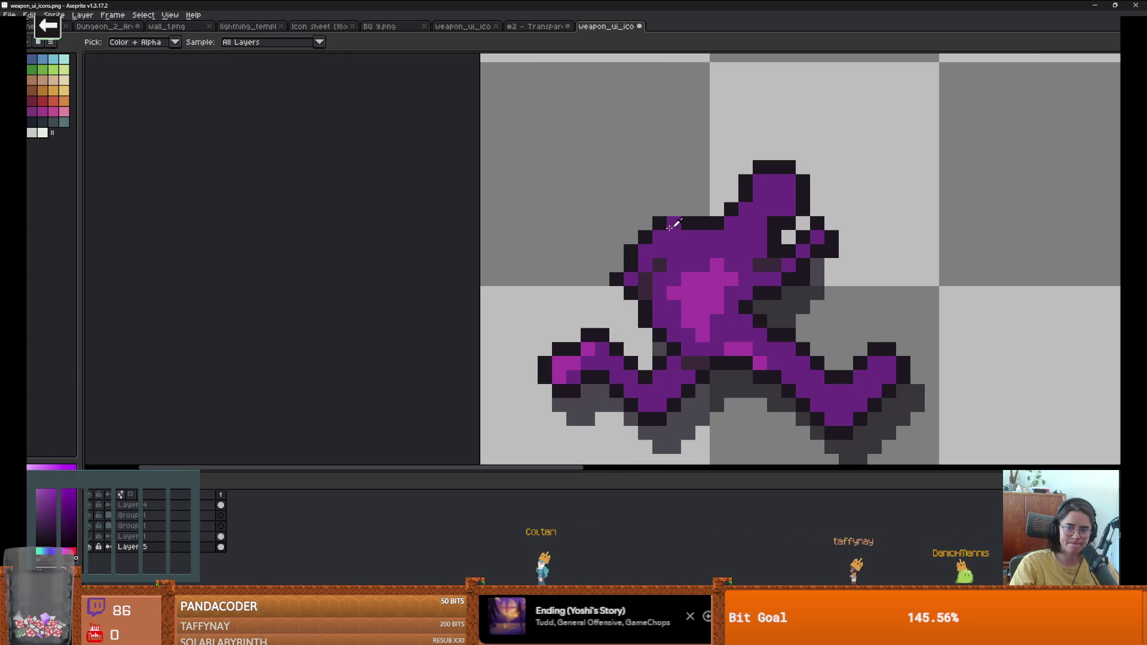
pyautogui.press('e')
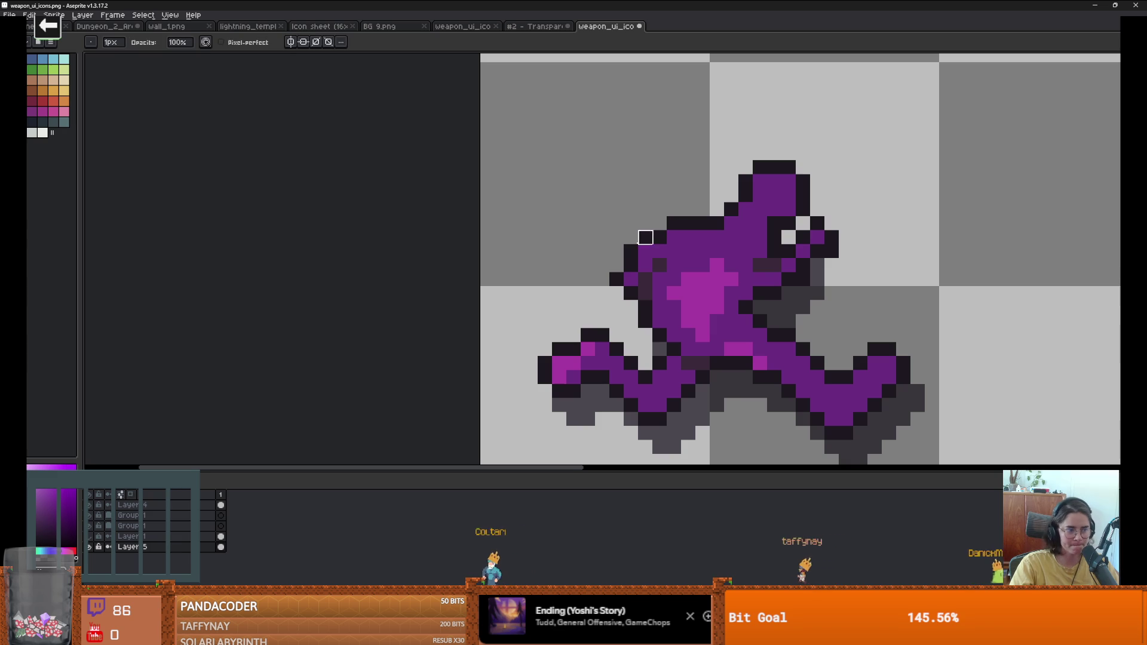
pyautogui.scroll(-2, 674, 265)
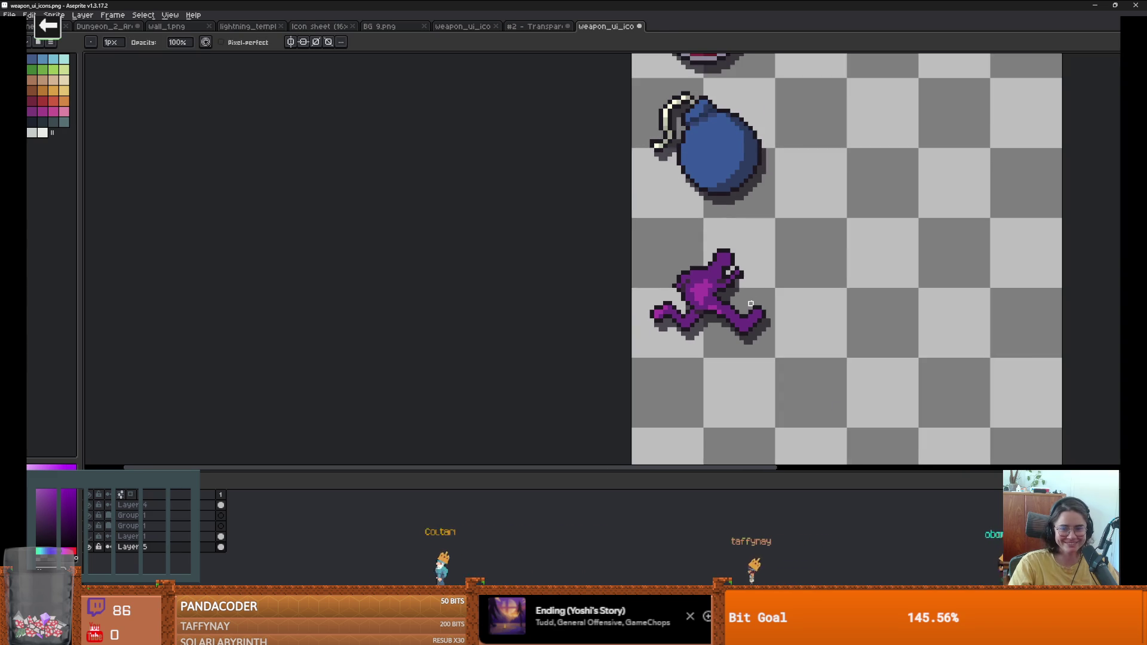
pyautogui.scroll(2, 713, 290)
pyautogui.scroll(2, 712, 290)
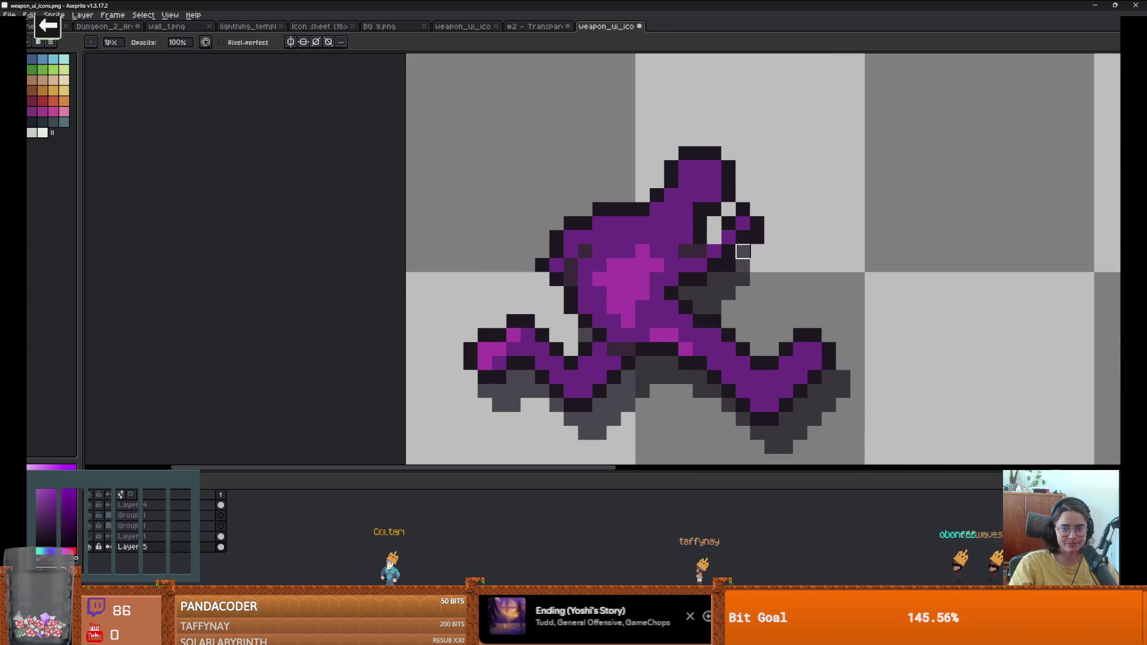
pyautogui.scroll(1, 701, 251)
pyautogui.scroll(-2, 745, 255)
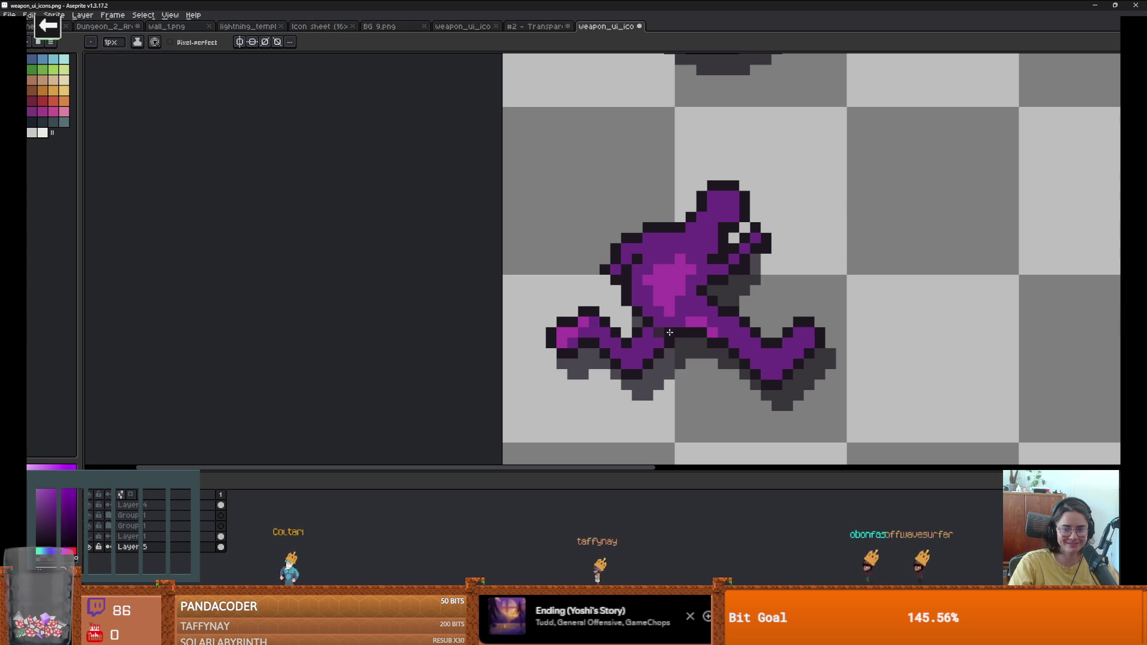
pyautogui.scroll(-2, 662, 331)
pyautogui.scroll(2, 667, 328)
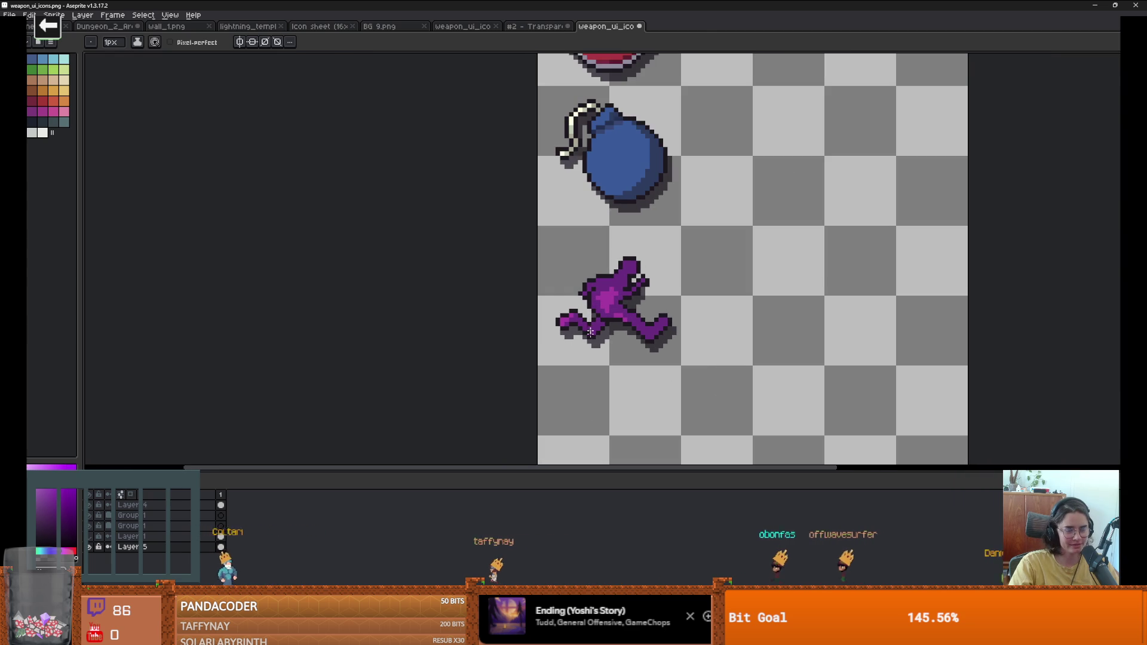
# Step: Choose light blue as the drawing colour and add Layer 6 above Layer 5
pyautogui.click(138, 505)
pyautogui.scroll(-4, 626, 272)
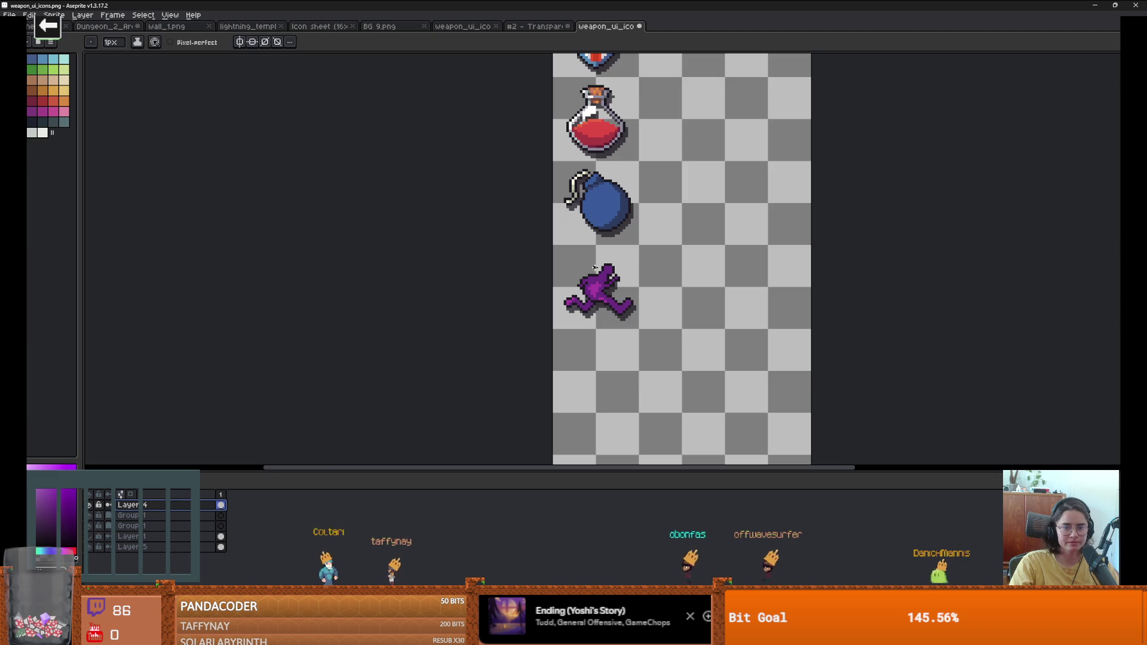
pyautogui.scroll(4, 625, 271)
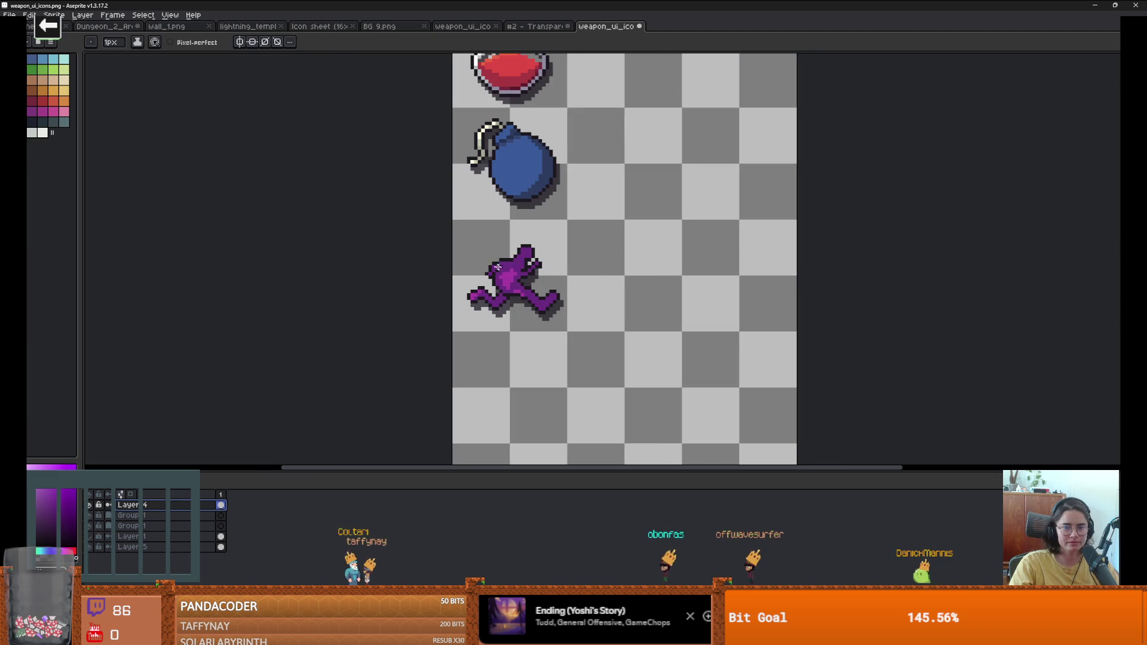
pyautogui.click(55, 60)
pyautogui.scroll(2, 465, 78)
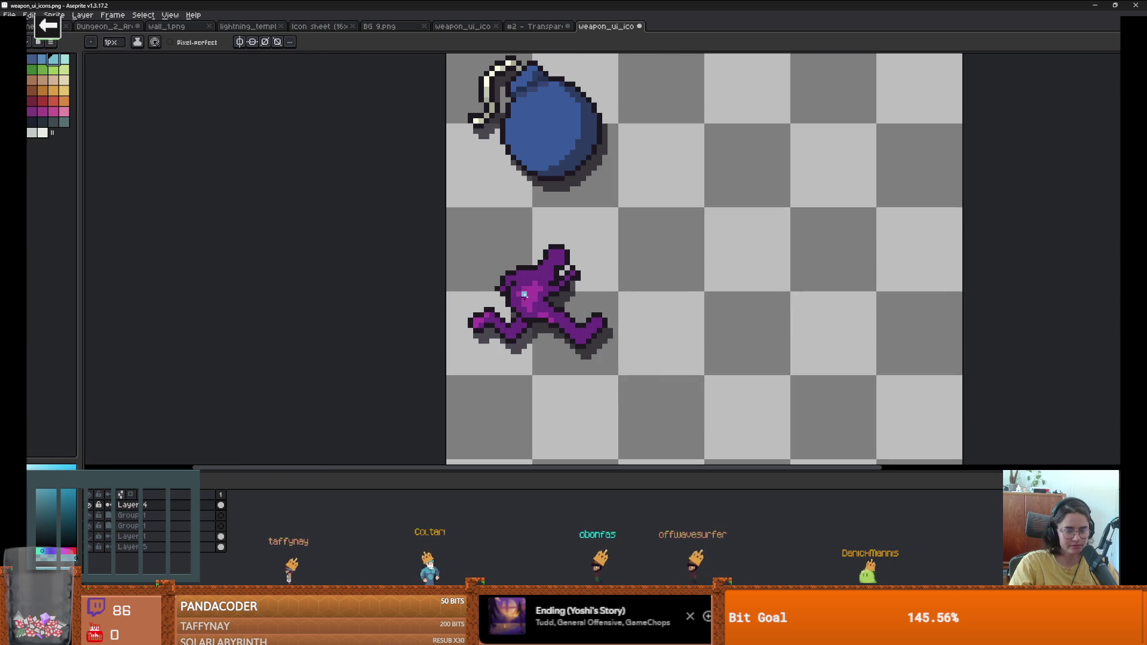
pyautogui.click(160, 548)
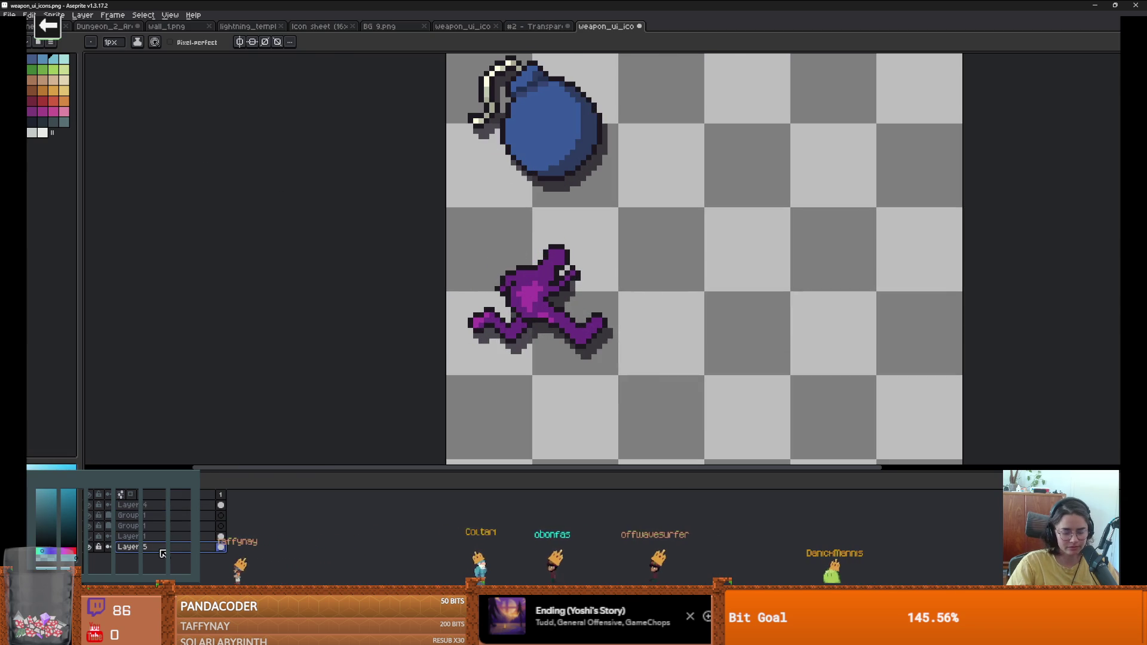
pyautogui.hotkey('shift', 'n')
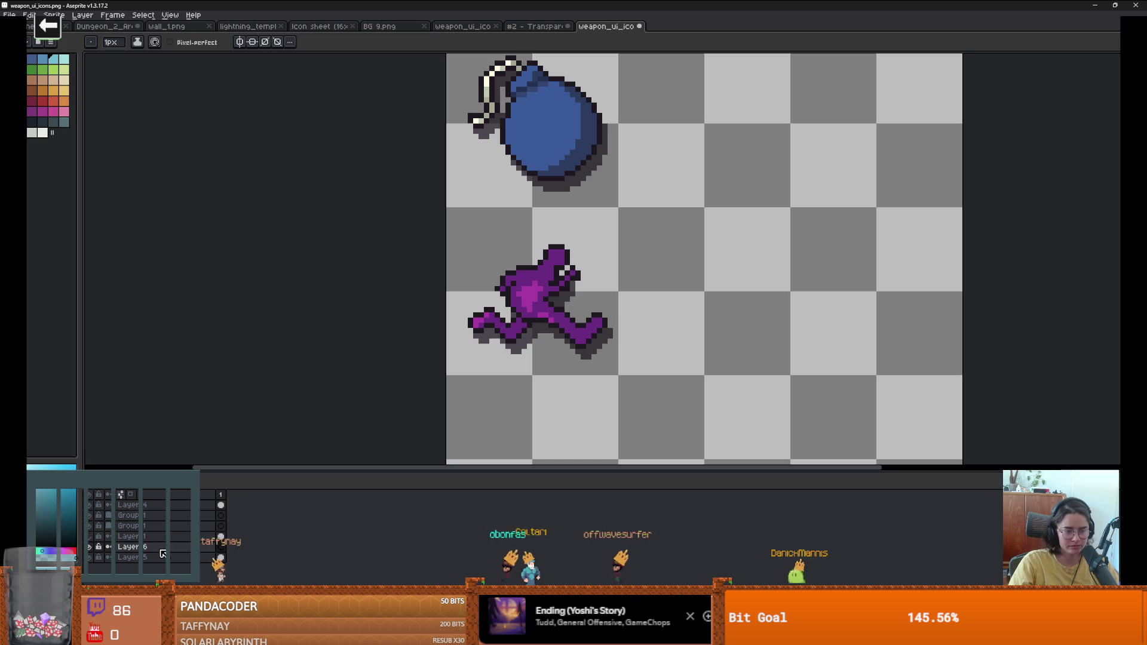
# Step: Move Layer 6 below the figure's layer and paint a broad blue panel behind the figure
pyautogui.moveTo(229, 552); pyautogui.dragTo(224, 559)
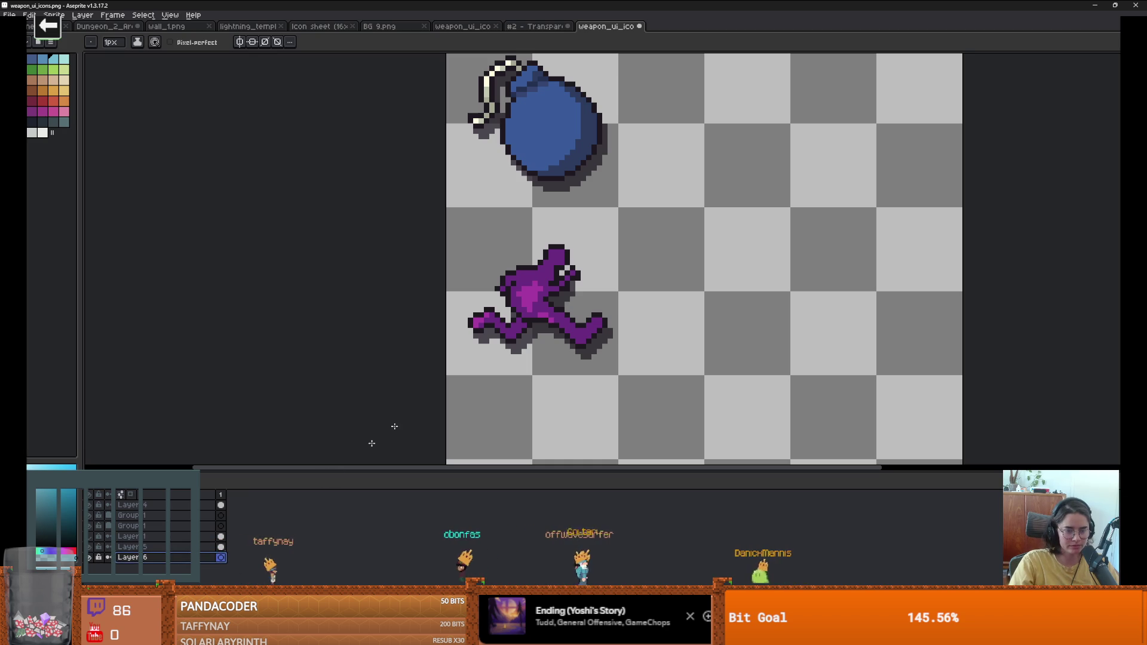
pyautogui.press('+')
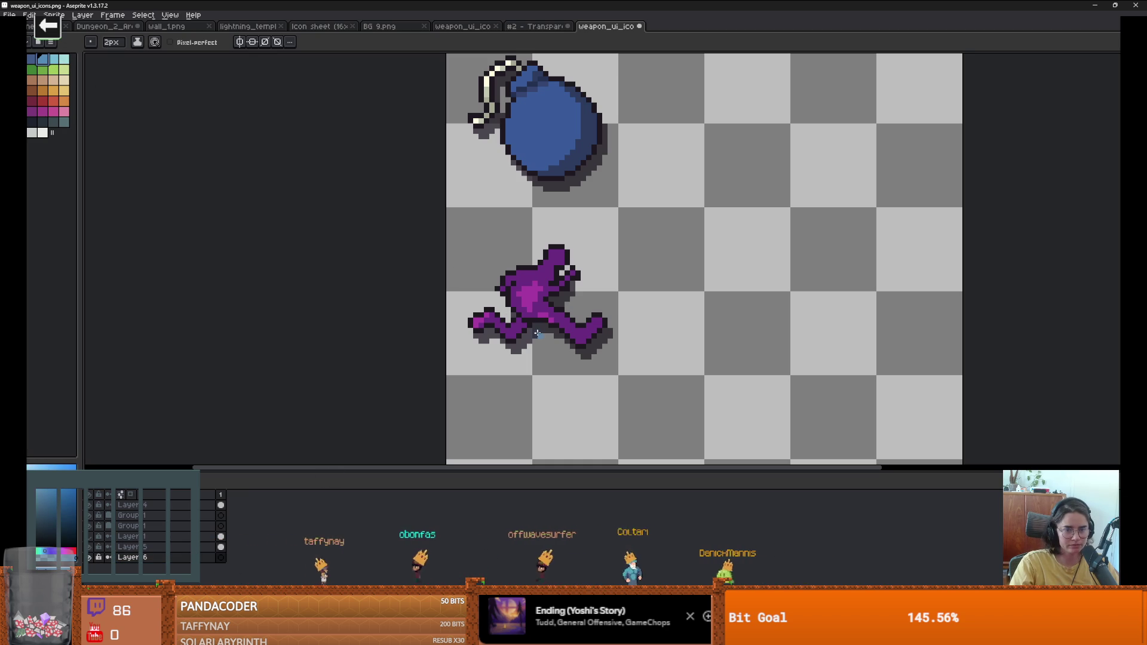
pyautogui.press('+')
pyautogui.press('+')
pyautogui.press('+')
pyautogui.moveTo(537, 325); pyautogui.dragTo(411, 306)
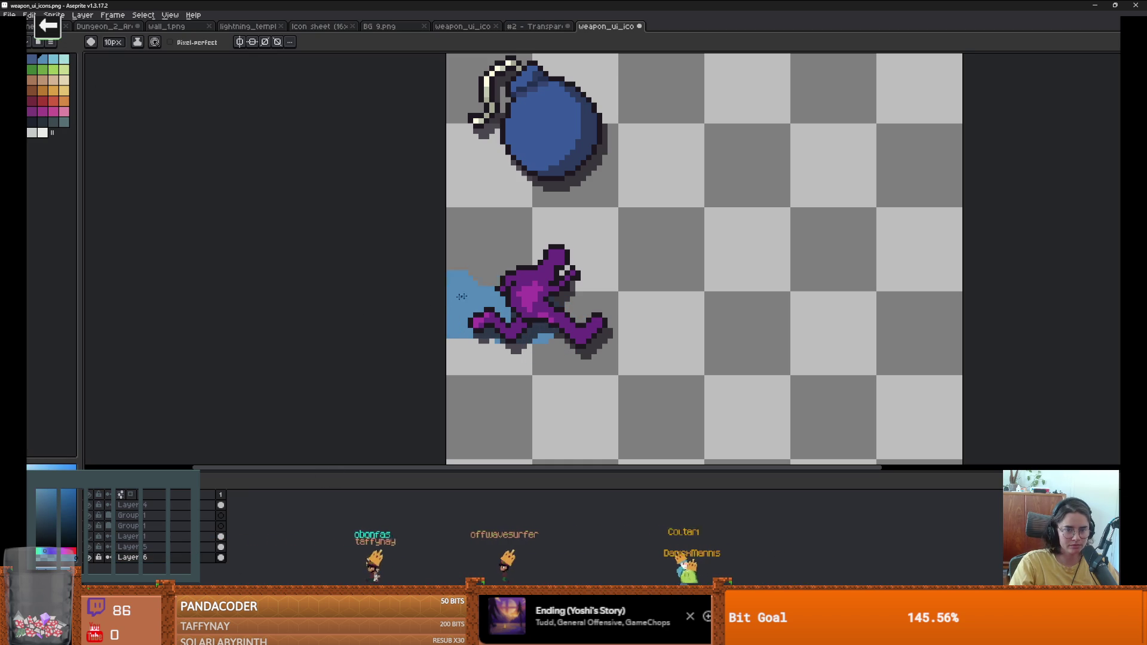
pyautogui.press('-')
pyautogui.press('-')
pyautogui.moveTo(331, 275); pyautogui.dragTo(499, 272)
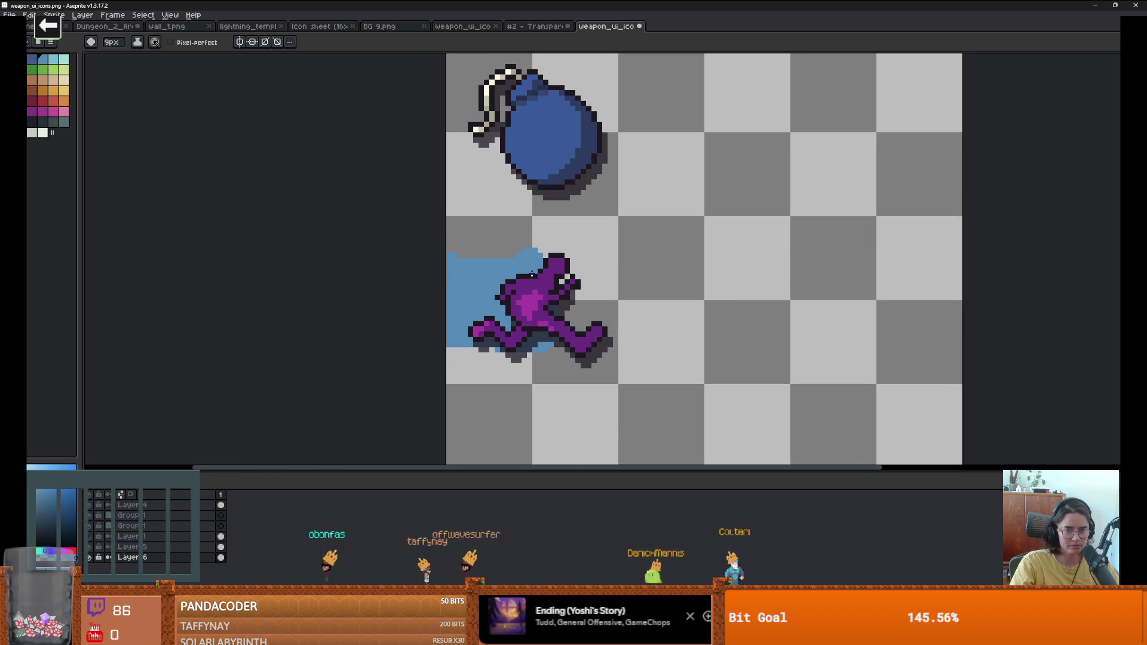
pyautogui.scroll(-2, 472, 293)
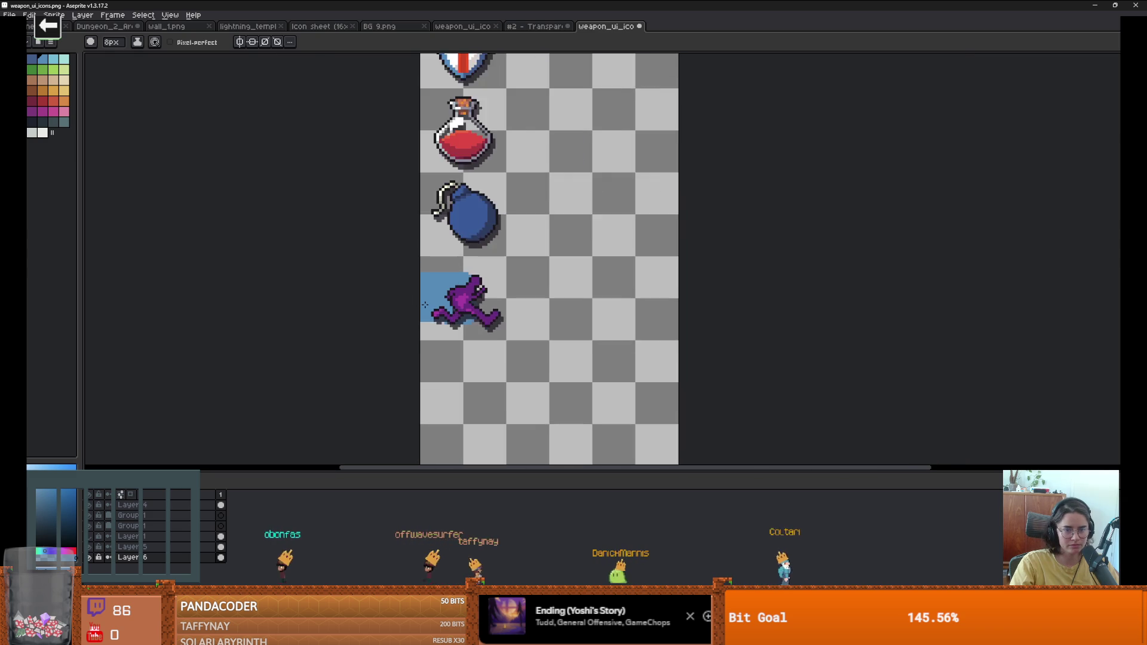
pyautogui.scroll(1, 444, 310)
pyautogui.moveTo(521, 339); pyautogui.dragTo(392, 335)
pyautogui.scroll(-2, 392, 336)
pyautogui.scroll(2, 402, 331)
# Step: Paint two light cyan speed streaks across the blue panel
pyautogui.press('-')
pyautogui.click(53, 58)
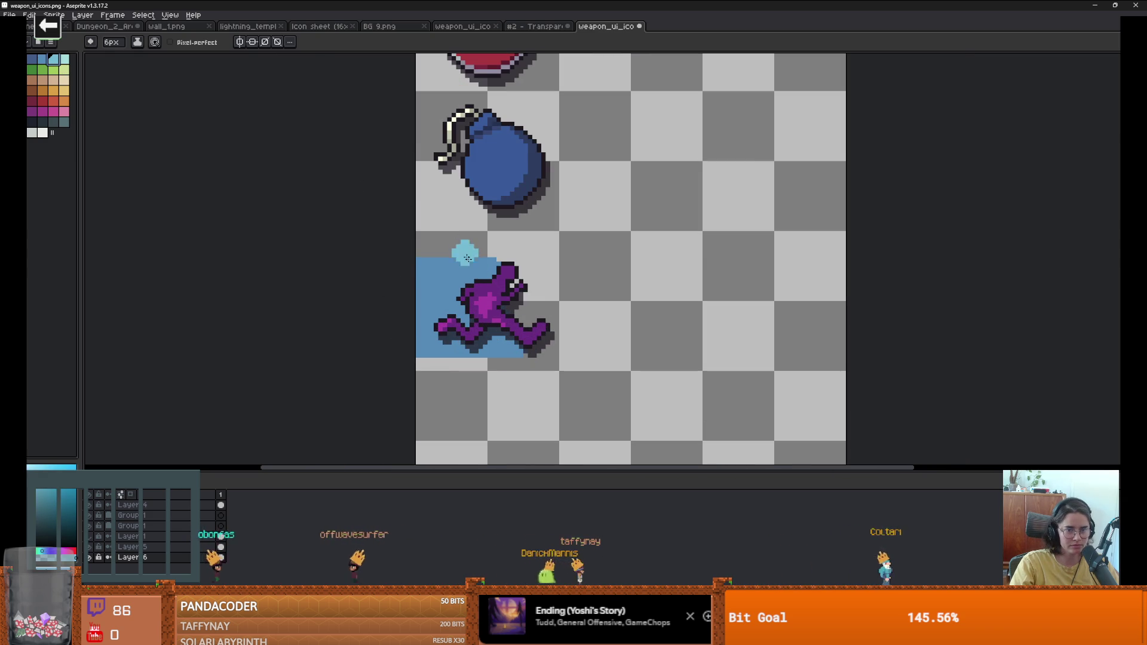
pyautogui.moveTo(487, 276); pyautogui.dragTo(396, 285)
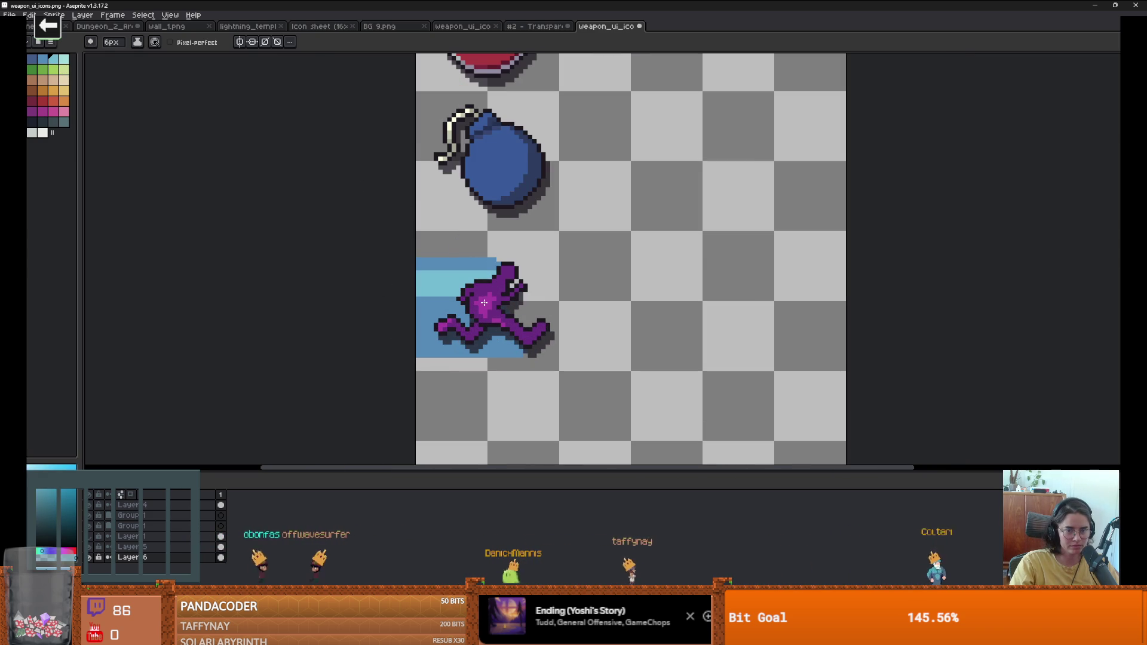
pyautogui.moveTo(475, 325); pyautogui.dragTo(379, 325)
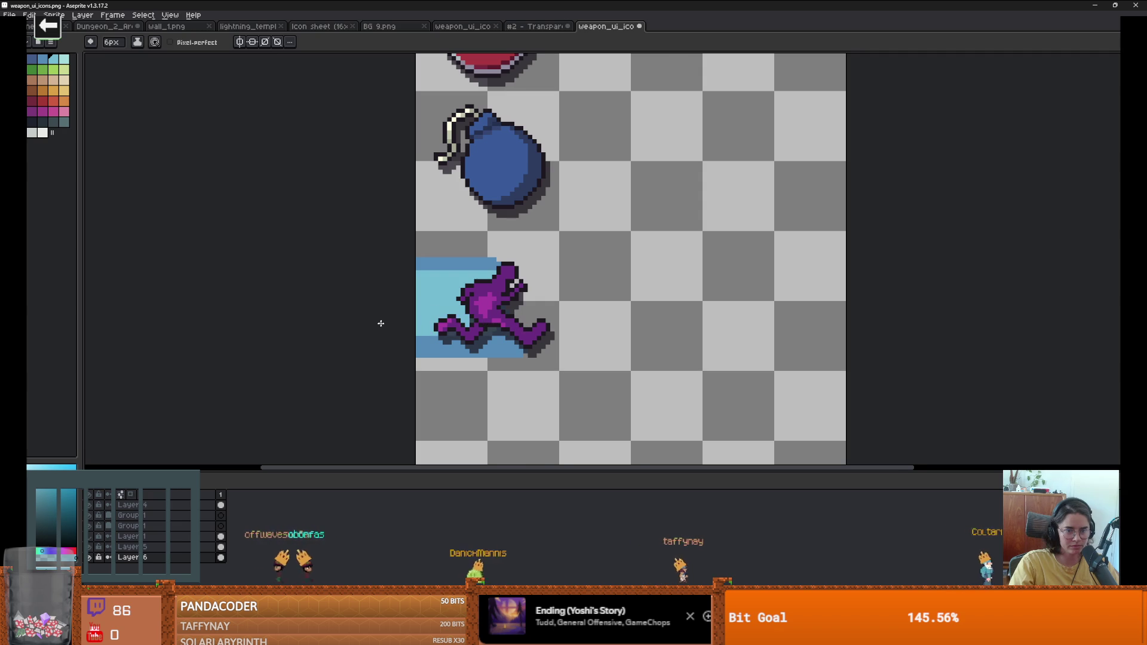
pyautogui.scroll(-2, 574, 335)
pyautogui.scroll(2, 558, 343)
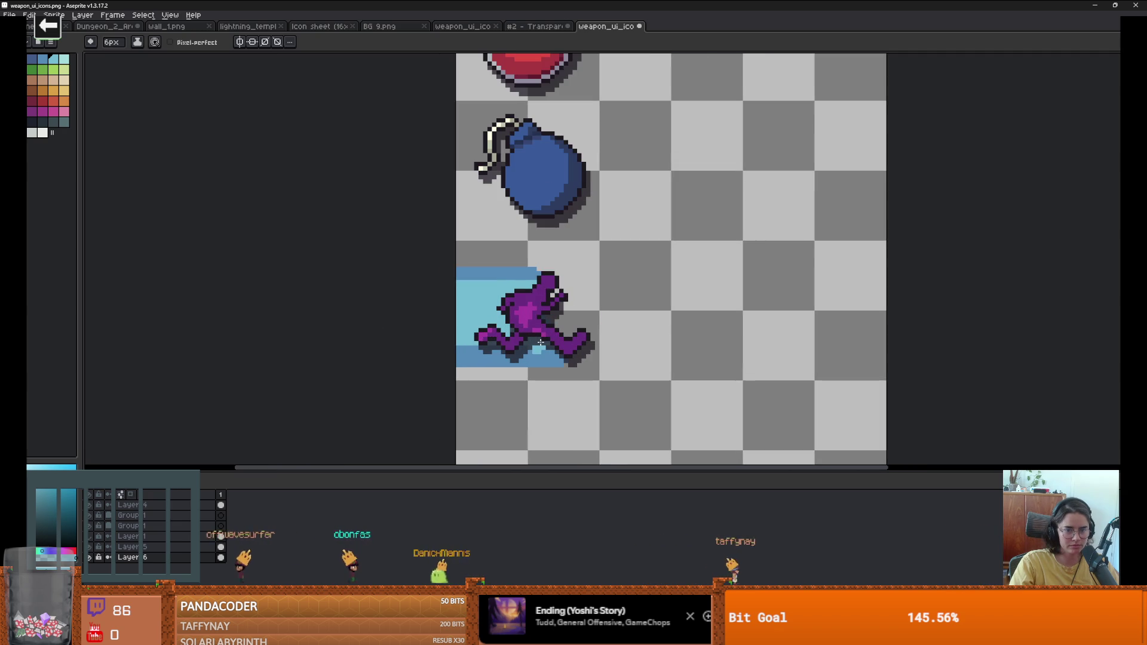
# Step: Dab a pale highlight onto the blue panel
pyautogui.click(64, 59)
pyautogui.click(485, 309)
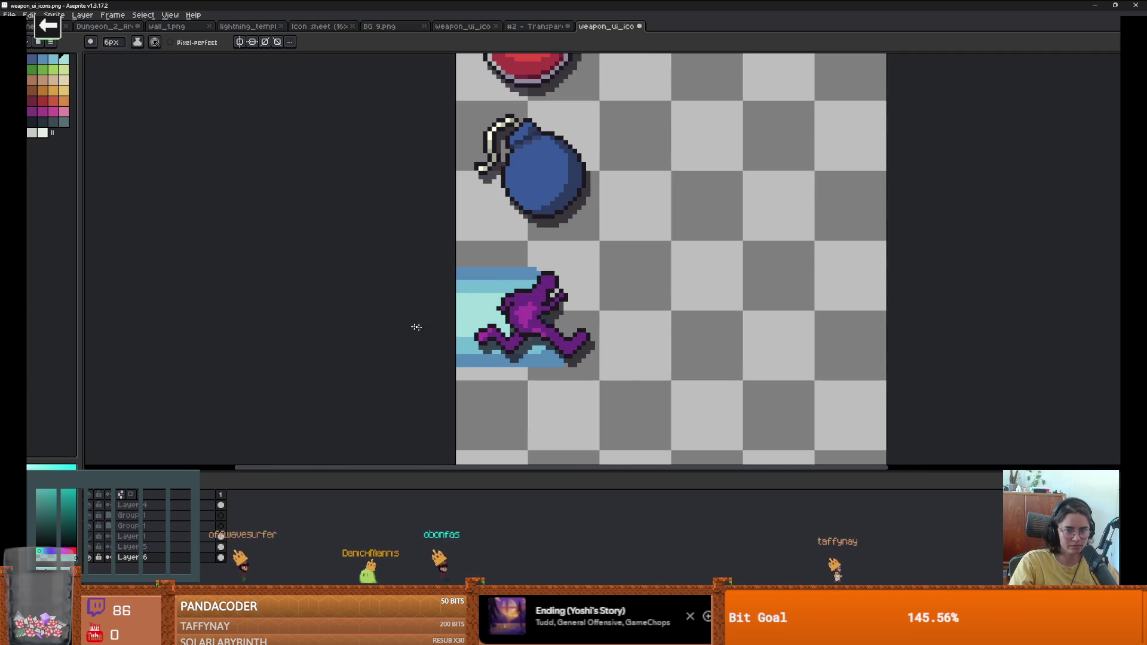
pyautogui.scroll(-3, 412, 327)
pyautogui.scroll(4, 353, 298)
pyautogui.press('b')
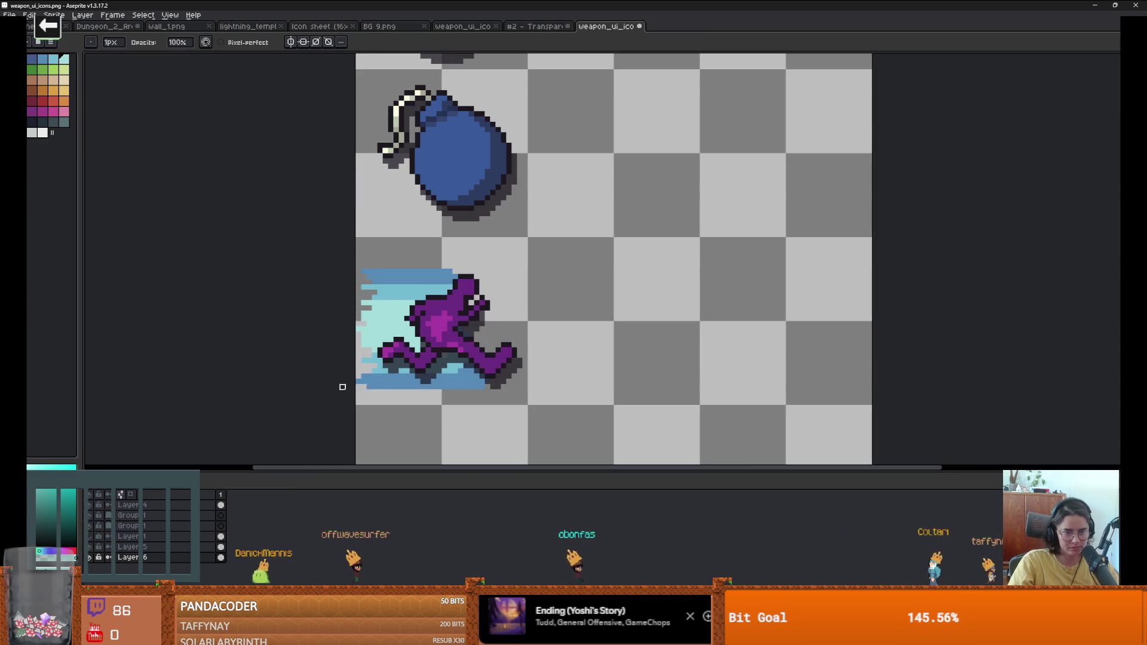
pyautogui.scroll(-2, 523, 413)
pyautogui.scroll(2, 520, 407)
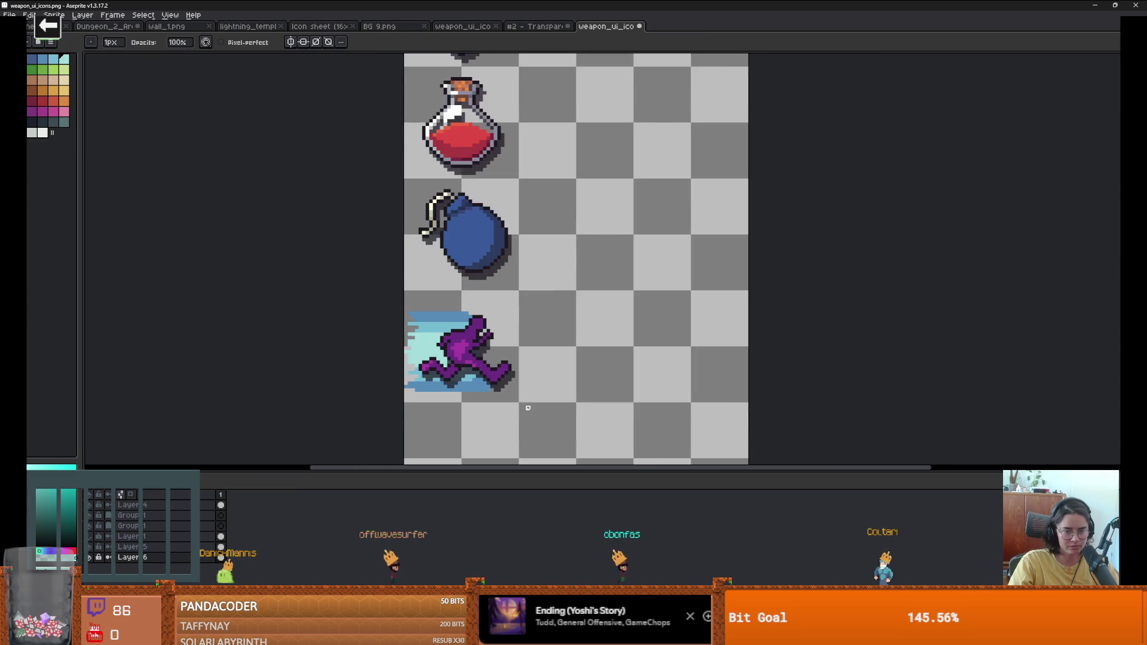
pyautogui.scroll(1, 470, 388)
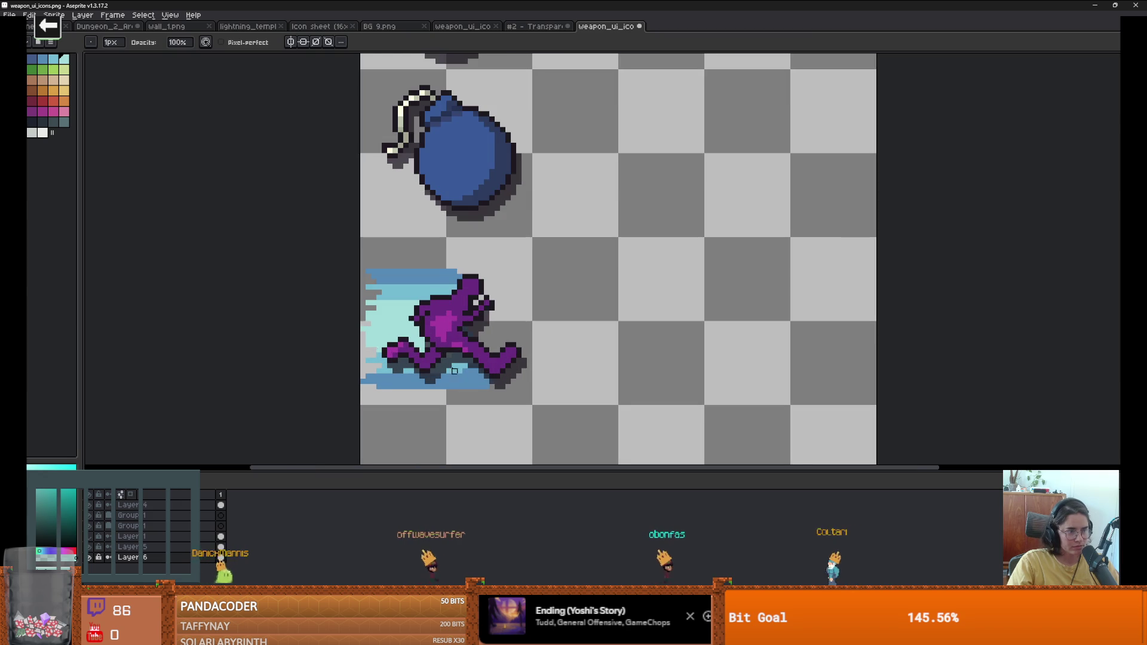
pyautogui.scroll(1, 395, 319)
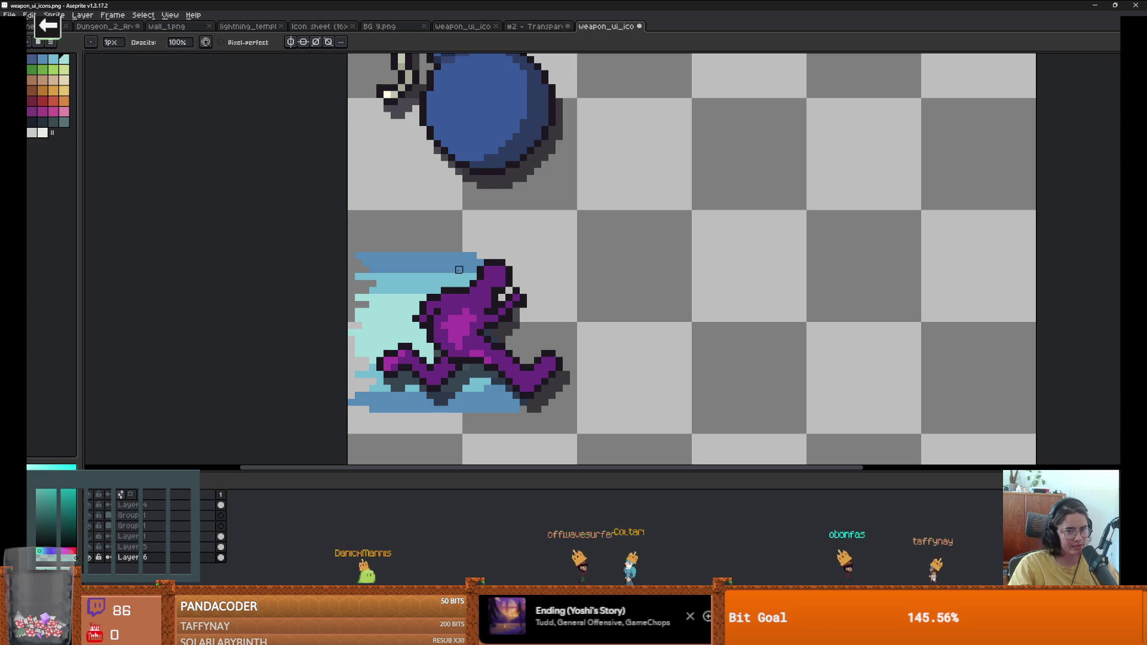
pyautogui.scroll(-1, 508, 299)
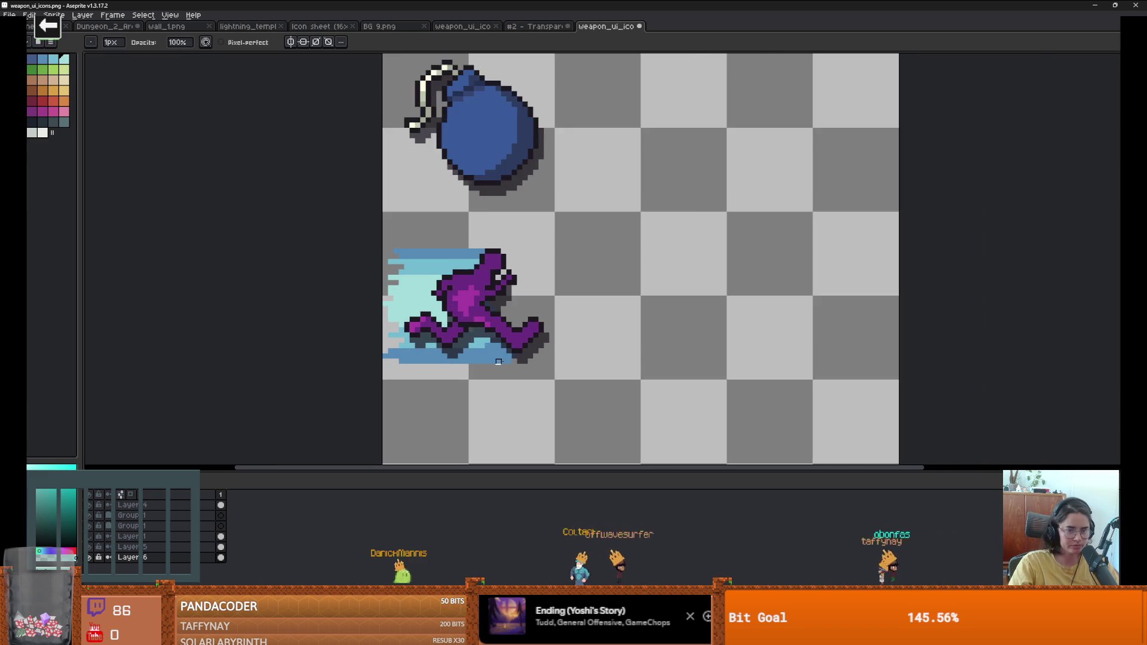
pyautogui.scroll(1, 509, 366)
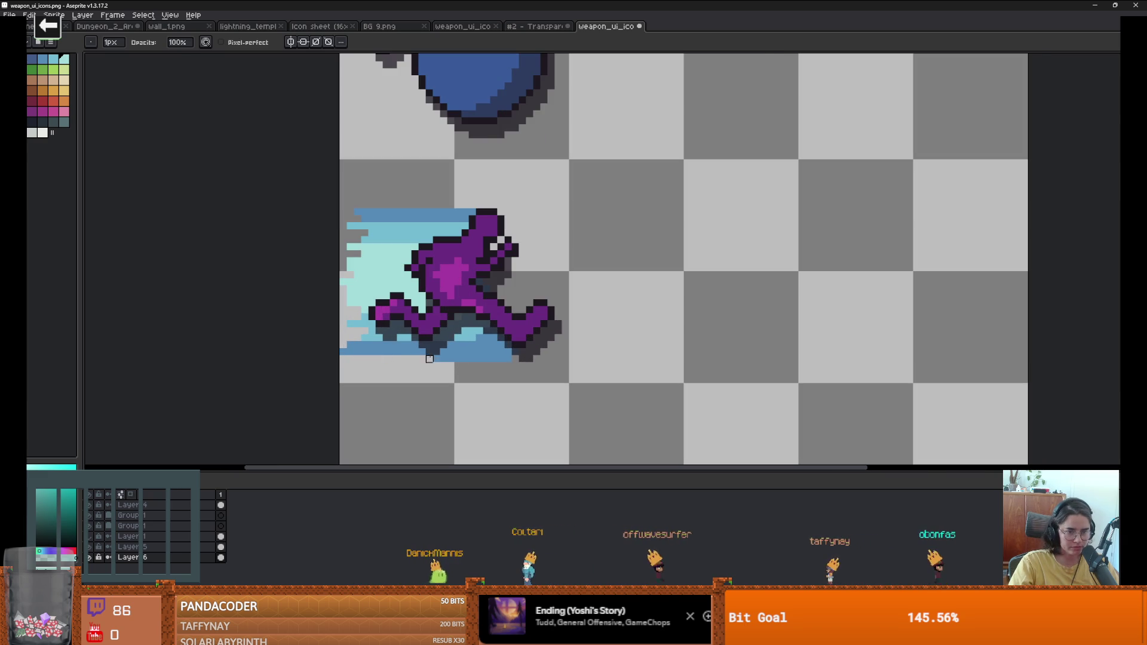
pyautogui.scroll(-2, 516, 359)
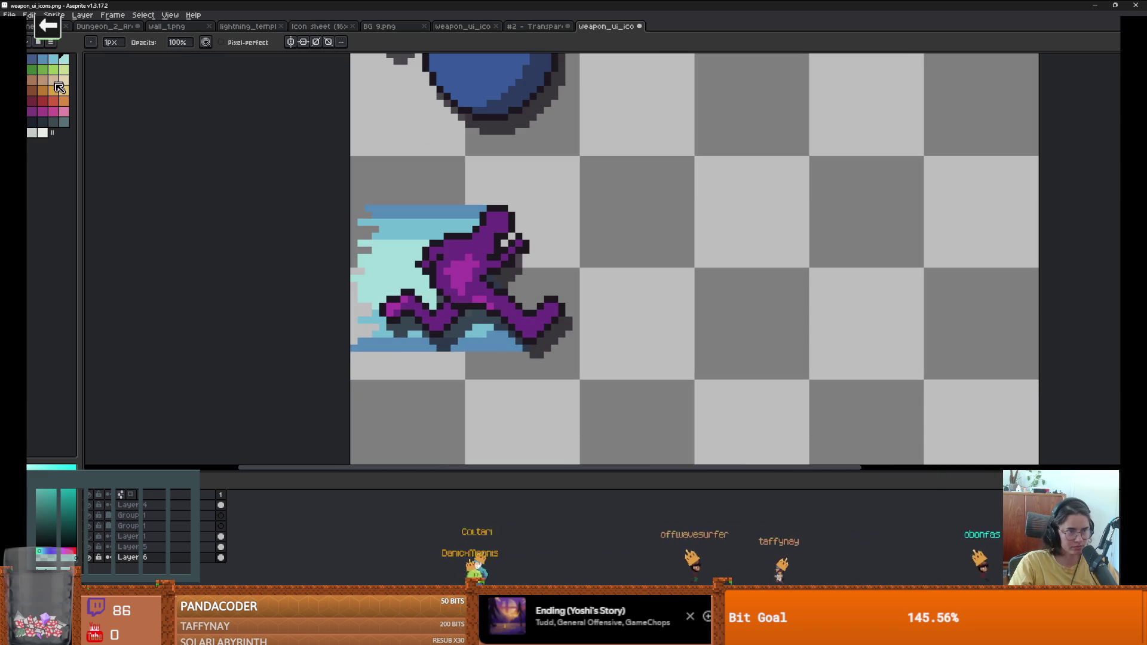
pyautogui.click(44, 124)
# Step: Draw dark purple-blue outlines along the blue panel's bottom and top edges
pyautogui.press('g')
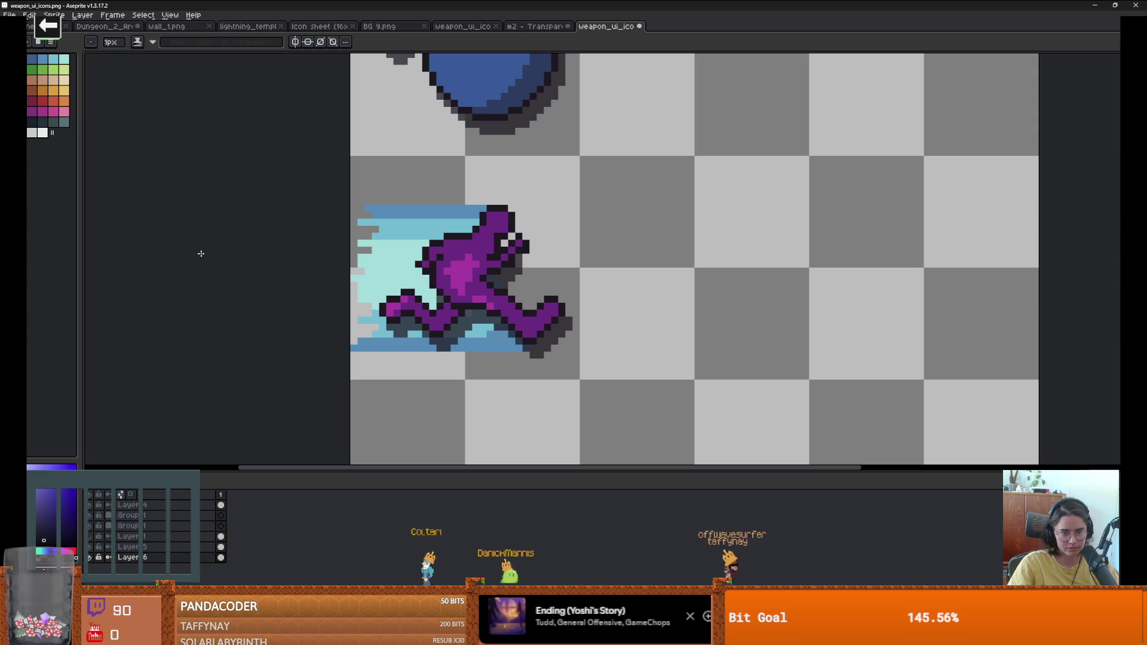
pyautogui.moveTo(522, 355); pyautogui.dragTo(344, 355)
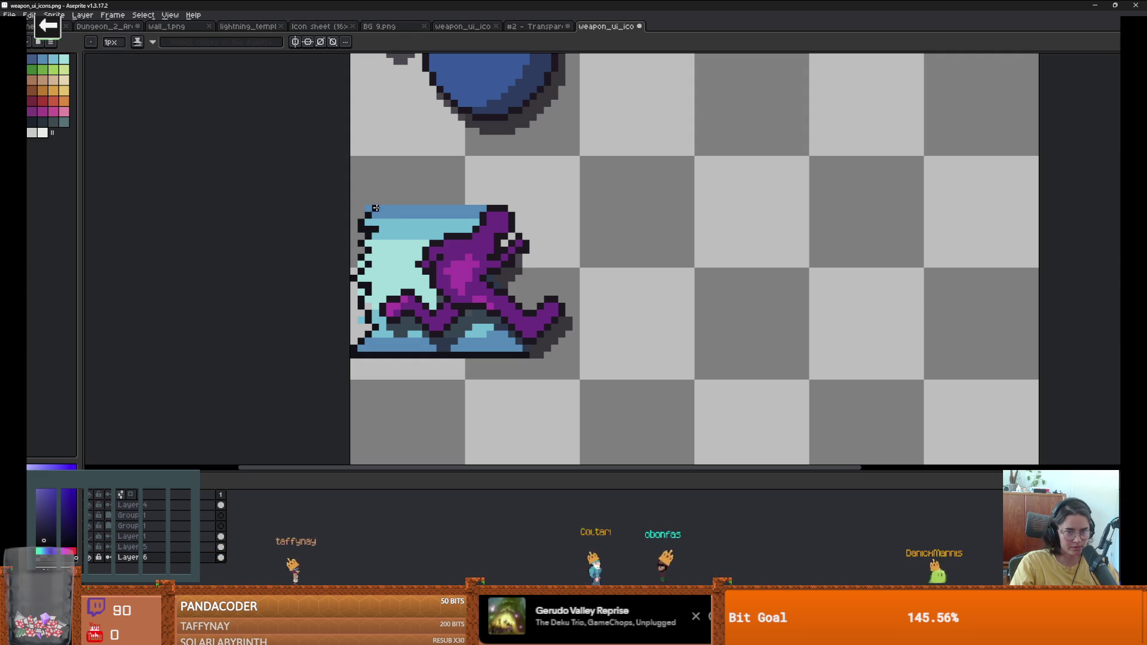
pyautogui.moveTo(382, 201)
pyautogui.mouseDown()
pyautogui.moveTo(564, 206)
pyautogui.moveTo(550, 206)
pyautogui.mouseUp()
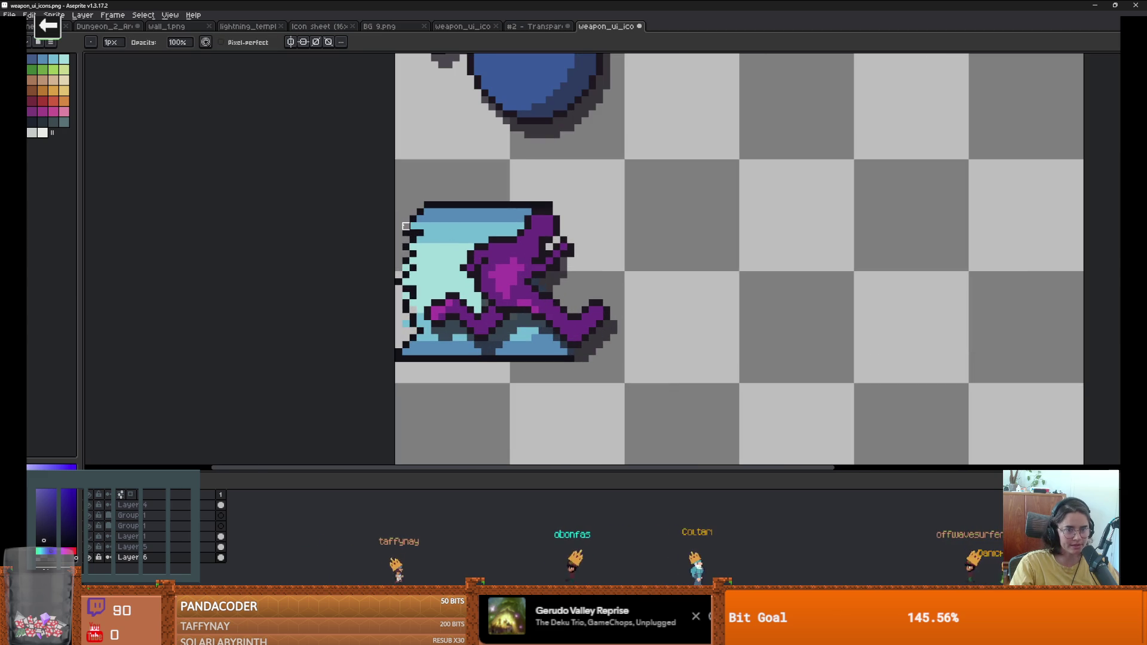
pyautogui.scroll(-2, 406, 226)
pyautogui.scroll(2, 443, 245)
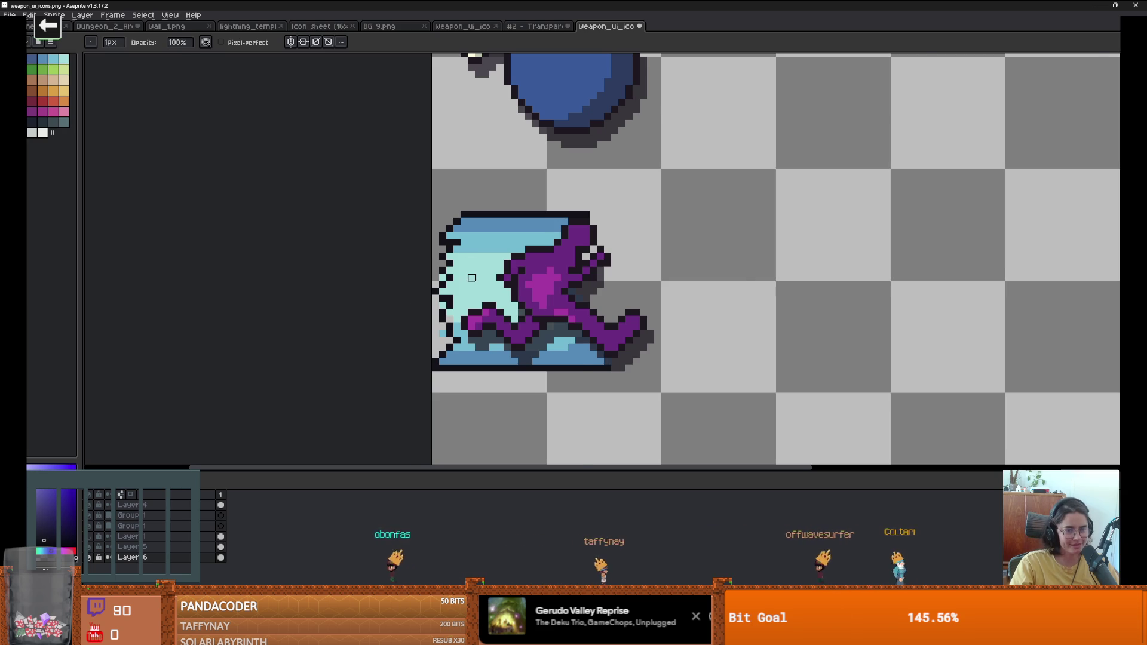
pyautogui.scroll(1, 431, 235)
pyautogui.scroll(-3, 430, 224)
pyautogui.scroll(4, 471, 279)
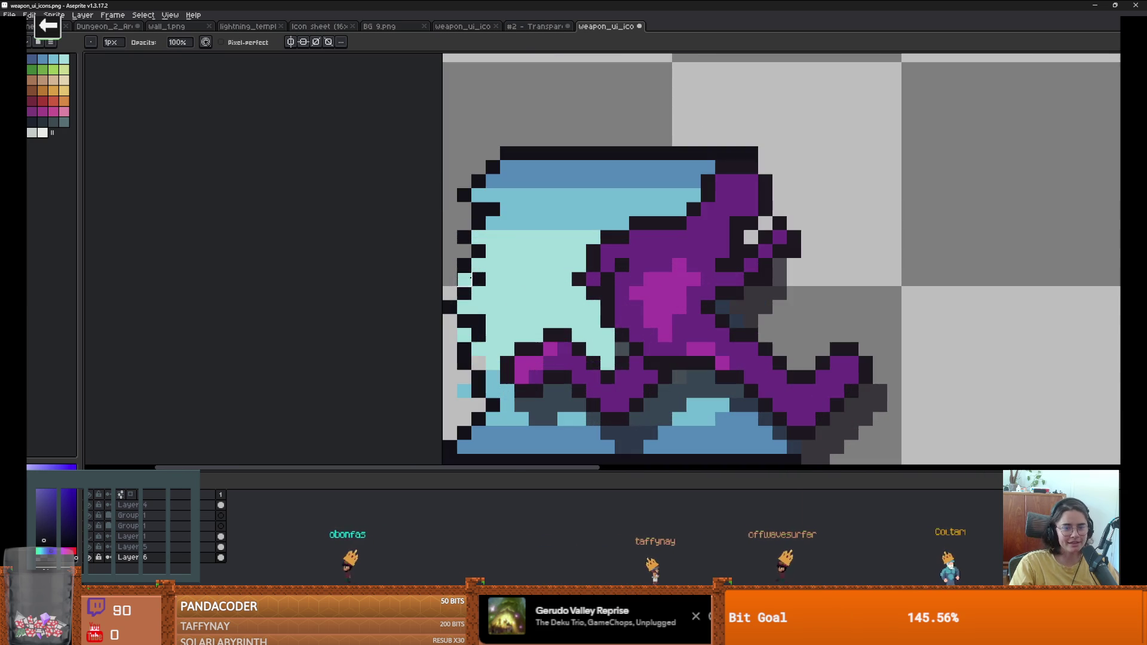
# Step: Recolour a stray dark outline pixel light blue and sample a colour from the icon
pyautogui.click(493, 210)
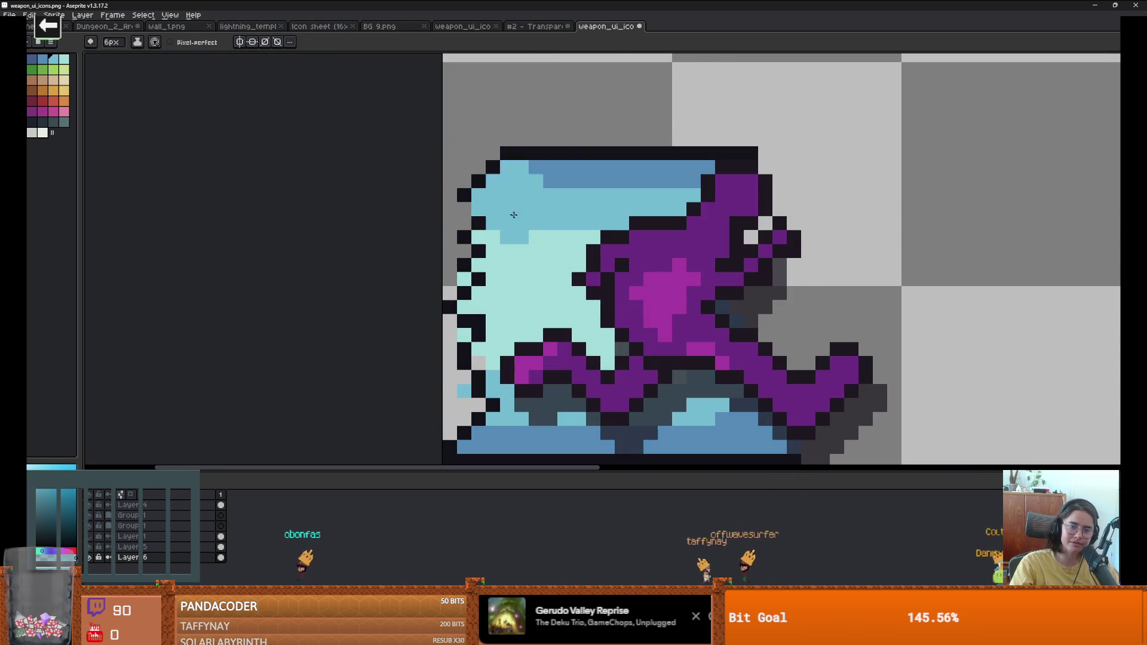
pyautogui.scroll(-3, 495, 213)
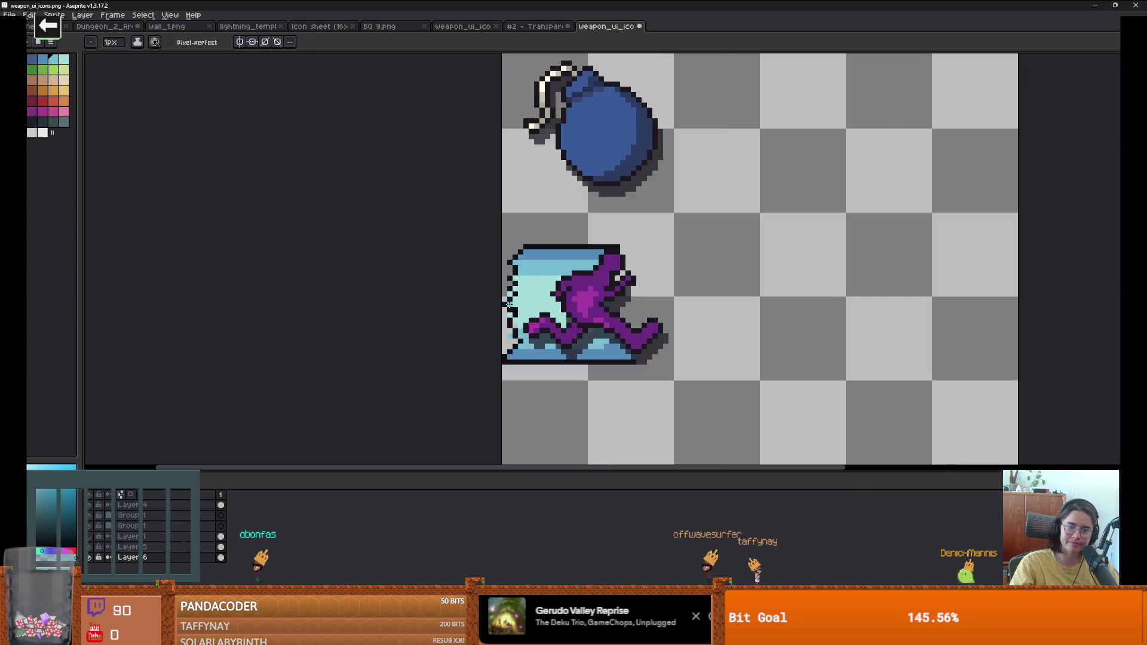
pyautogui.scroll(3, 508, 269)
pyautogui.scroll(-3, 520, 329)
pyautogui.scroll(3, 532, 366)
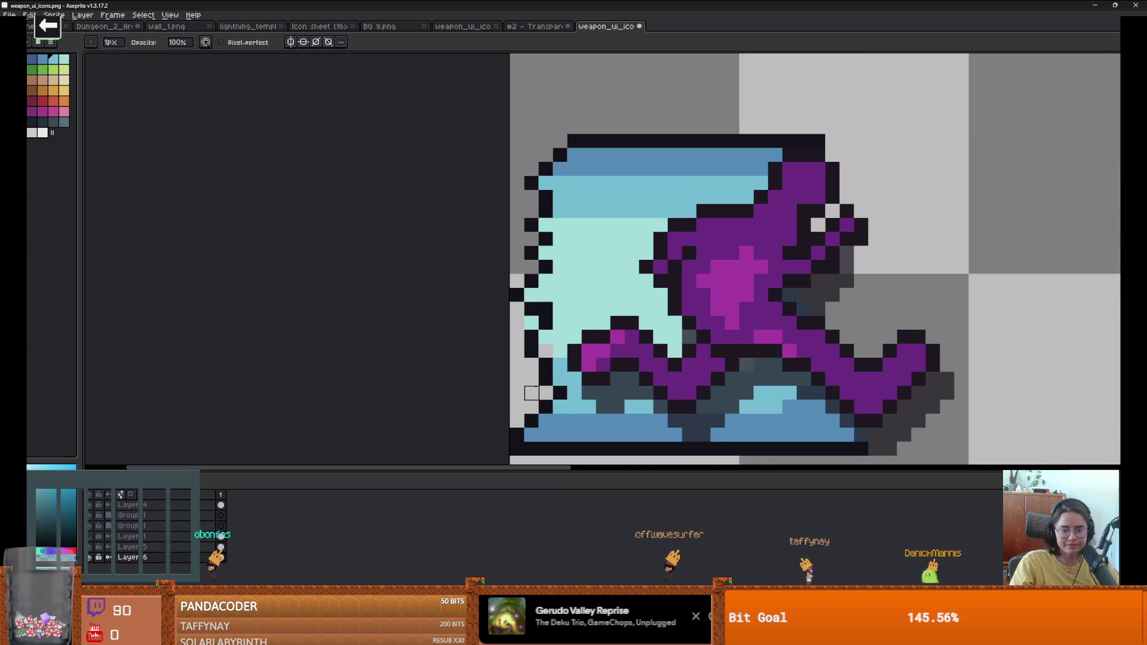
pyautogui.scroll(-3, 532, 379)
pyautogui.scroll(3, 532, 364)
pyautogui.keyDown('alt'); pyautogui.click(535, 358); pyautogui.keyUp('alt')
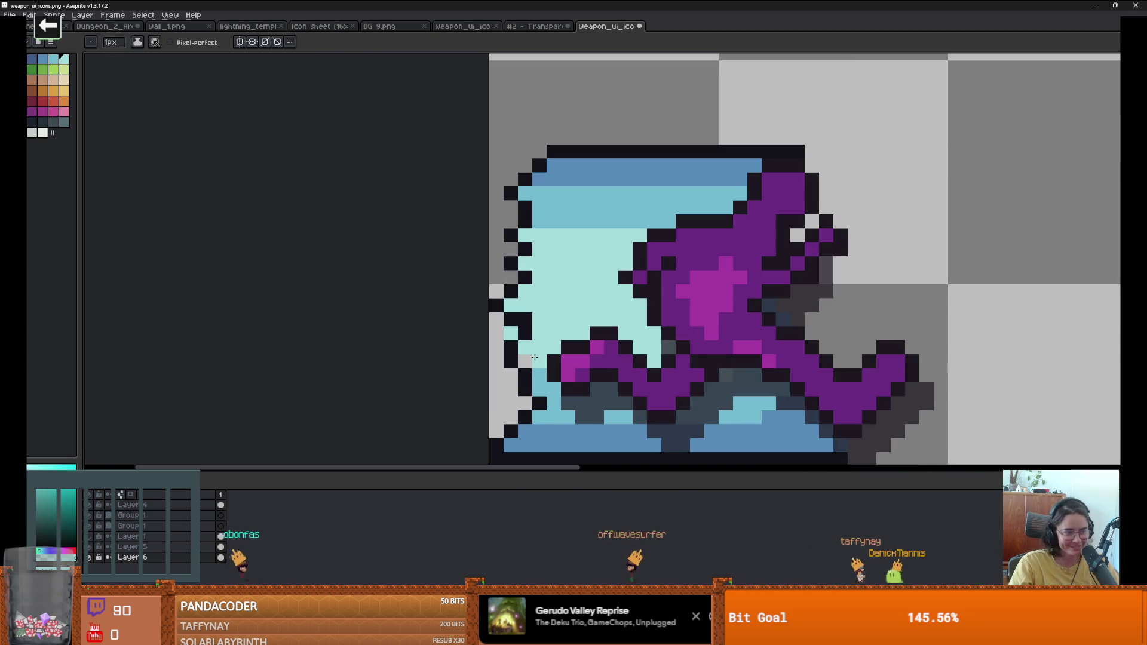
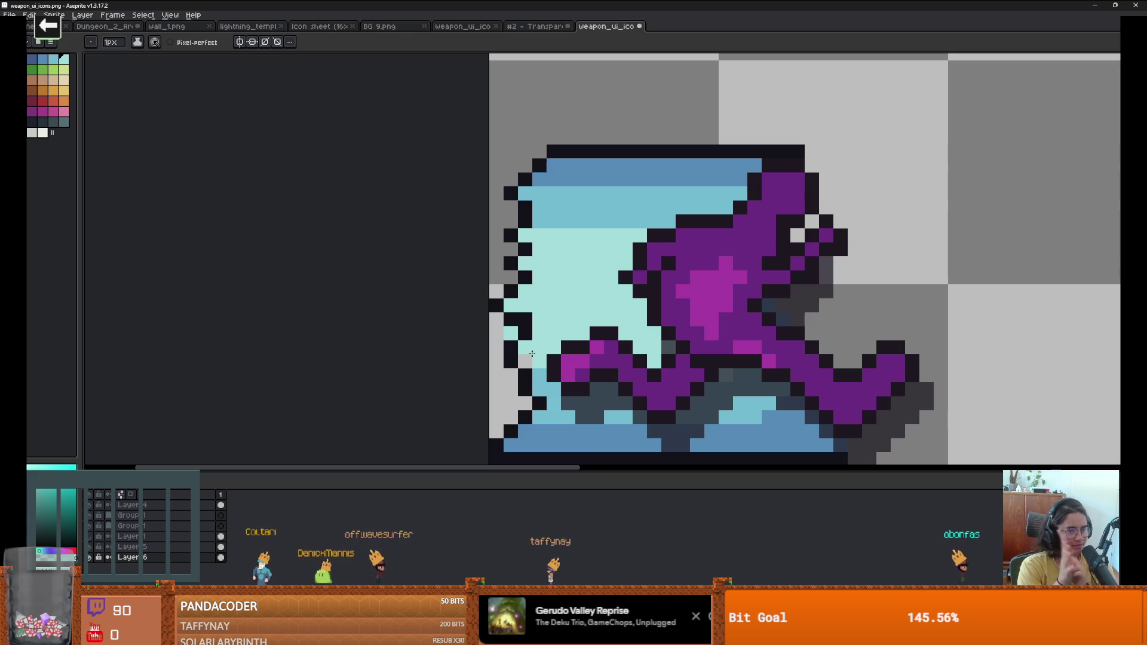
# Step: Hide the cyan background layer behind the dash icon's runner
pyautogui.scroll(-4, 759, 241)
pyautogui.scroll(1, 771, 263)
pyautogui.scroll(-2, 777, 275)
pyautogui.scroll(2, 777, 275)
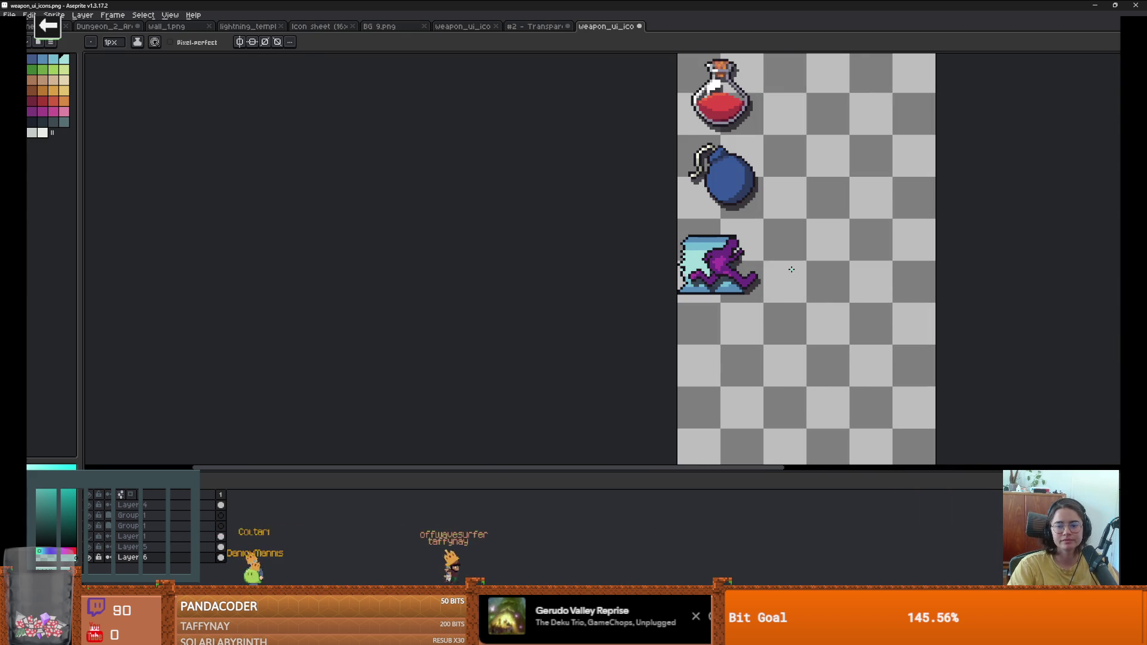
pyautogui.scroll(1, 790, 270)
pyautogui.scroll(-2, 790, 269)
pyautogui.scroll(1, 790, 269)
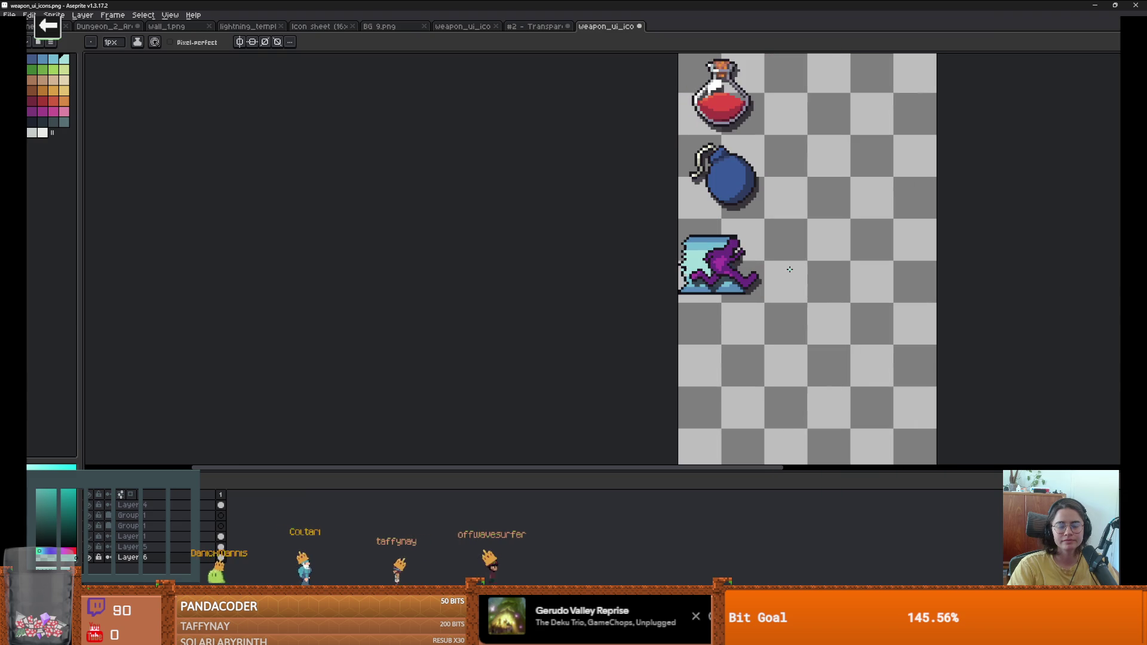
pyautogui.scroll(1, 790, 270)
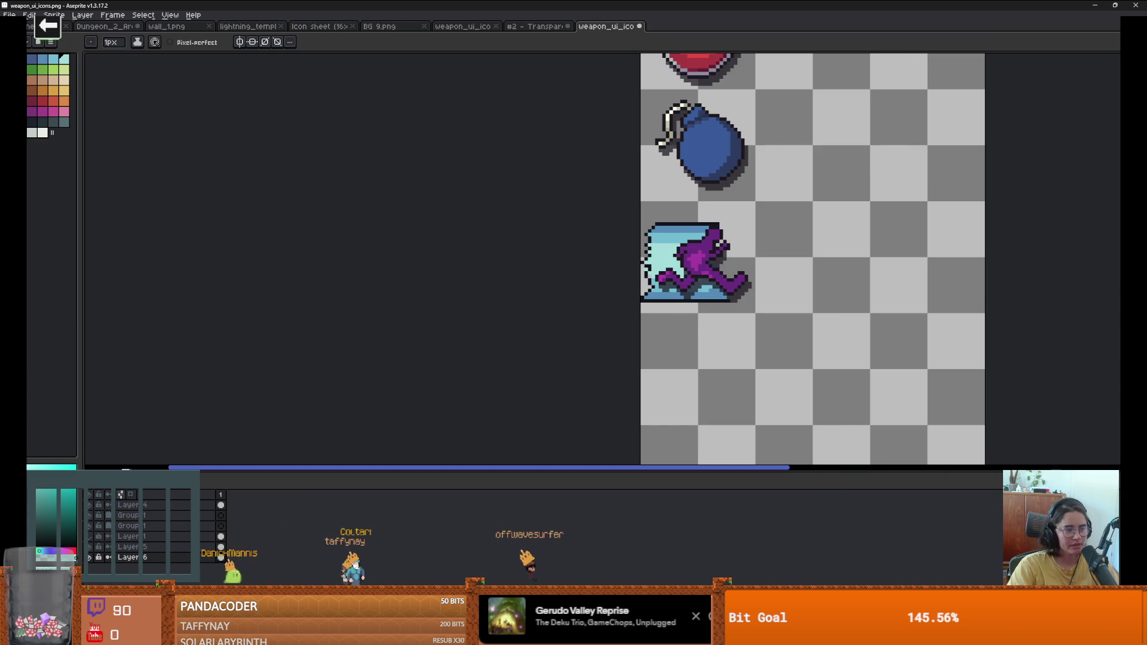
pyautogui.click(92, 557)
pyautogui.scroll(1, 710, 386)
# Step: Draw a rectangular marquee selection around the purple runner figure
pyautogui.press('m')
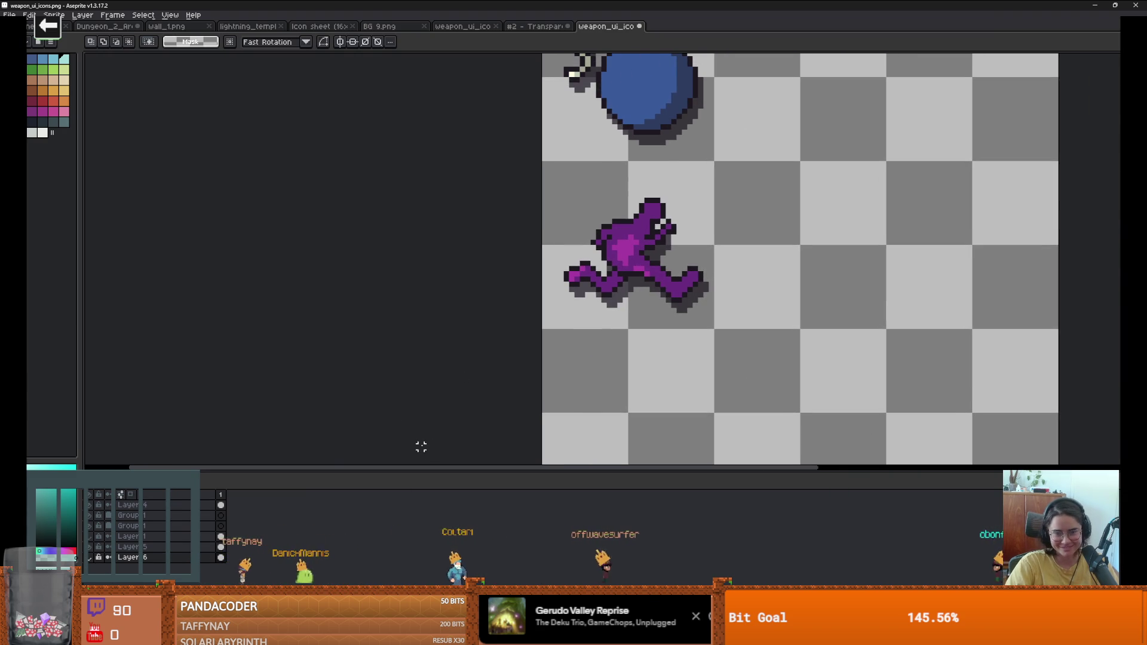
pyautogui.moveTo(549, 173)
pyautogui.mouseDown()
pyautogui.moveTo(647, 325)
pyautogui.moveTo(771, 388)
pyautogui.mouseUp()
pyautogui.scroll(-2, 193, 152)
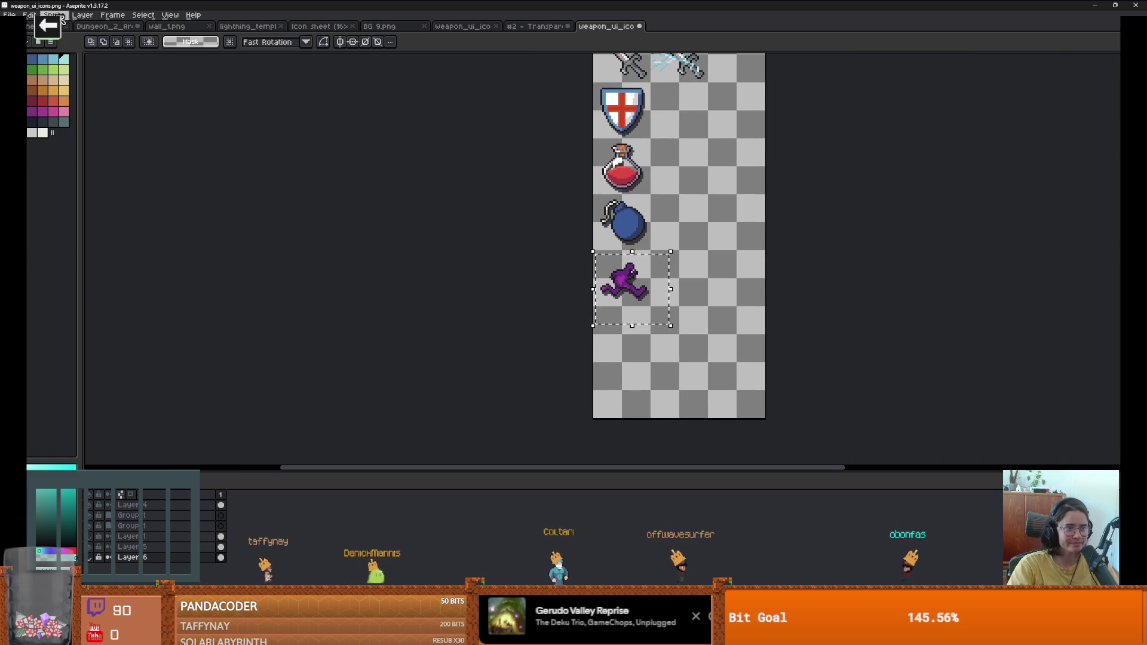
# Step: Try a Hue/Saturation adjustment, discard it, and make Layer 5 active
pyautogui.click(29, 15)
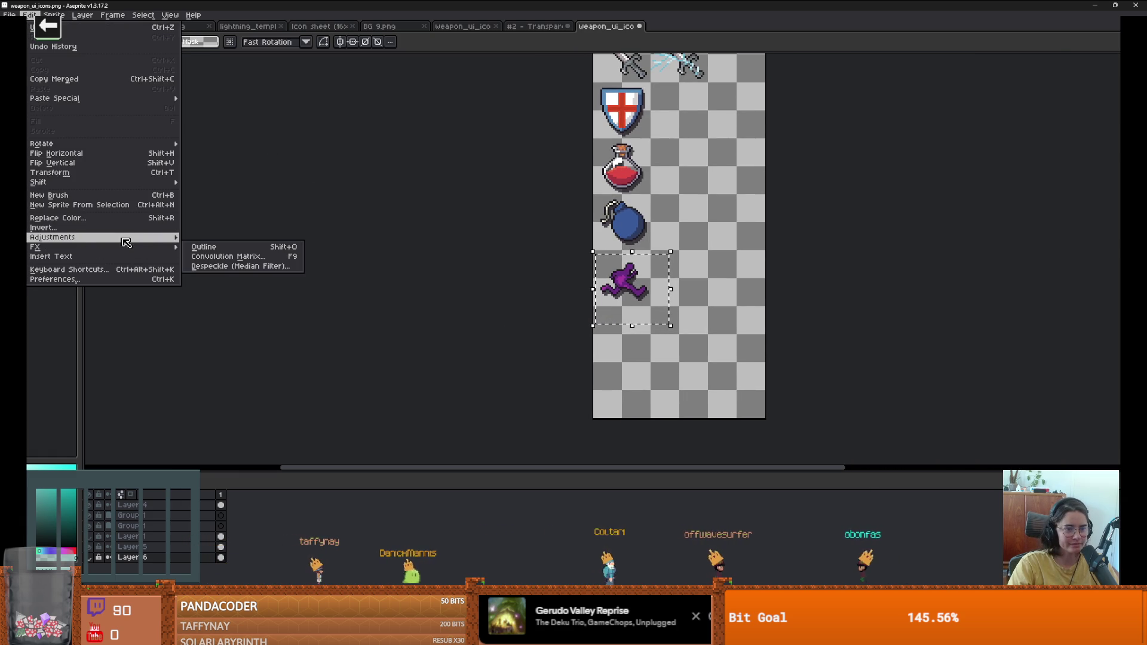
pyautogui.click(210, 247)
pyautogui.moveTo(884, 218); pyautogui.dragTo(794, 225)
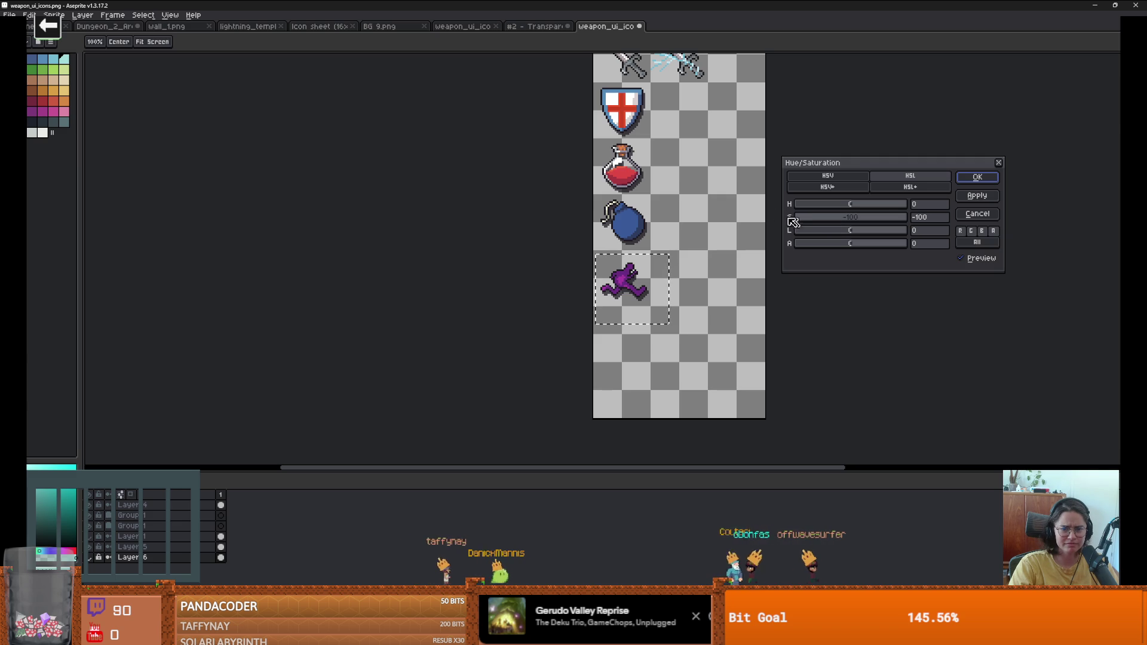
pyautogui.click(999, 163)
pyautogui.click(136, 546)
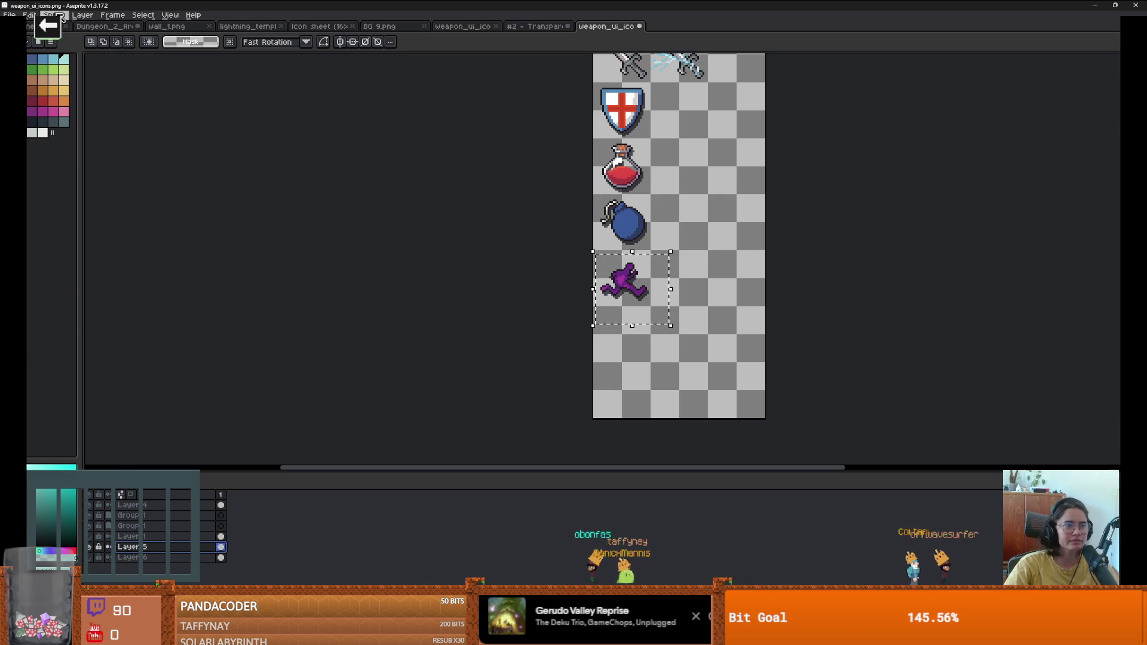
# Step: Apply Hue -89 and Saturation -72 to turn the runner dark blue-grey, then undo once
pyautogui.click(29, 15)
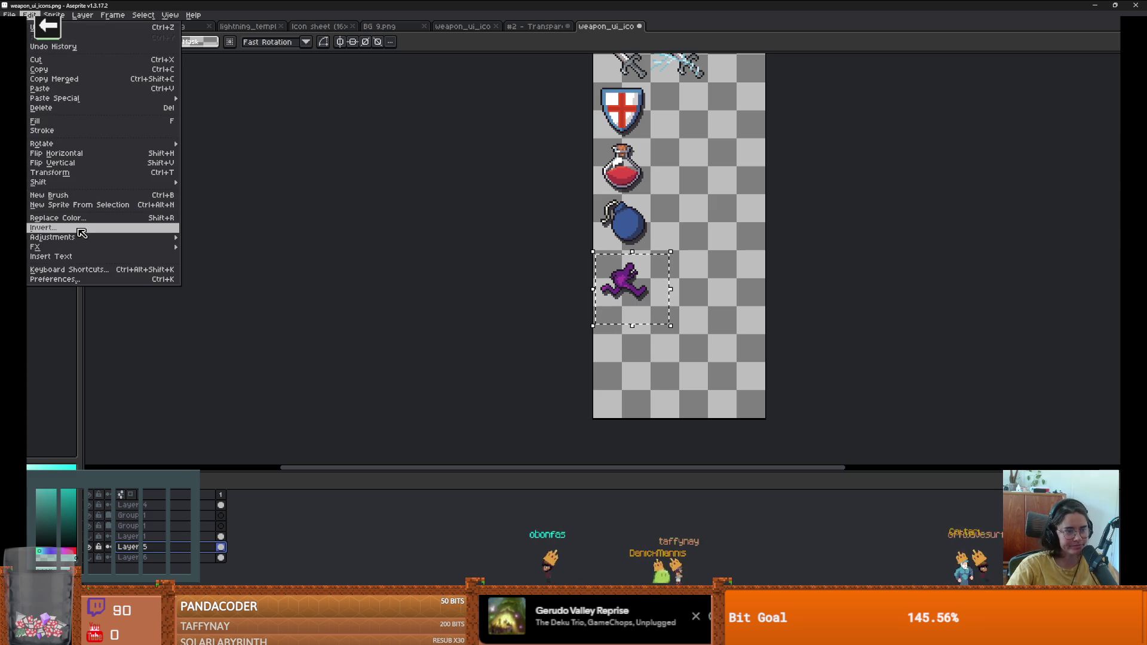
pyautogui.moveTo(119, 238)
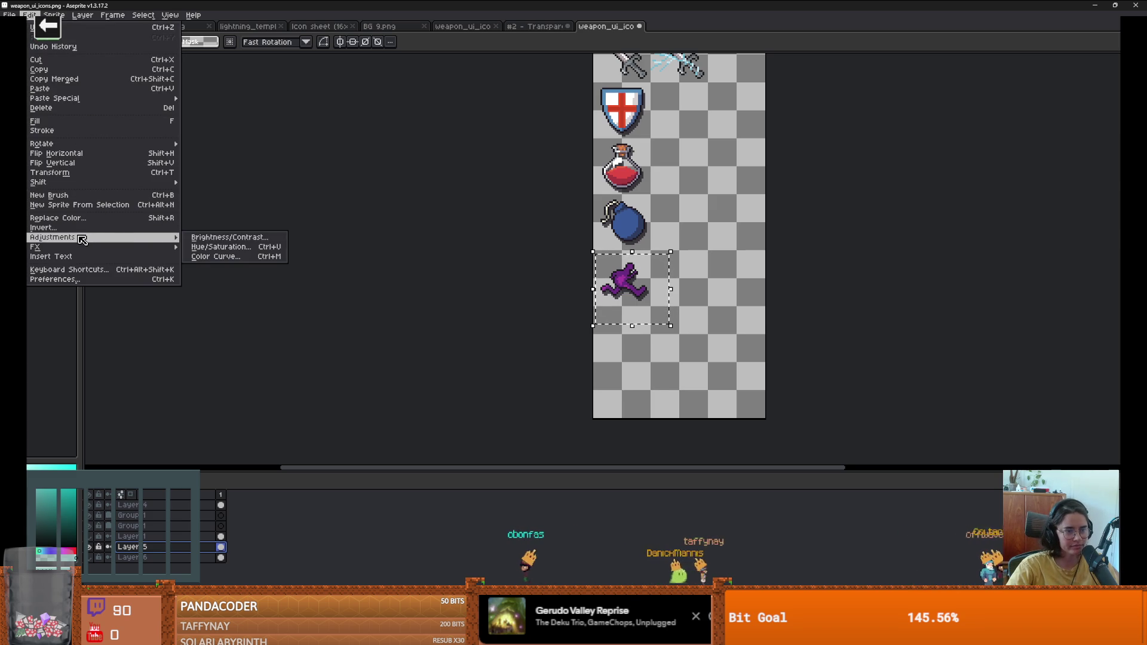
pyautogui.click(241, 247)
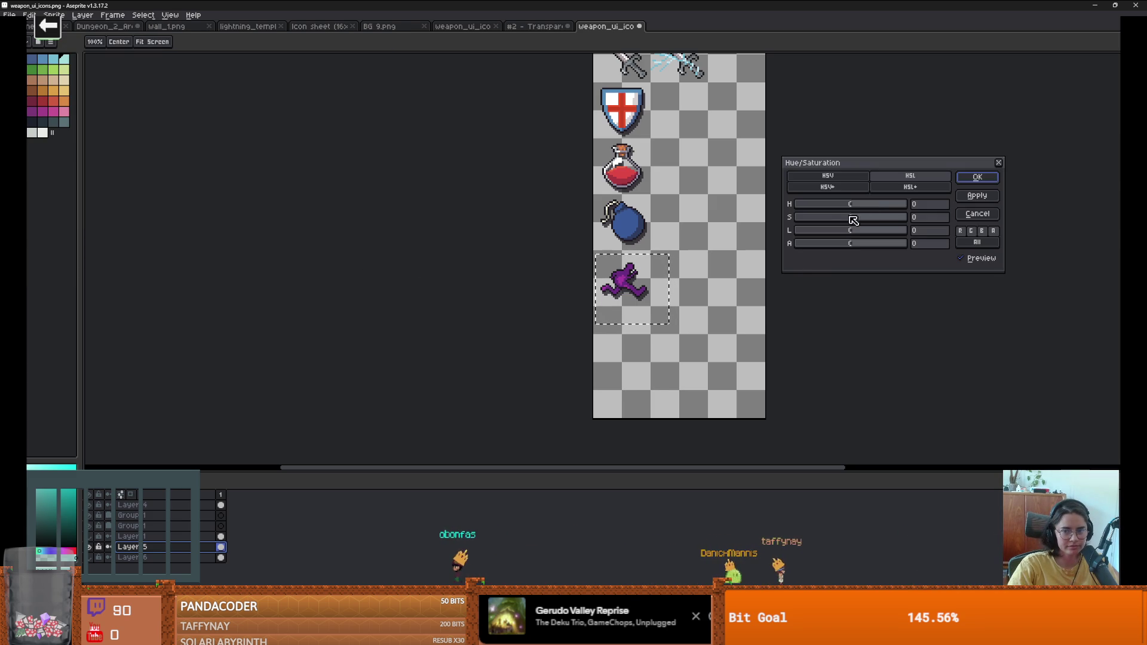
pyautogui.click(796, 204)
pyautogui.moveTo(796, 217); pyautogui.dragTo(849, 211)
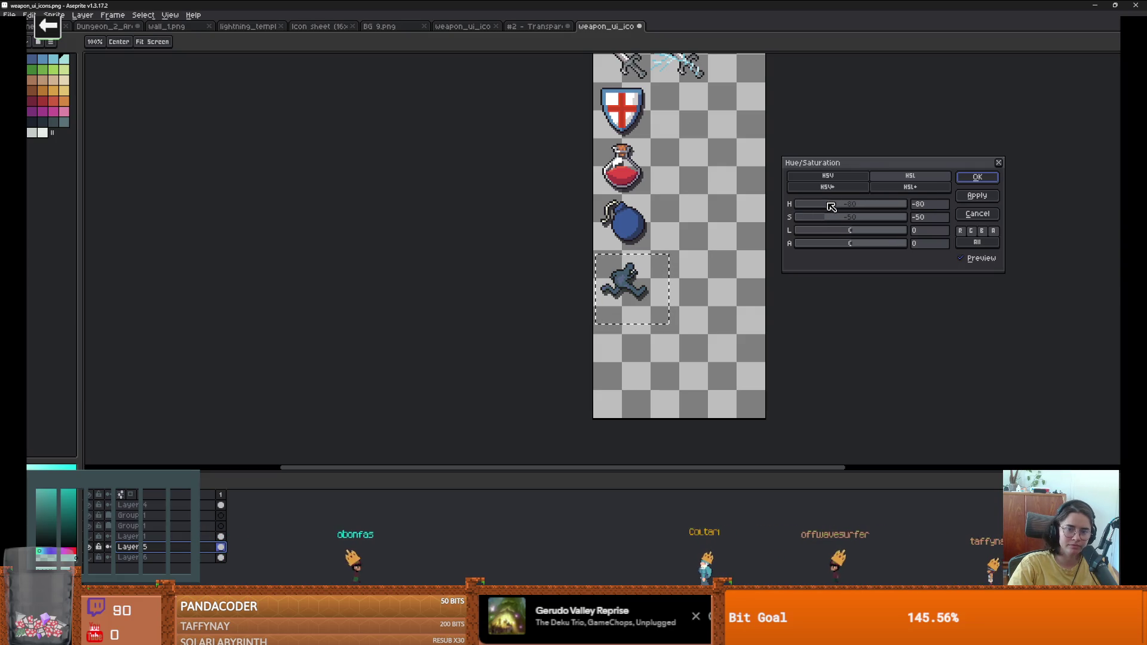
pyautogui.moveTo(821, 220); pyautogui.dragTo(789, 220)
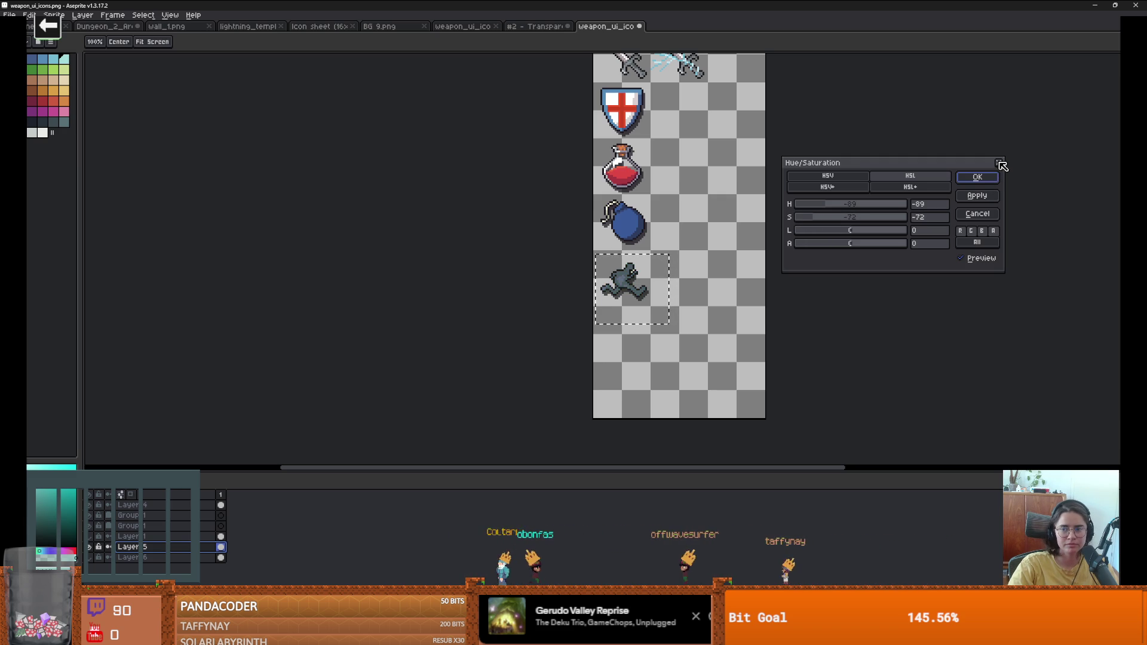
pyautogui.moveTo(794, 234); pyautogui.dragTo(742, 253)
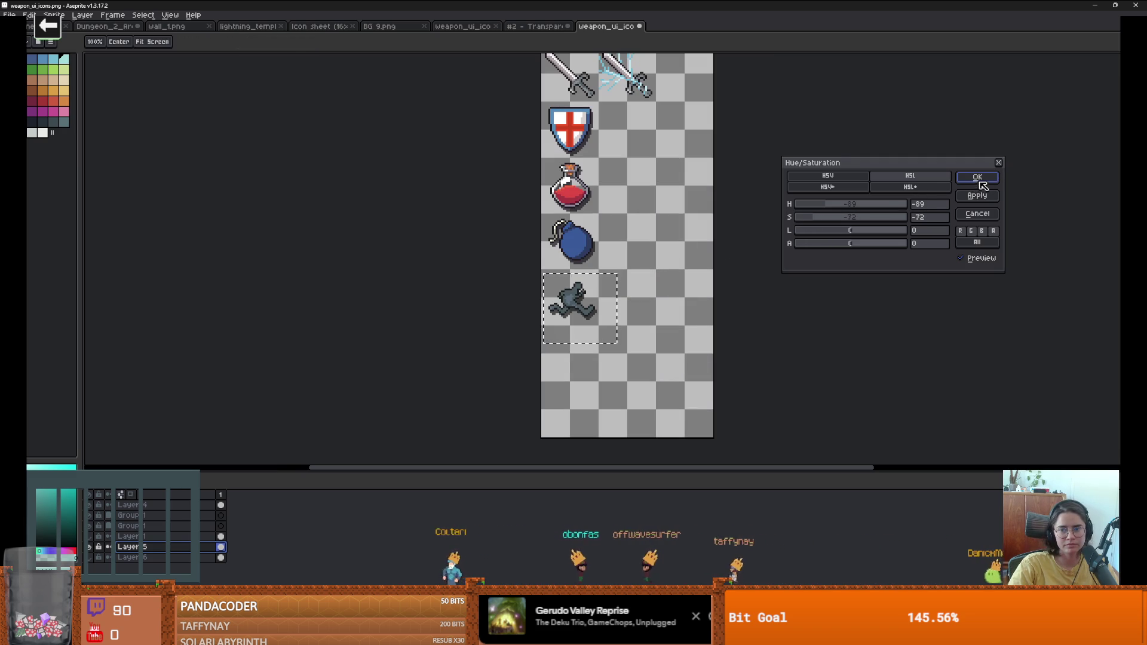
pyautogui.press('Return')
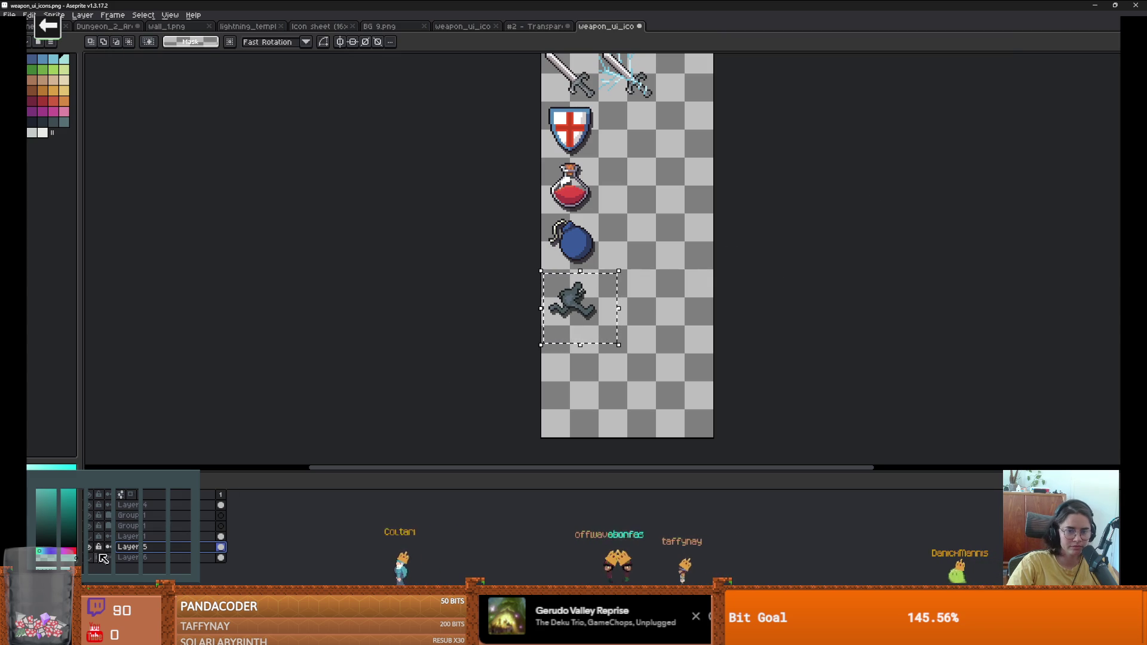
pyautogui.hotkey('ctrl', 'z')
# Step: Clear the selection around the runner figure
pyautogui.scroll(-3, 446, 386)
pyautogui.scroll(1, 609, 379)
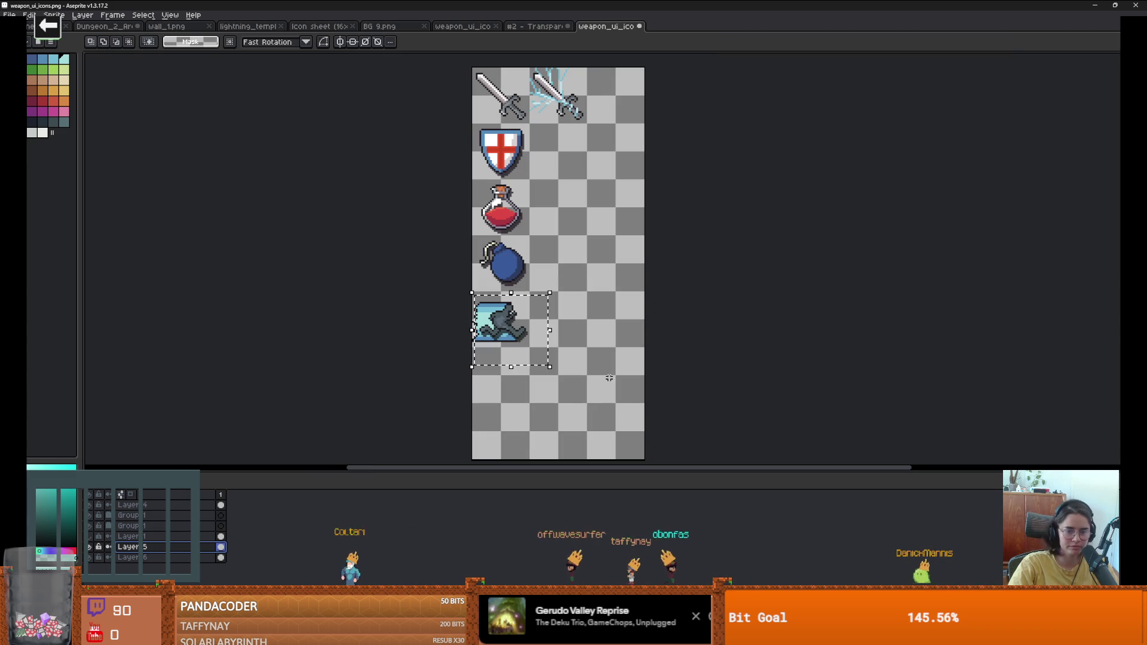
pyautogui.hotkey('ctrl', 'd')
pyautogui.scroll(-2, 658, 330)
pyautogui.scroll(2, 645, 335)
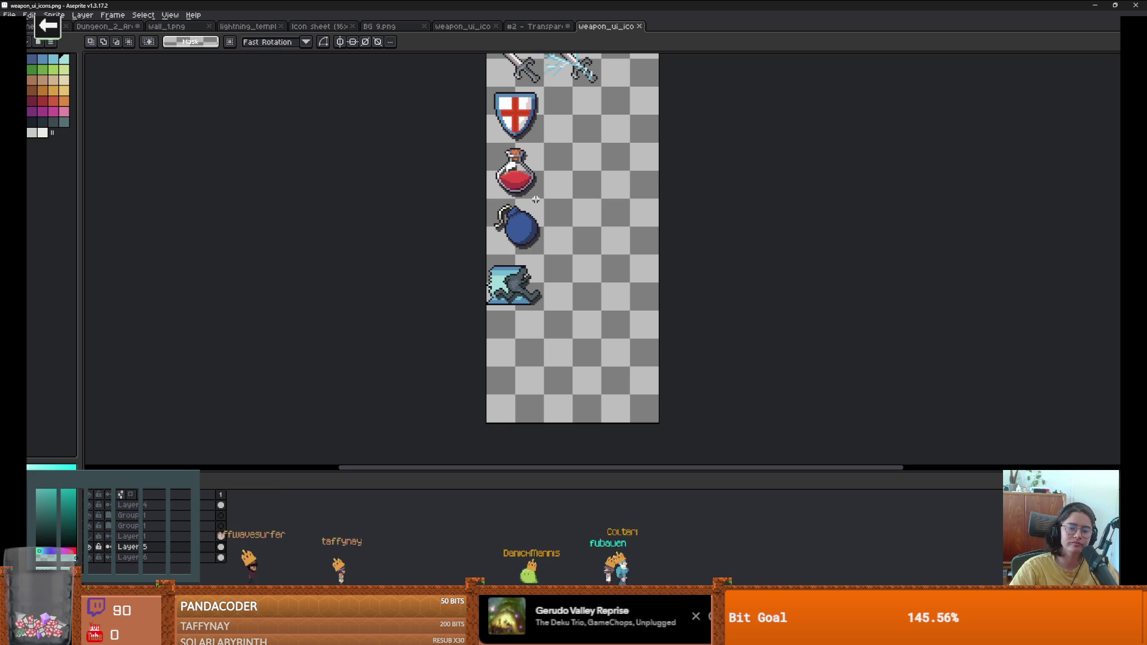
pyautogui.scroll(1, 532, 215)
pyautogui.scroll(-3, 529, 233)
pyautogui.scroll(3, 524, 247)
# Step: Select the dash icon tile and nudge it two pixels to the right
pyautogui.moveTo(467, 276); pyautogui.dragTo(549, 358)
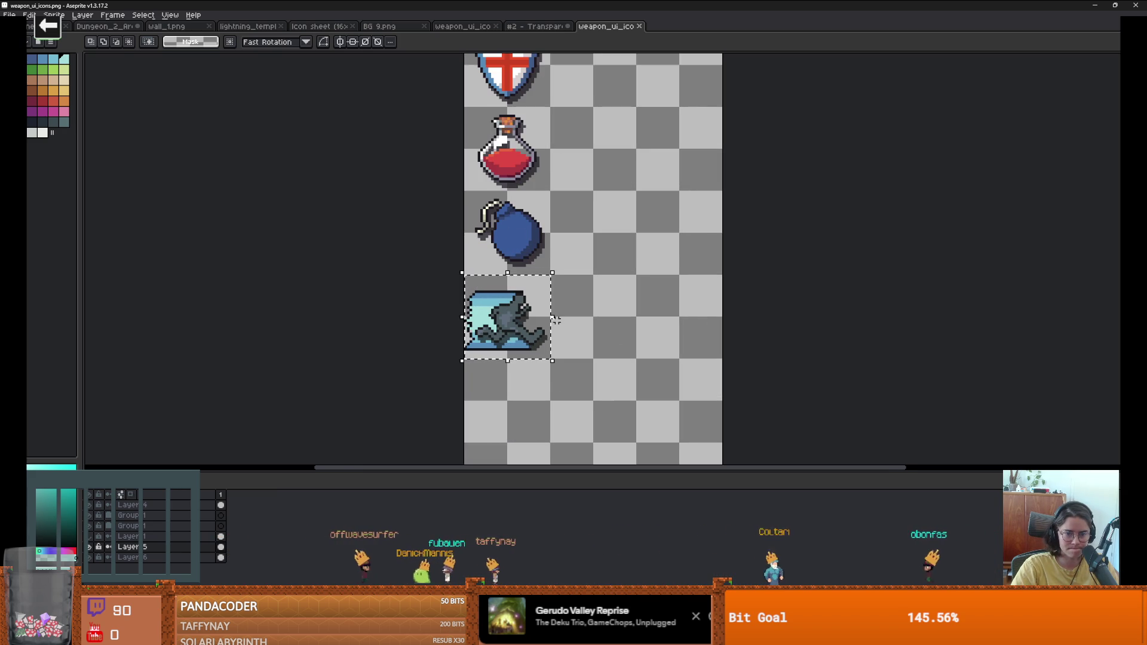
pyautogui.scroll(2, 494, 321)
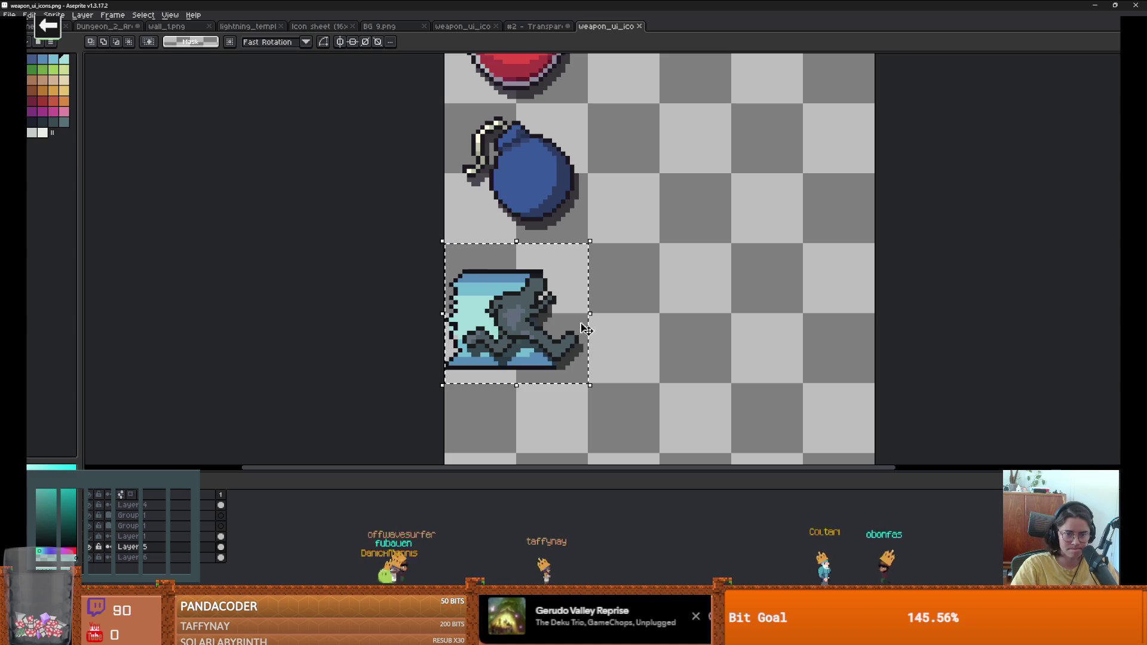
pyautogui.click(523, 329)
pyautogui.press('Right')
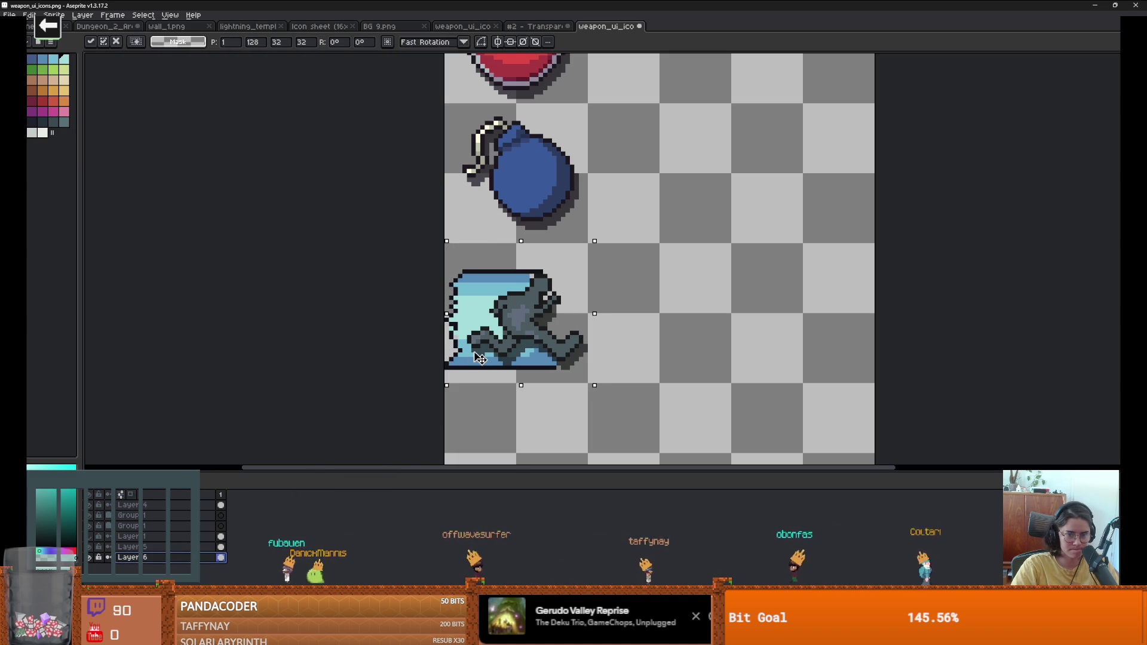
pyautogui.press('Right')
pyautogui.press('Return')
pyautogui.scroll(-2, 481, 352)
pyautogui.scroll(3, 466, 335)
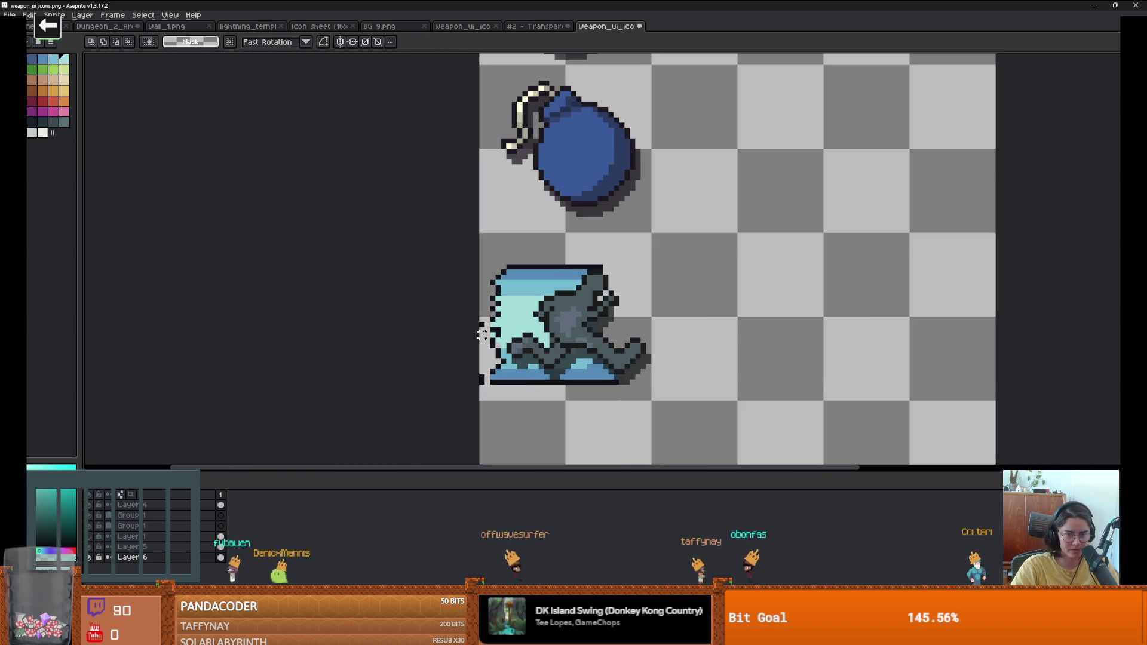
# Step: Patch the icon's left edge with a dark pixel, sample its light cyan, and add Layer 7
pyautogui.press('b')
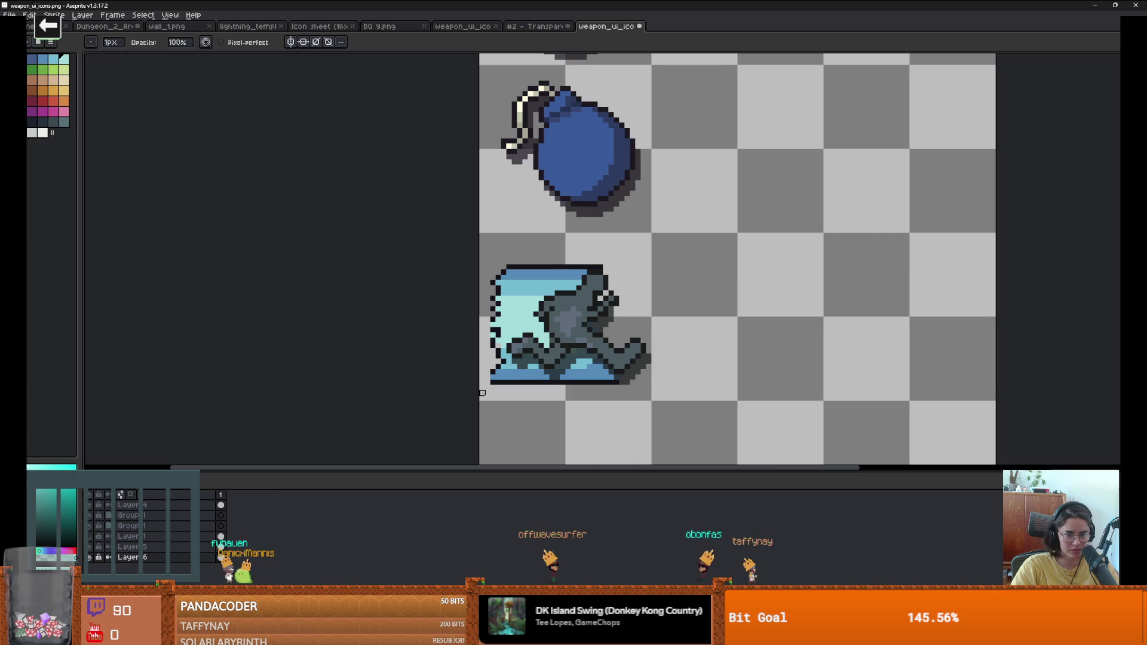
pyautogui.scroll(2, 483, 346)
pyautogui.press('e')
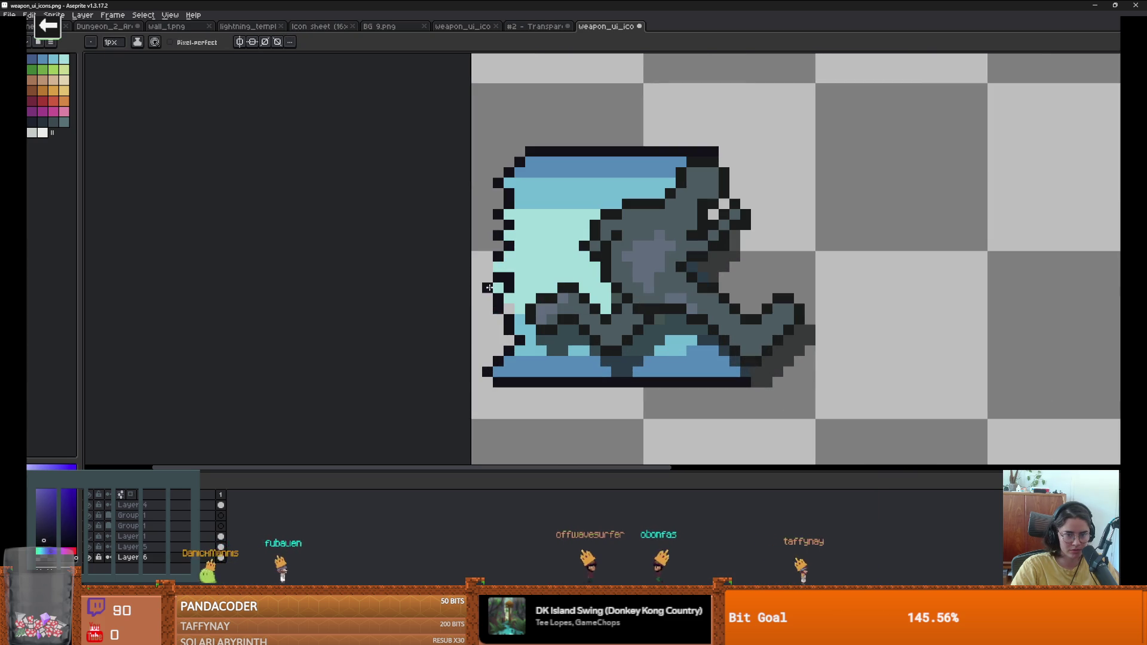
pyautogui.press('b')
pyautogui.click(487, 266)
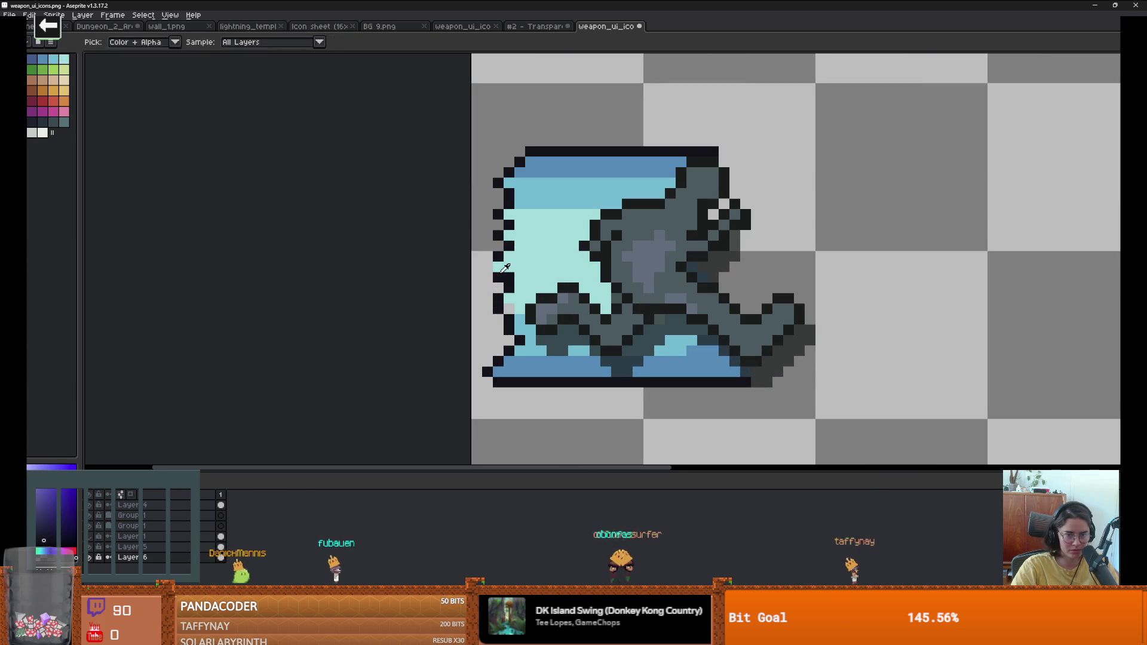
pyautogui.keyDown('alt'); pyautogui.click(525, 264); pyautogui.keyUp('alt')
pyautogui.scroll(-4, 540, 323)
pyautogui.scroll(4, 514, 305)
pyautogui.scroll(-3, 513, 303)
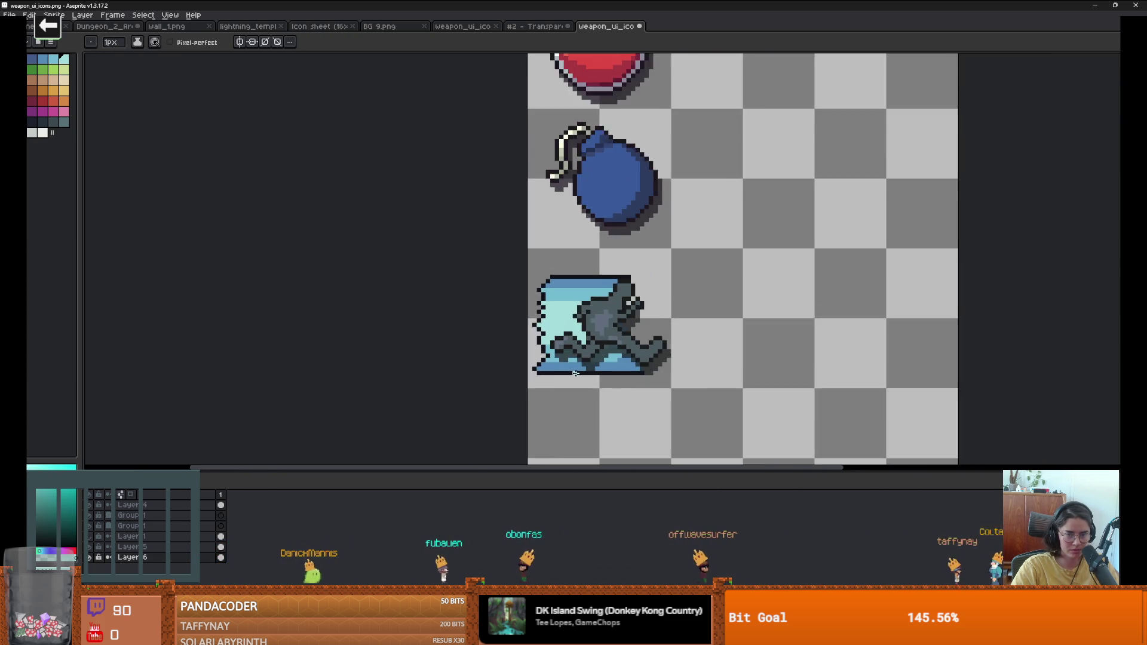
pyautogui.scroll(1, 514, 299)
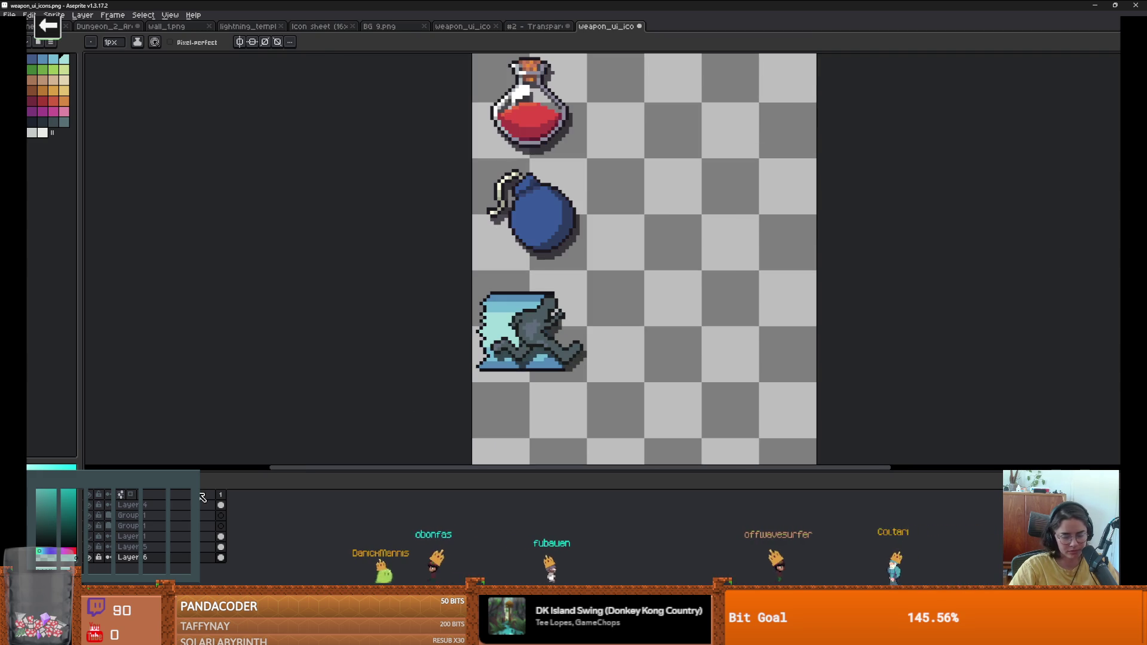
pyautogui.hotkey('shift', 'n')
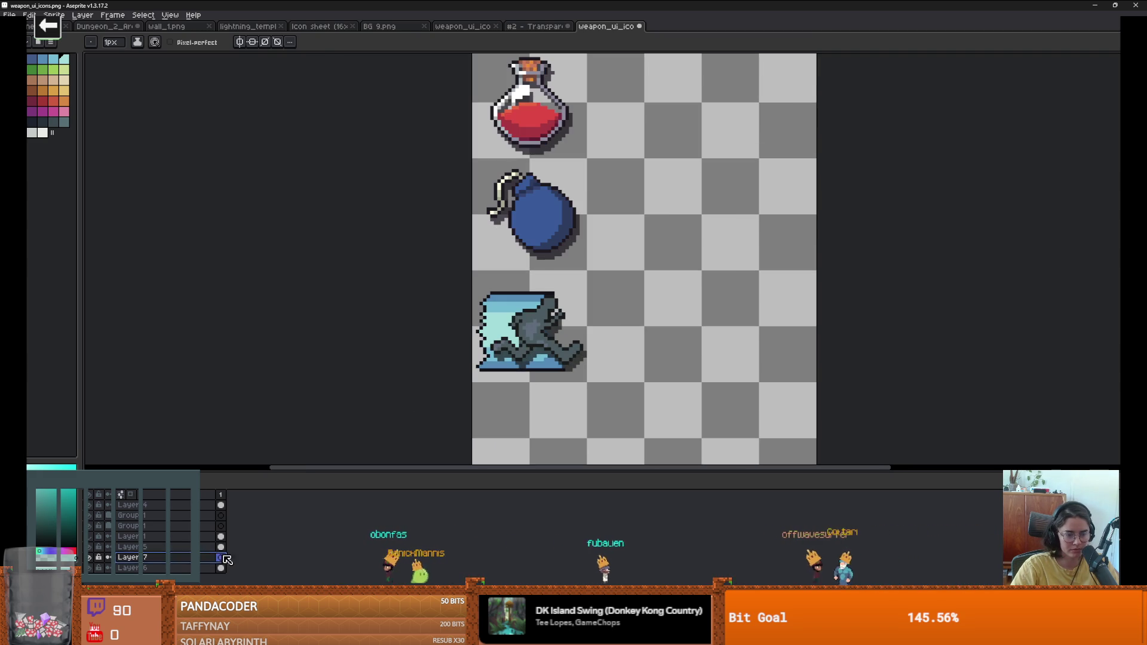
# Step: Move the new layer beneath Layer 6 and rename it skill_slow
pyautogui.moveTo(183, 558); pyautogui.dragTo(180, 573)
pyautogui.doubleClick(180, 573)
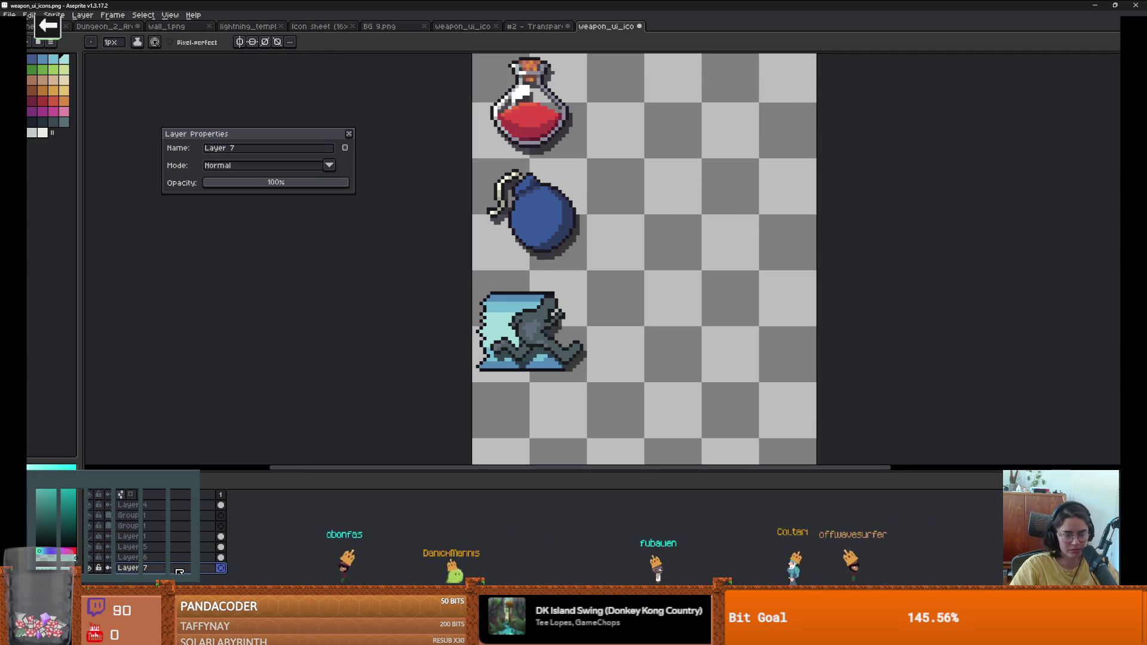
pyautogui.write('s')
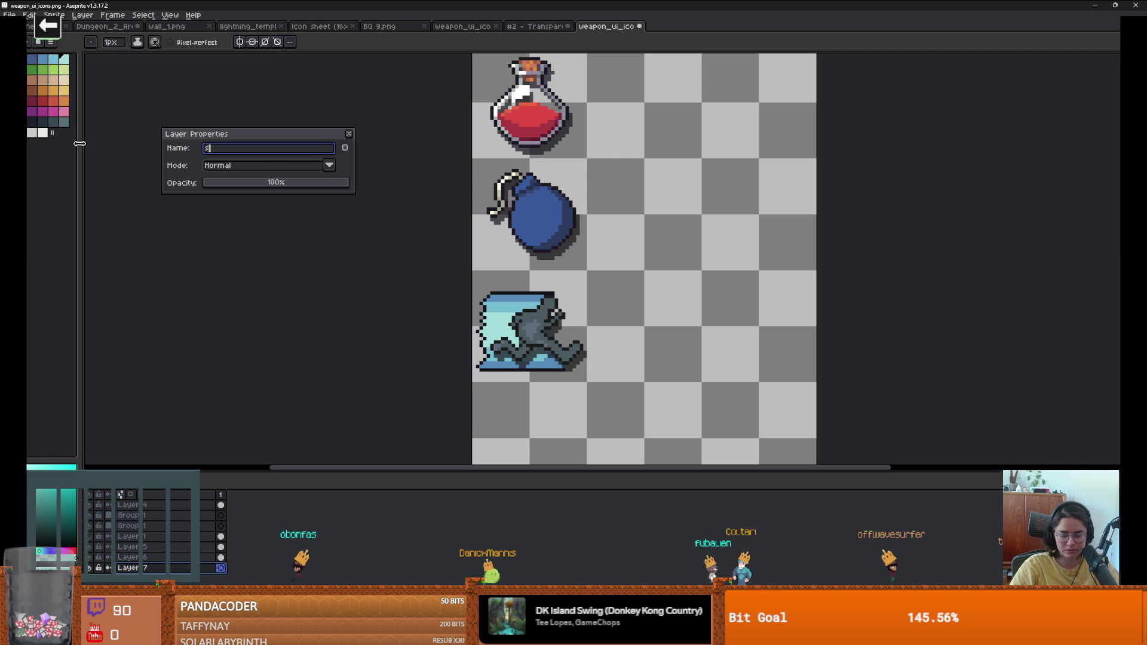
pyautogui.write('kill_slow')
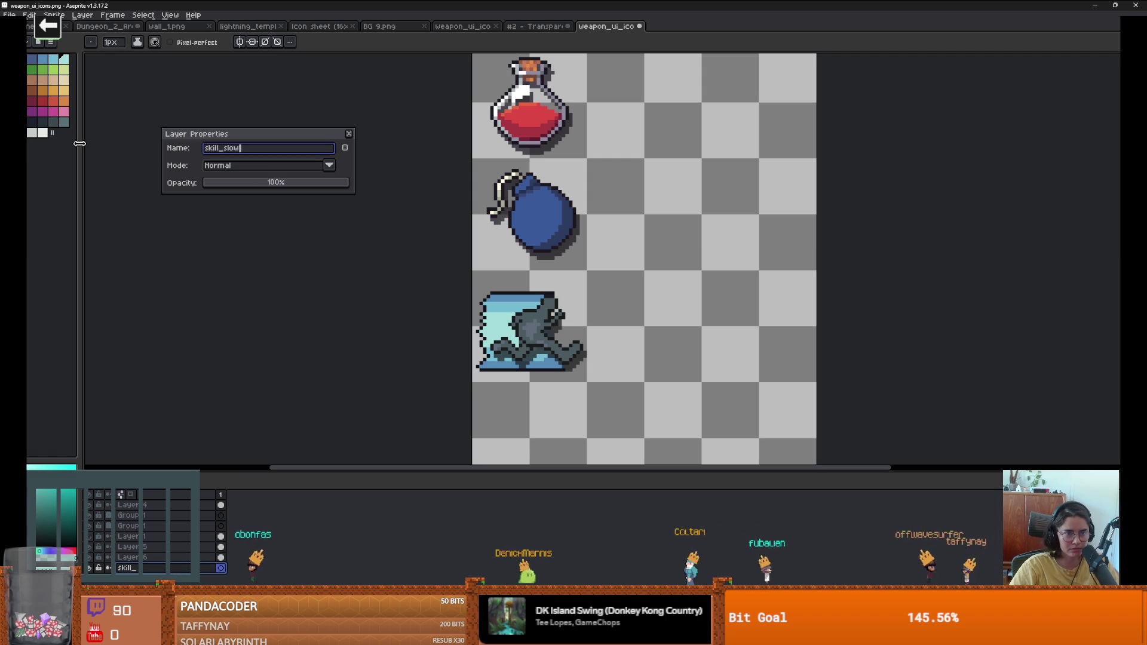
pyautogui.press('Return')
# Step: Sample a colour from the dash icon and draw a light line along its top edge
pyautogui.scroll(2, 548, 309)
pyautogui.keyDown('alt'); pyautogui.click(543, 307); pyautogui.keyUp('alt')
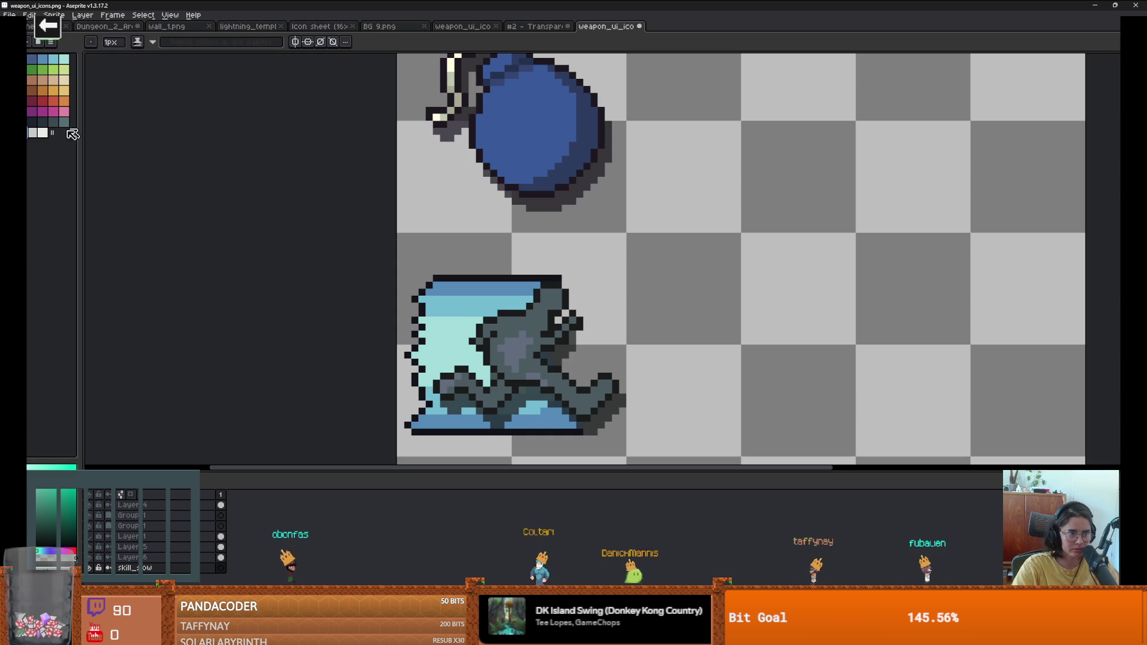
pyautogui.keyDown('shift'); pyautogui.click(620, 236); pyautogui.keyUp('shift')
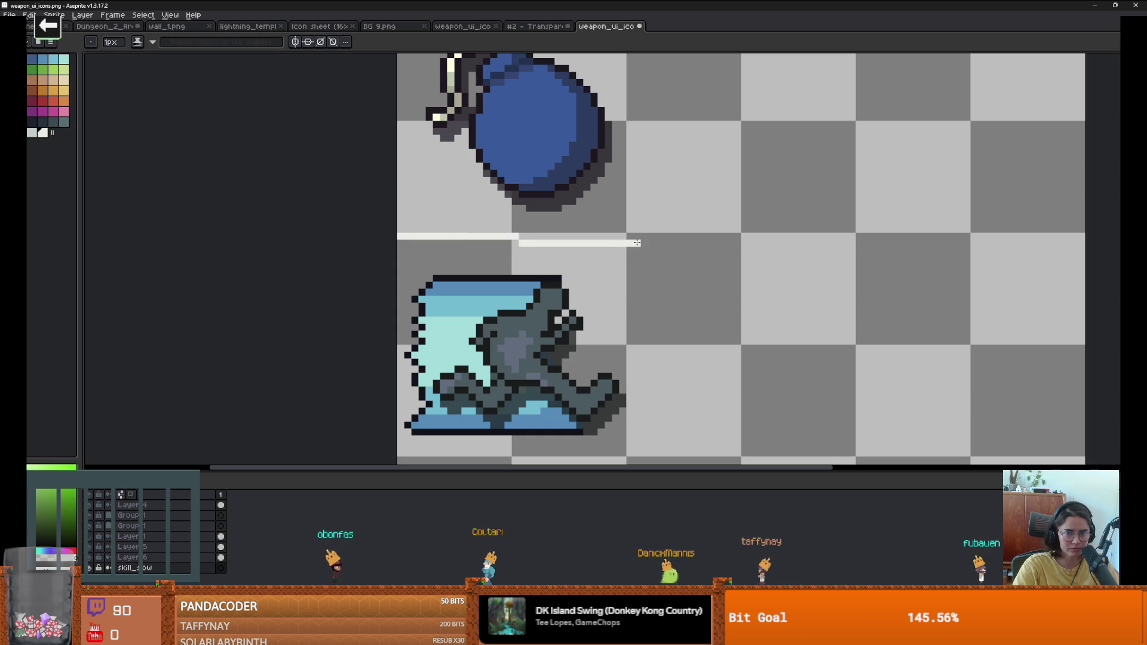
# Step: Extend the light border down the icon's side and try a dark background fill, undone
pyautogui.moveTo(624, 277)
pyautogui.mouseDown()
pyautogui.moveTo(624, 444)
pyautogui.moveTo(398, 452)
pyautogui.moveTo(395, 247)
pyautogui.mouseUp()
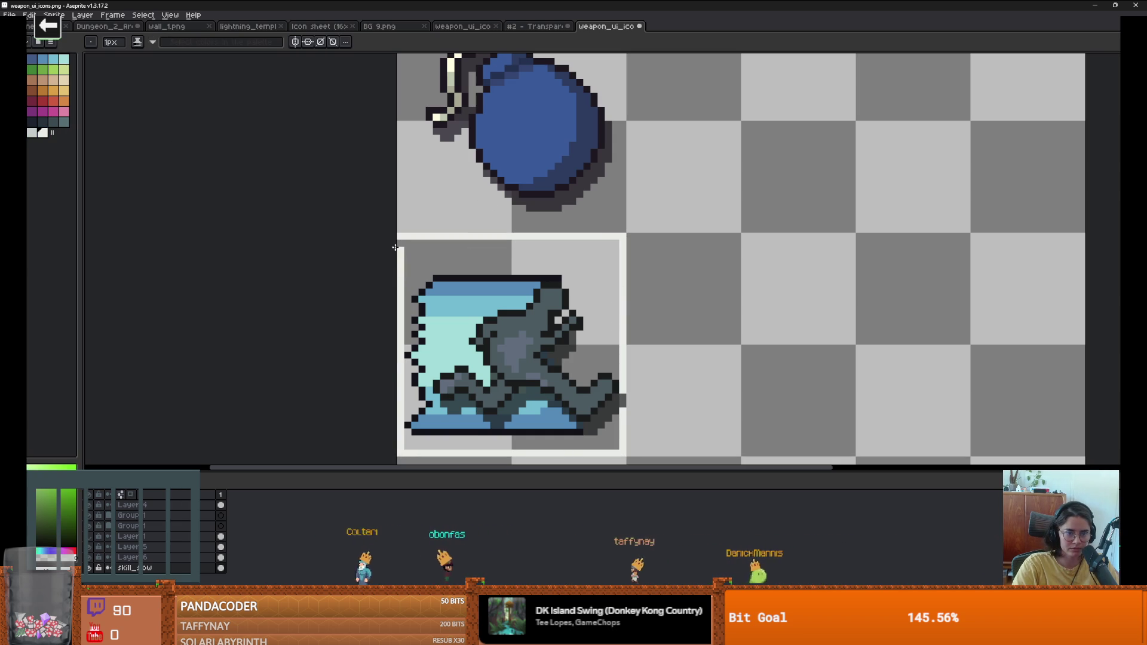
pyautogui.click(39, 120)
pyautogui.press('g')
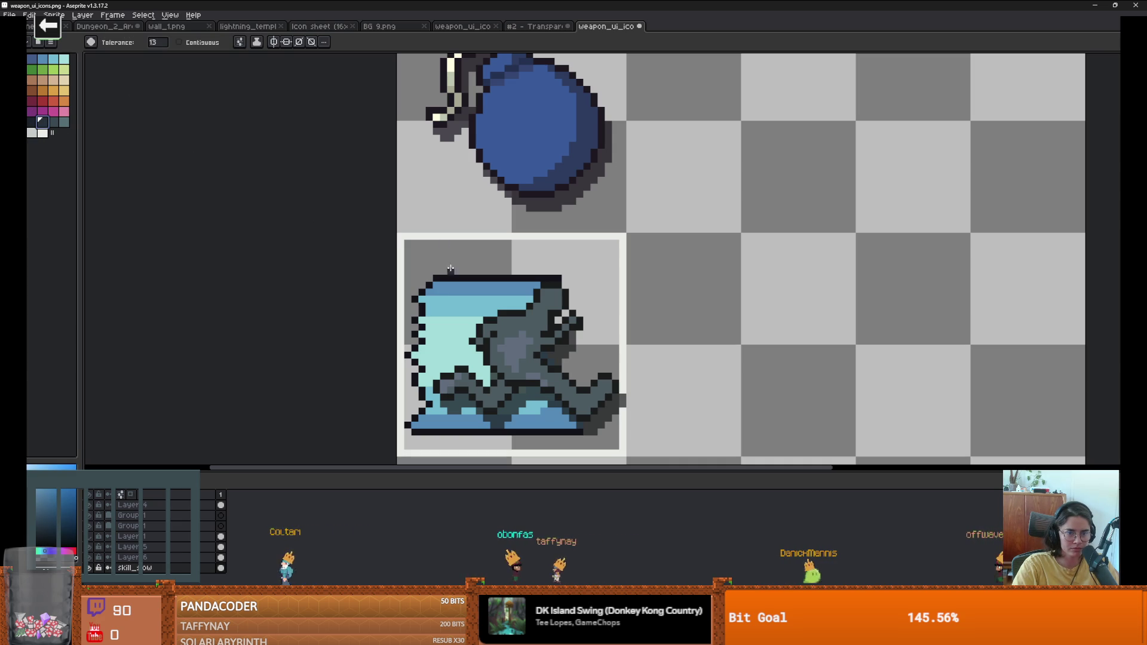
pyautogui.click(480, 275)
pyautogui.scroll(-2, 480, 275)
pyautogui.hotkey('ctrl', 'z')
pyautogui.scroll(2, 598, 395)
# Step: Close the icon's right edge with a dark line and fill its background dark
pyautogui.press('b')
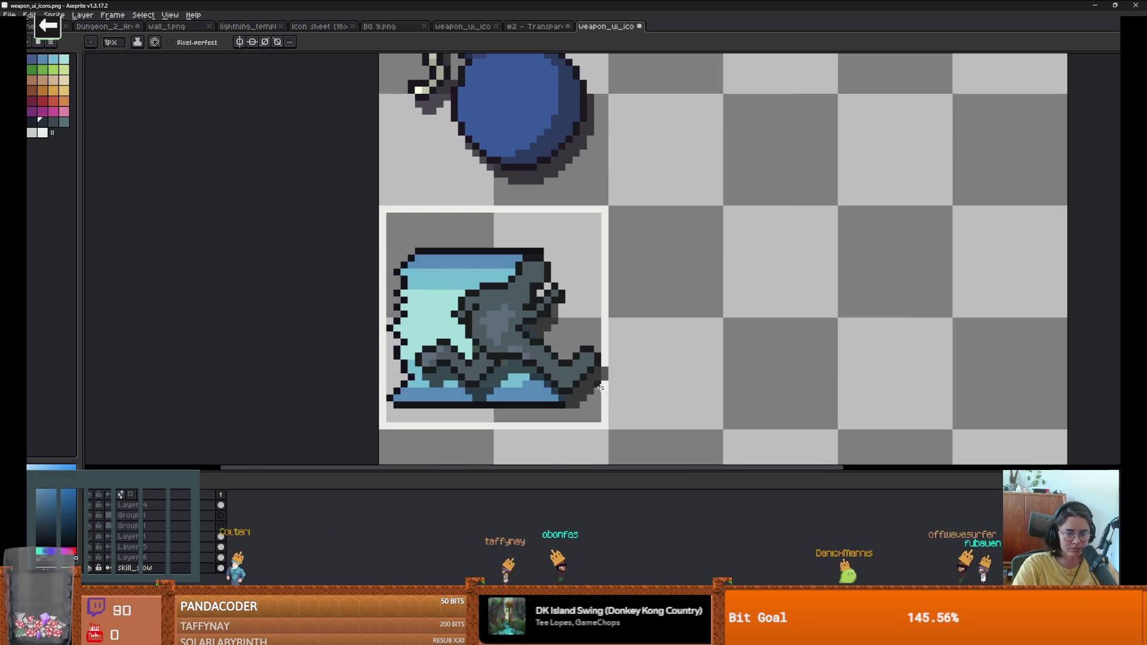
pyautogui.moveTo(598, 412); pyautogui.dragTo(597, 305)
pyautogui.press('g')
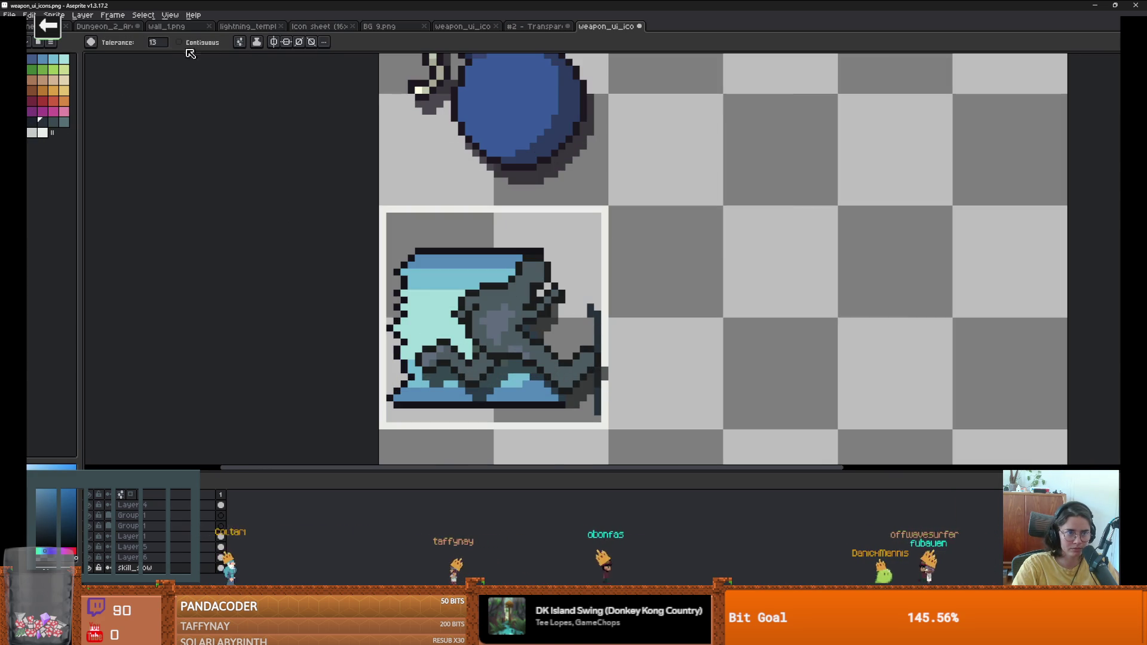
pyautogui.click(573, 323)
pyautogui.scroll(-3, 543, 324)
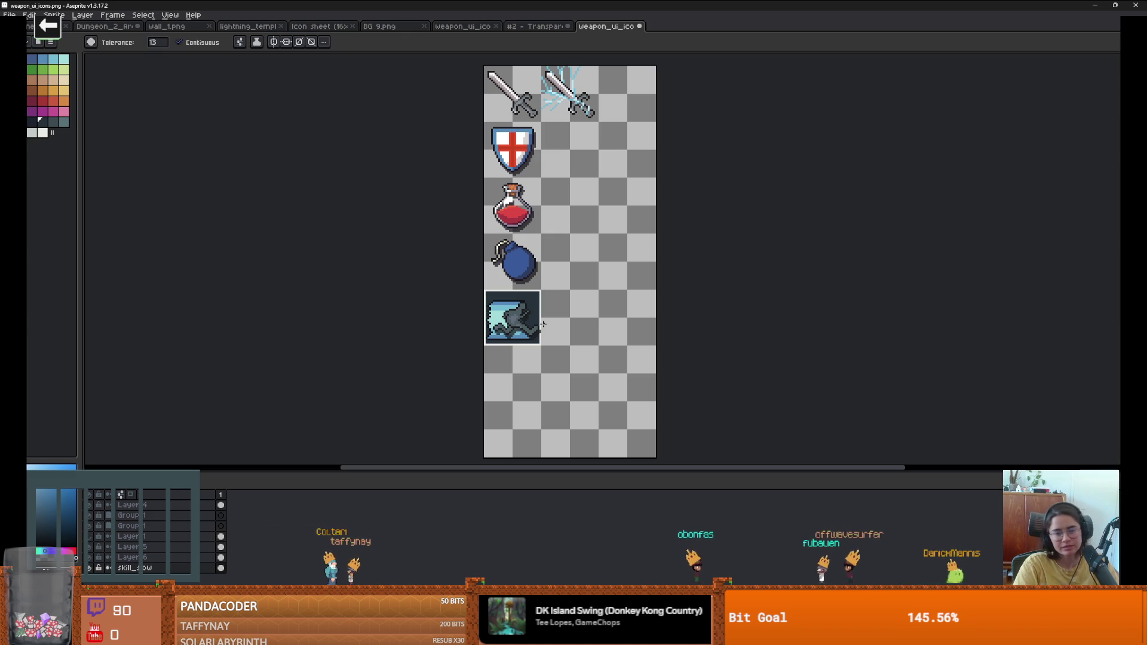
# Step: Refill the dash icon's square background with dark red
pyautogui.keyDown('alt'); pyautogui.click(511, 222); pyautogui.keyUp('alt')
pyautogui.scroll(4, 537, 321)
pyautogui.click(520, 288)
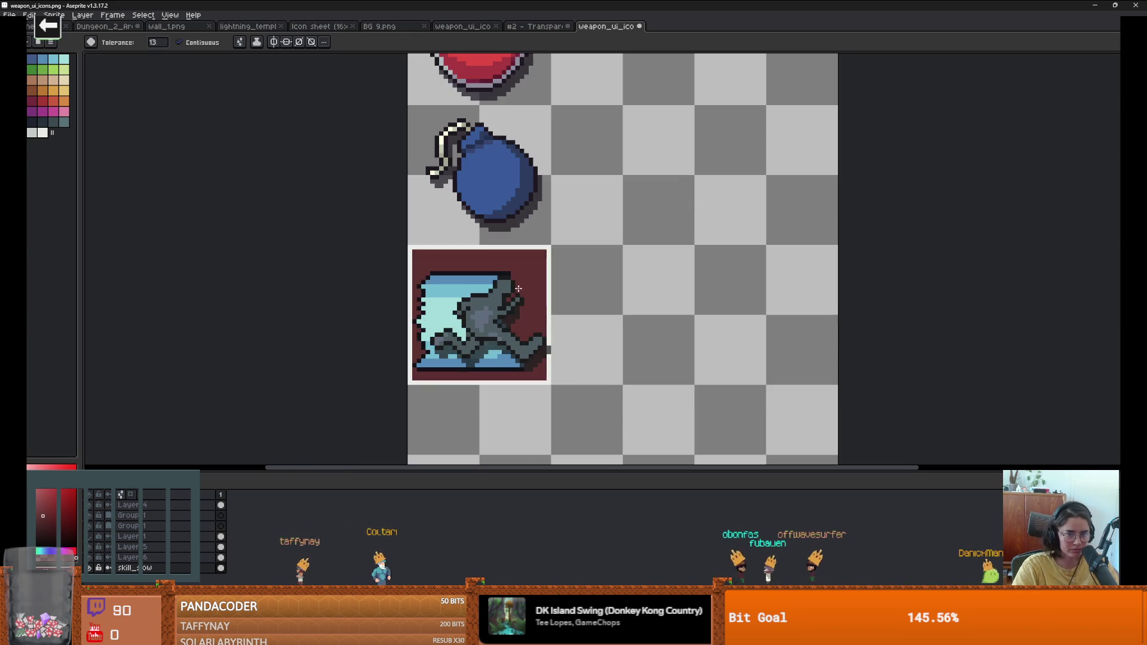
pyautogui.scroll(-2, 520, 288)
pyautogui.scroll(1, 526, 291)
pyautogui.scroll(-1, 535, 297)
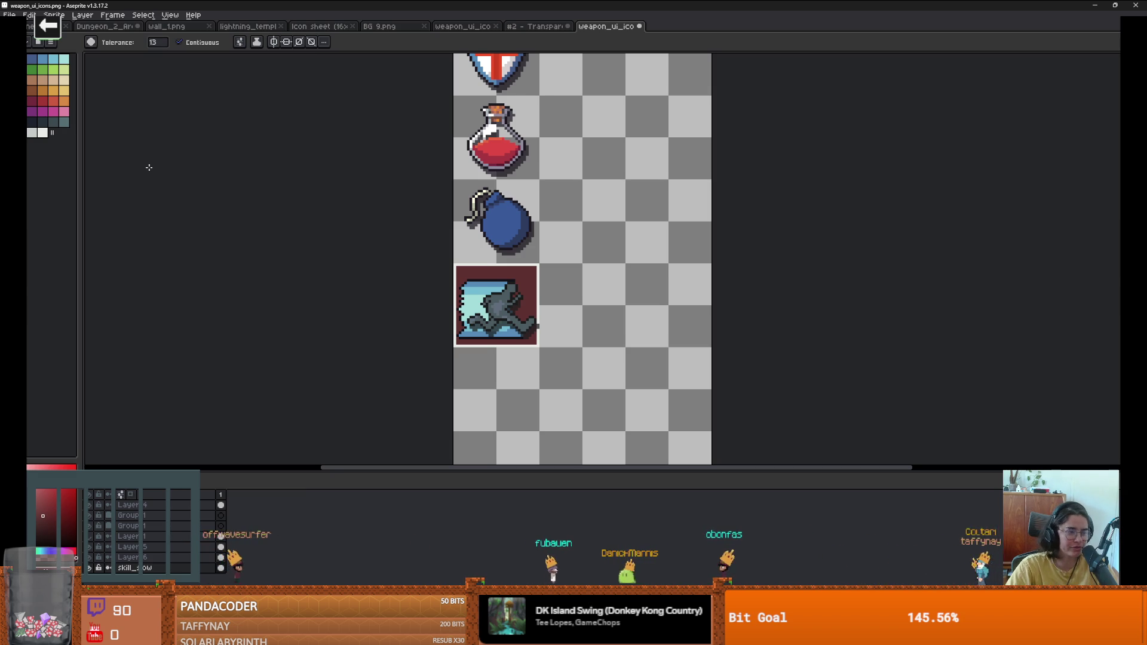
pyautogui.press('+')
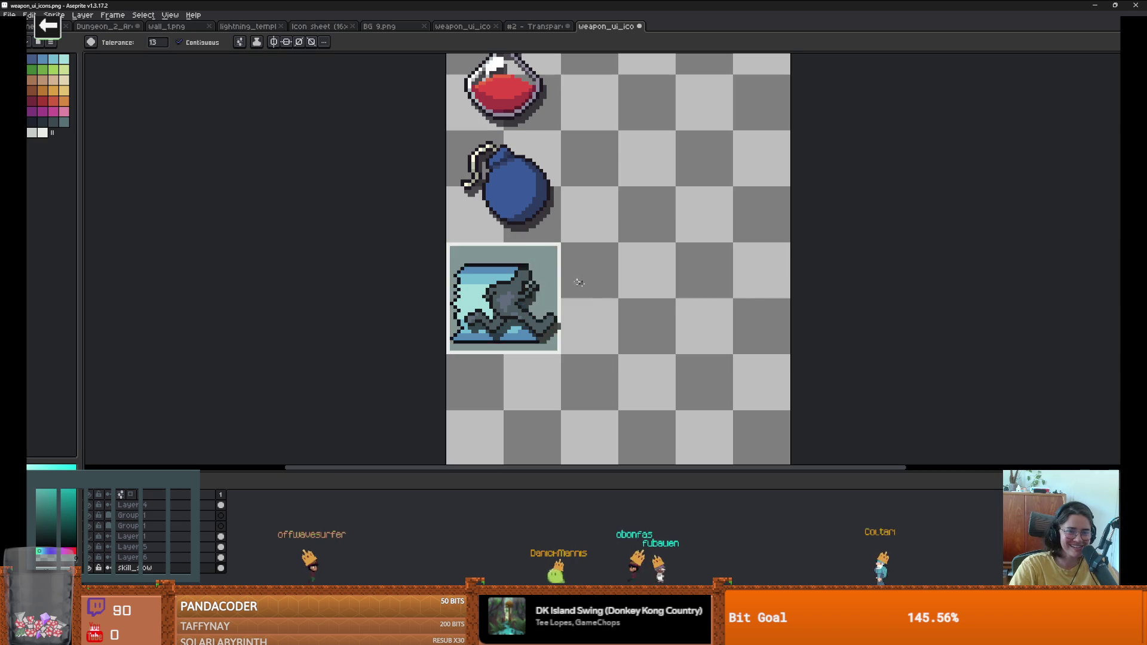
# Step: Glance at the BG 9.png tile sheet, then return to weapon_ui_icons
pyautogui.press('v')
pyautogui.press('w')
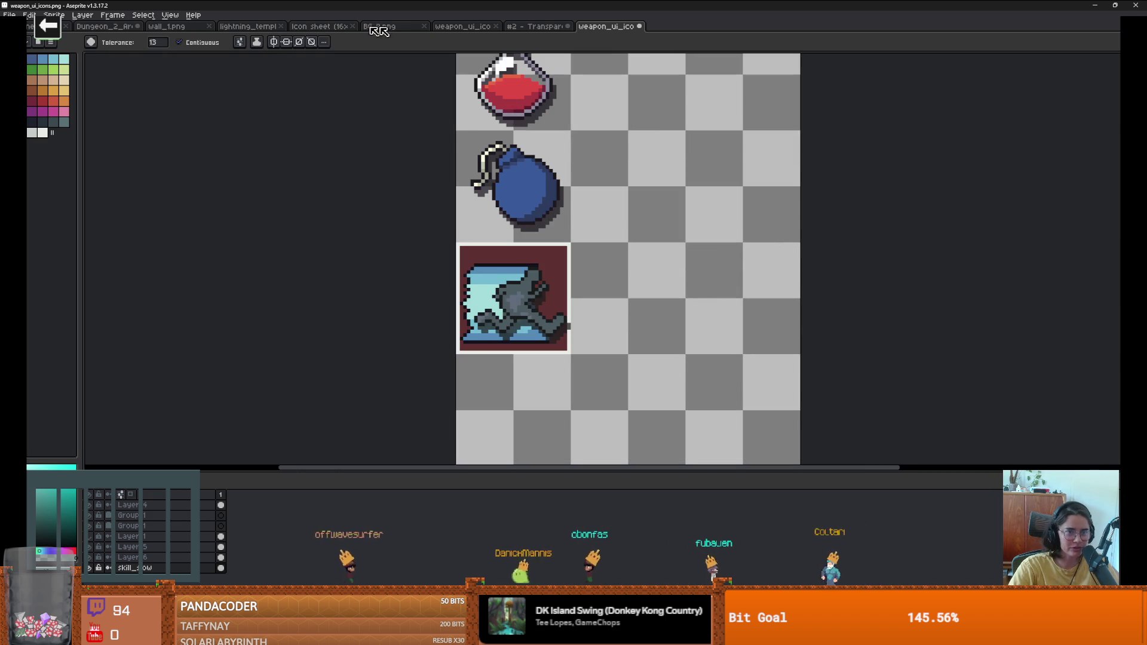
pyautogui.click(507, 28)
pyautogui.hotkey('ctrl', 'shift', 'Tab')
pyautogui.hotkey('ctrl', 'shift', 'Tab')
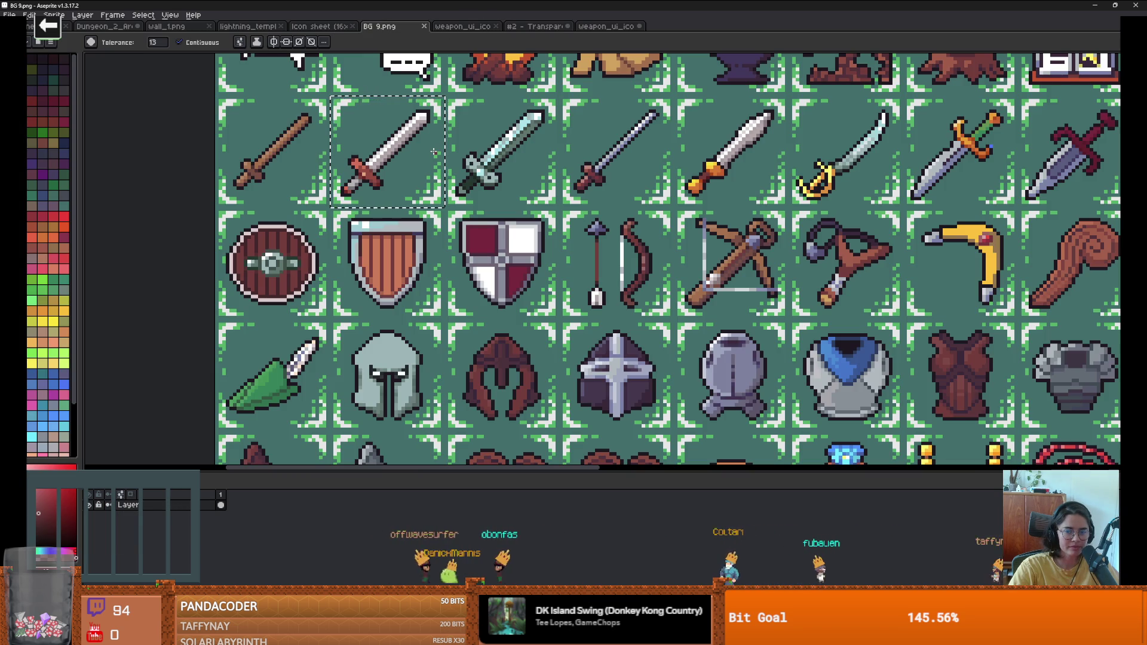
pyautogui.scroll(-2, 501, 213)
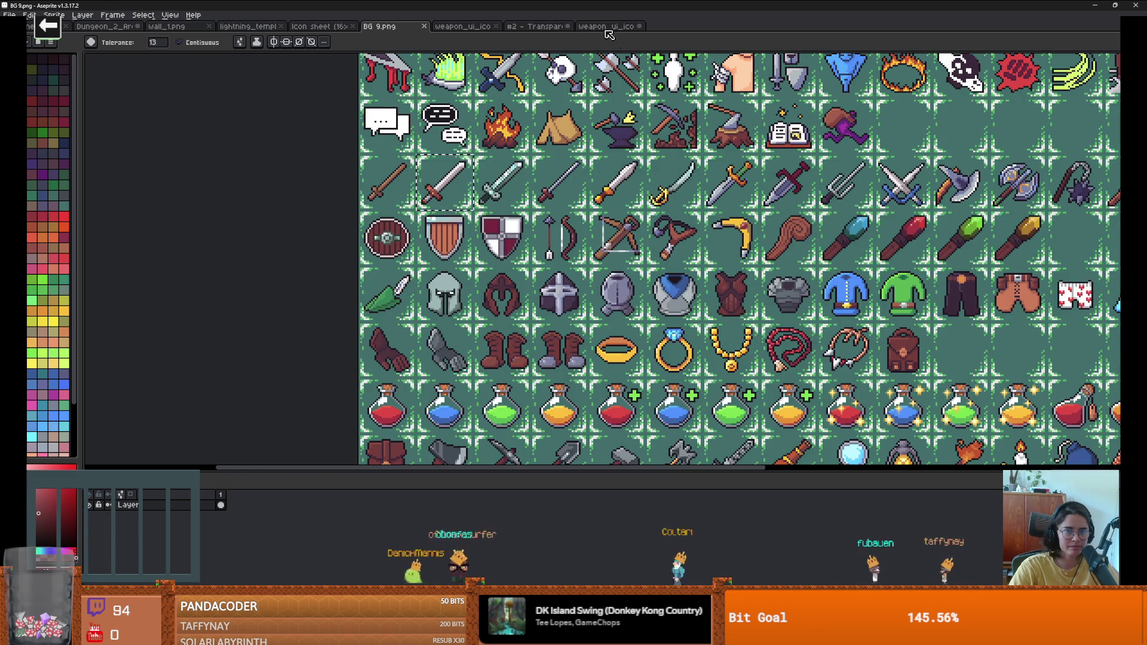
pyautogui.hotkey('ctrl', 'Tab')
pyautogui.hotkey('ctrl', 'Tab')
pyautogui.hotkey('ctrl', 'Tab')
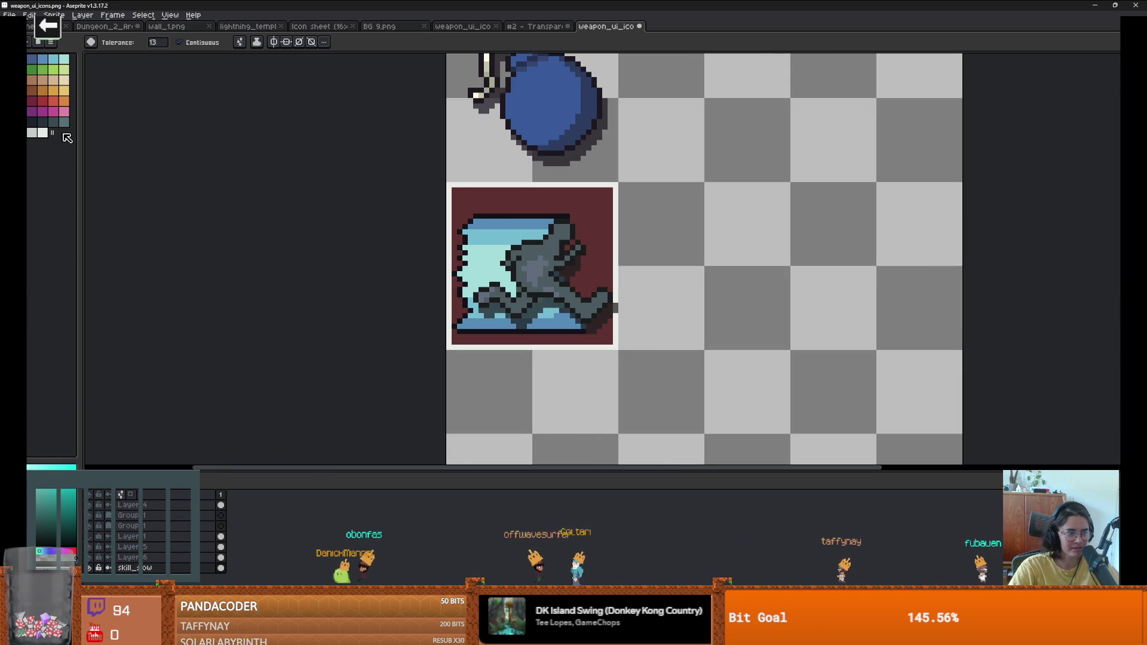
# Step: Fill the icon's background with dark slate over the maroon, then pick a darker slate swatch
pyautogui.click(53, 111)
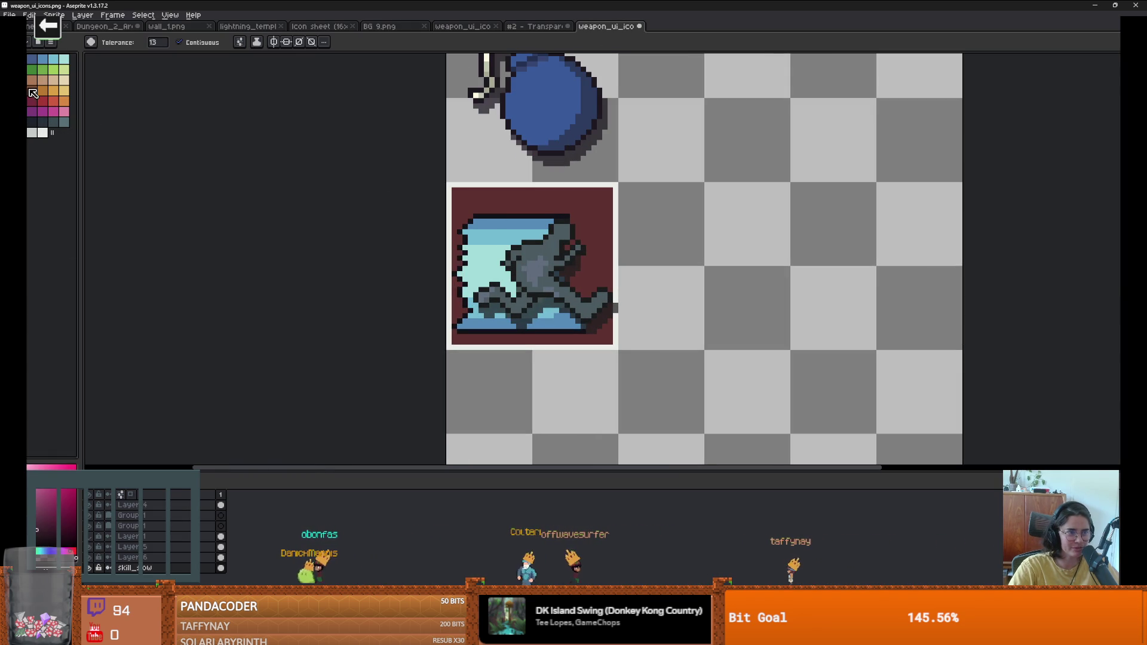
pyautogui.scroll(-3, 681, 298)
pyautogui.scroll(2, 681, 298)
pyautogui.scroll(-4, 680, 297)
pyautogui.scroll(4, 658, 286)
pyautogui.click(42, 122)
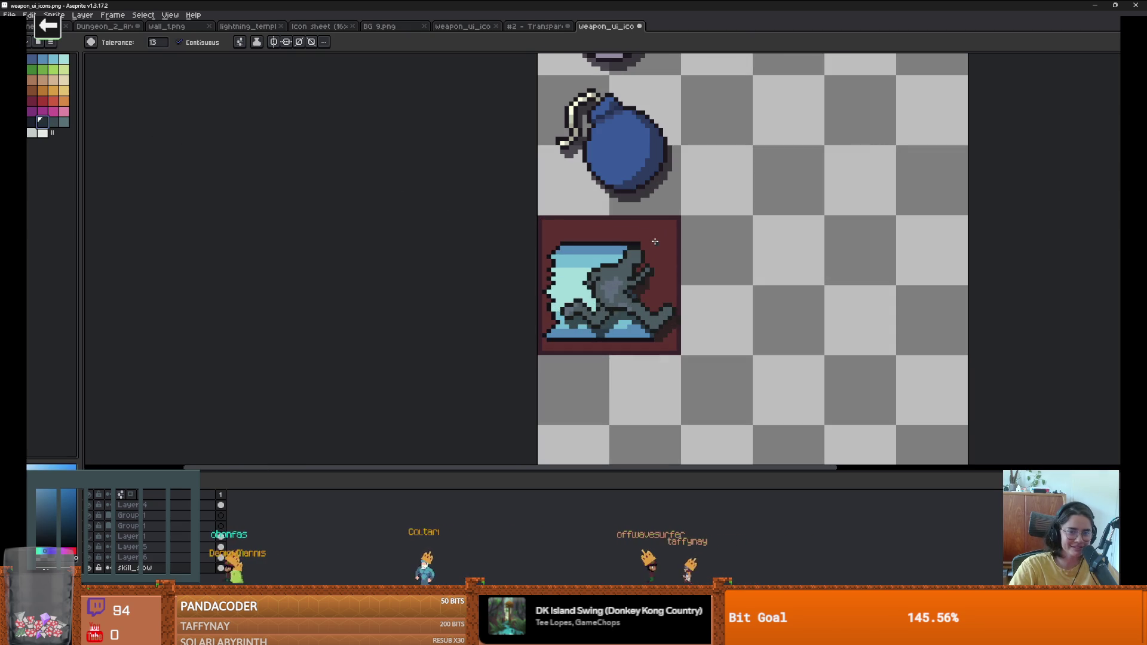
pyautogui.click(657, 231)
pyautogui.scroll(-3, 657, 230)
pyautogui.scroll(3, 657, 230)
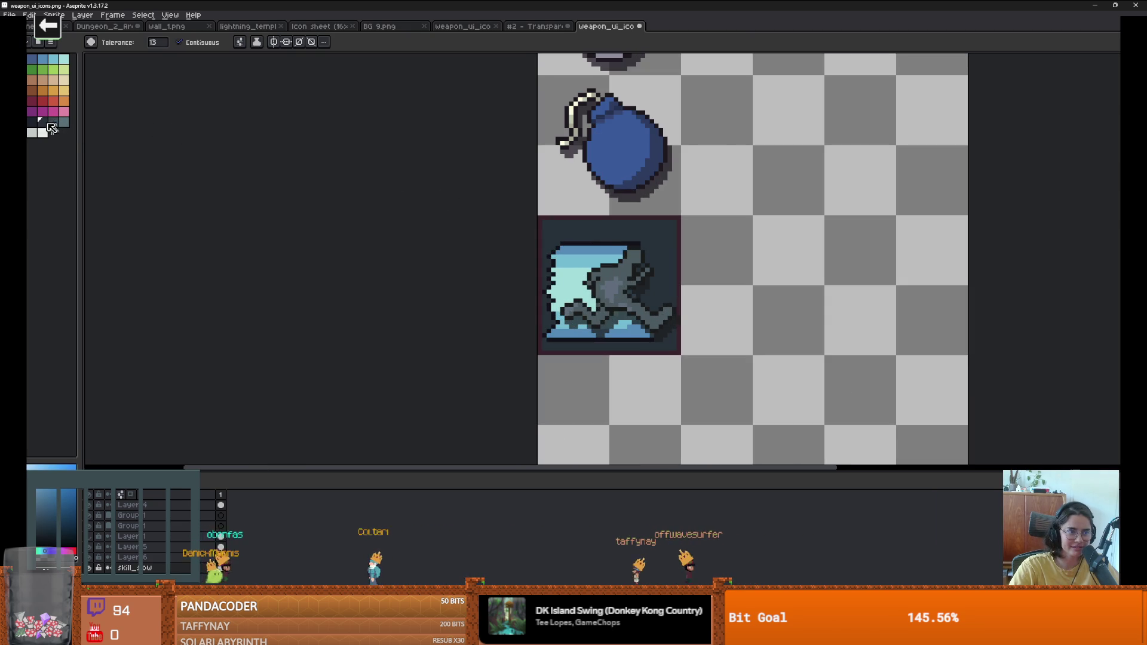
pyautogui.click(29, 122)
pyautogui.scroll(-1, 567, 252)
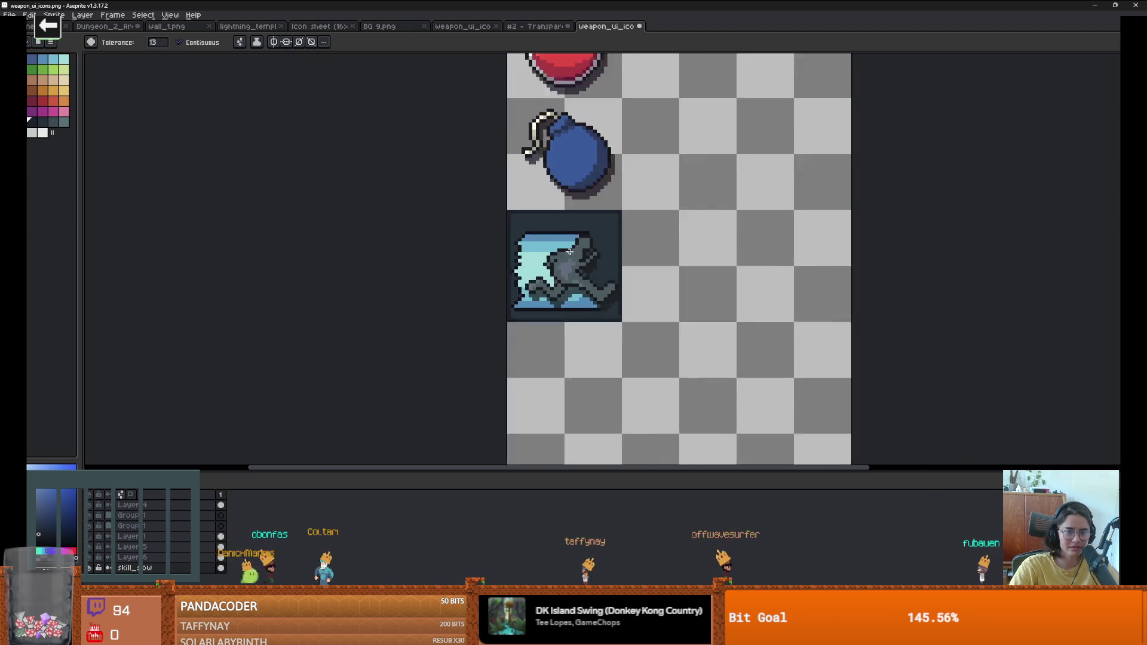
pyautogui.scroll(-1, 567, 251)
# Step: Select Layers 5 and 6 and try moving the potion and skill icon up, then undo
pyautogui.press('ctrl')
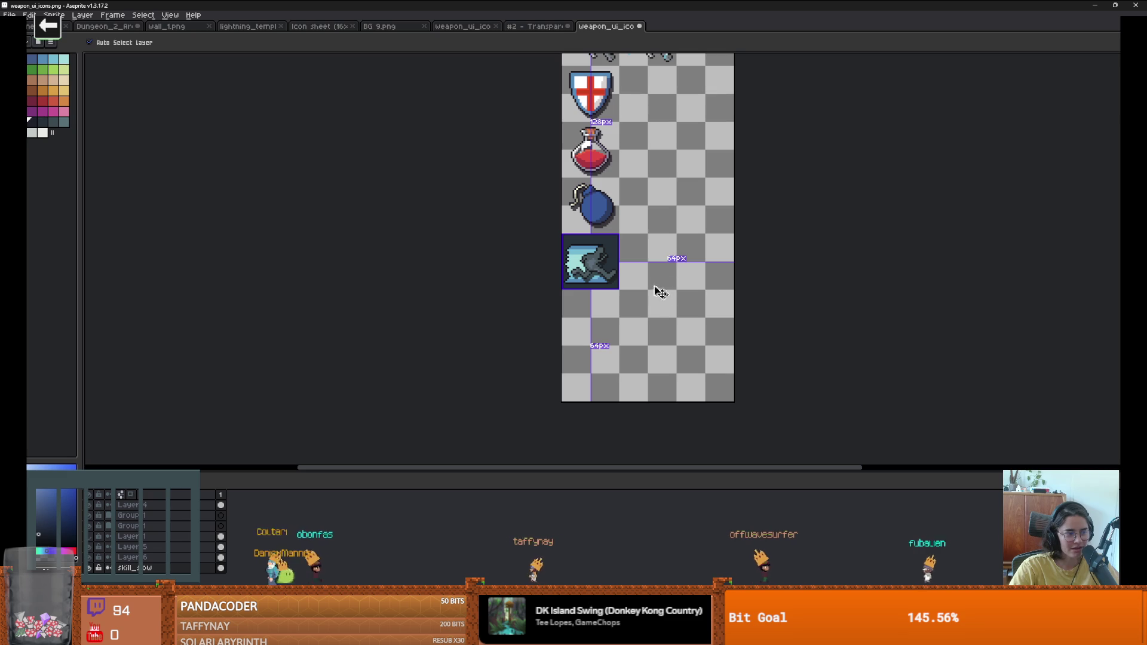
pyautogui.scroll(2, 617, 293)
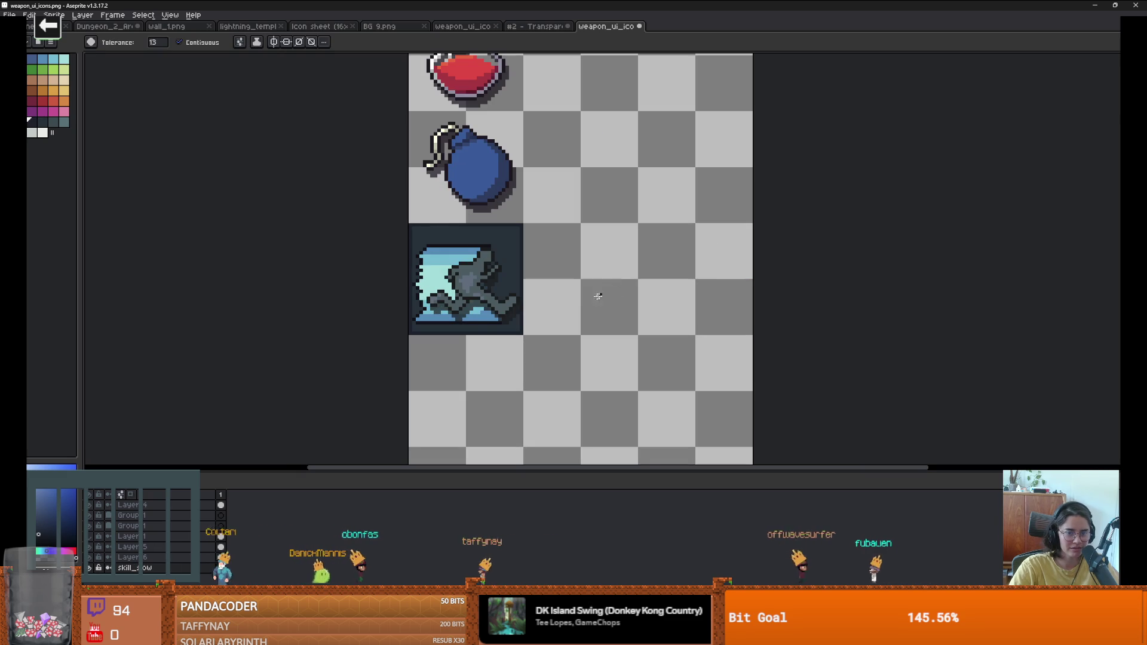
pyautogui.scroll(-1, 524, 317)
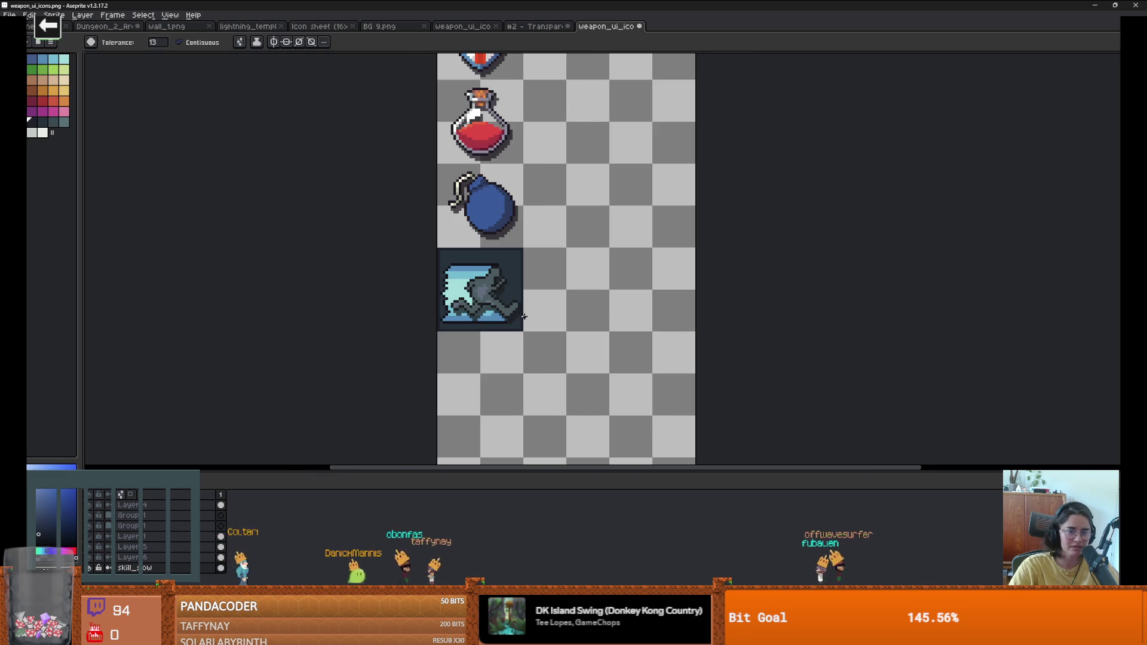
pyautogui.click(182, 556)
pyautogui.keyDown('shift'); pyautogui.click(182, 547); pyautogui.keyUp('shift')
pyautogui.press('v')
pyautogui.moveTo(484, 318); pyautogui.dragTo(435, 254)
pyautogui.hotkey('ctrl', 'z')
# Step: Select the running skill icon and toggle the shield, potion and bomb layer's visibility
pyautogui.press('m')
pyautogui.click(496, 290)
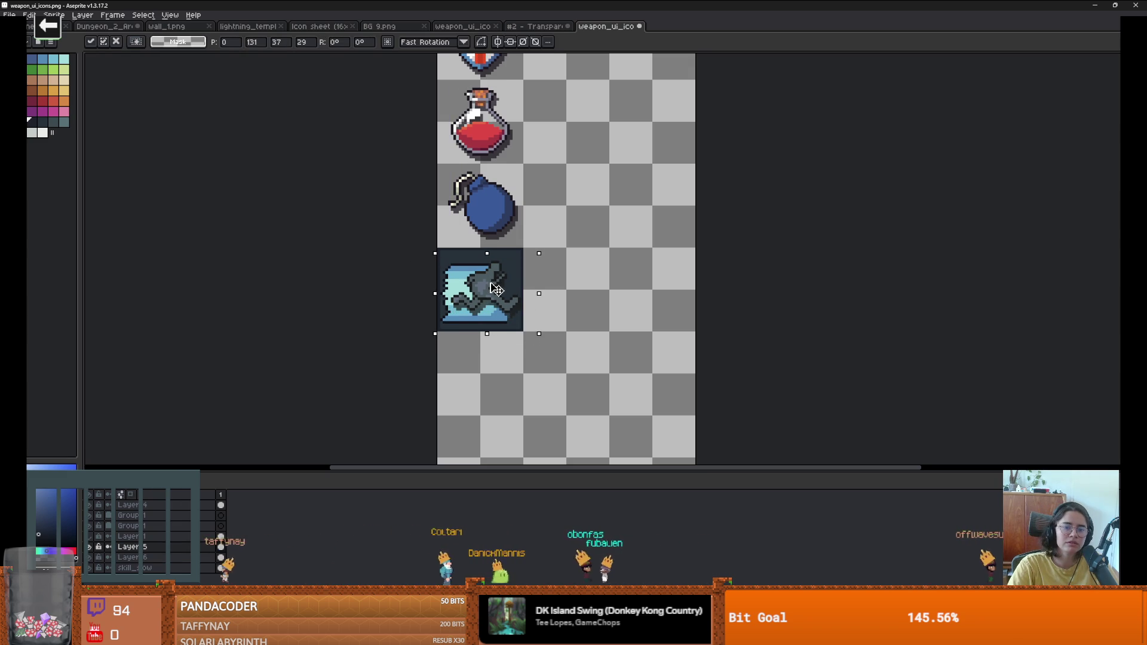
pyautogui.hotkey('ctrl', 'd')
pyautogui.scroll(-3, 656, 312)
pyautogui.scroll(2, 656, 316)
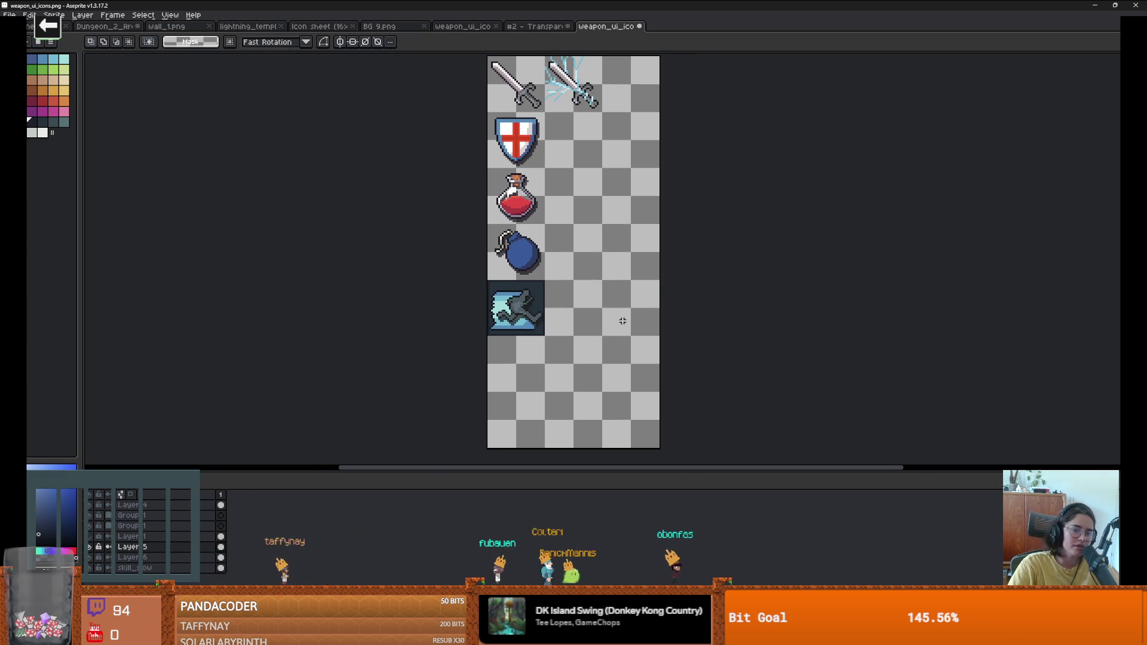
pyautogui.click(91, 547)
pyautogui.click(92, 547)
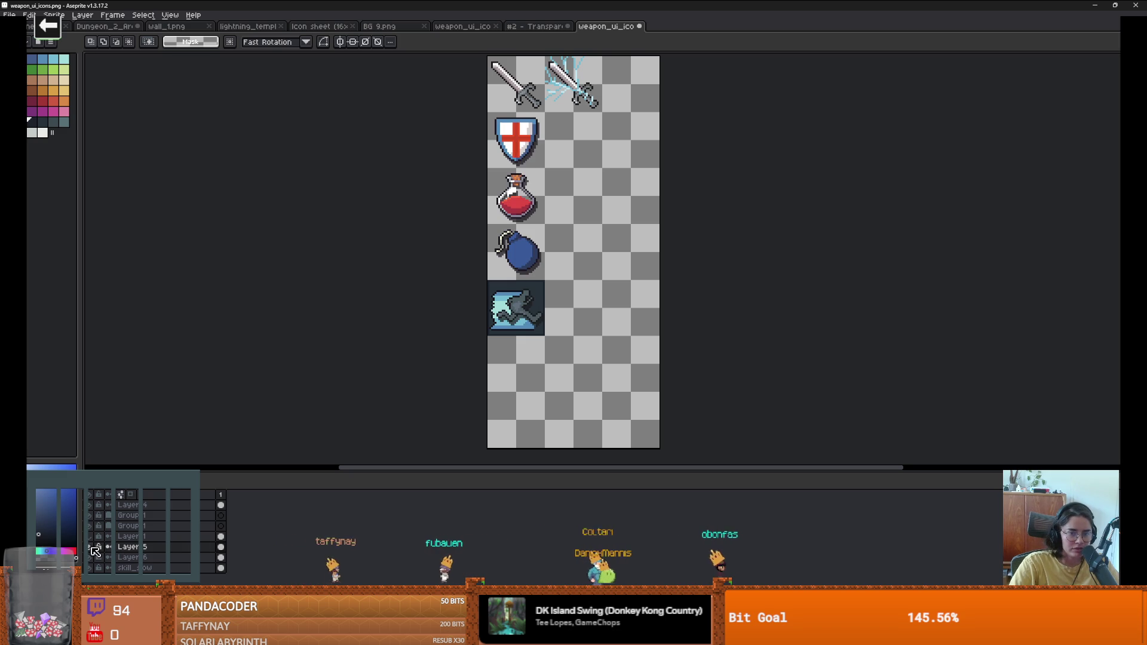
# Step: Open the Hue/Saturation adjustment and cancel it without changes
pyautogui.click(27, 14)
pyautogui.moveTo(120, 237)
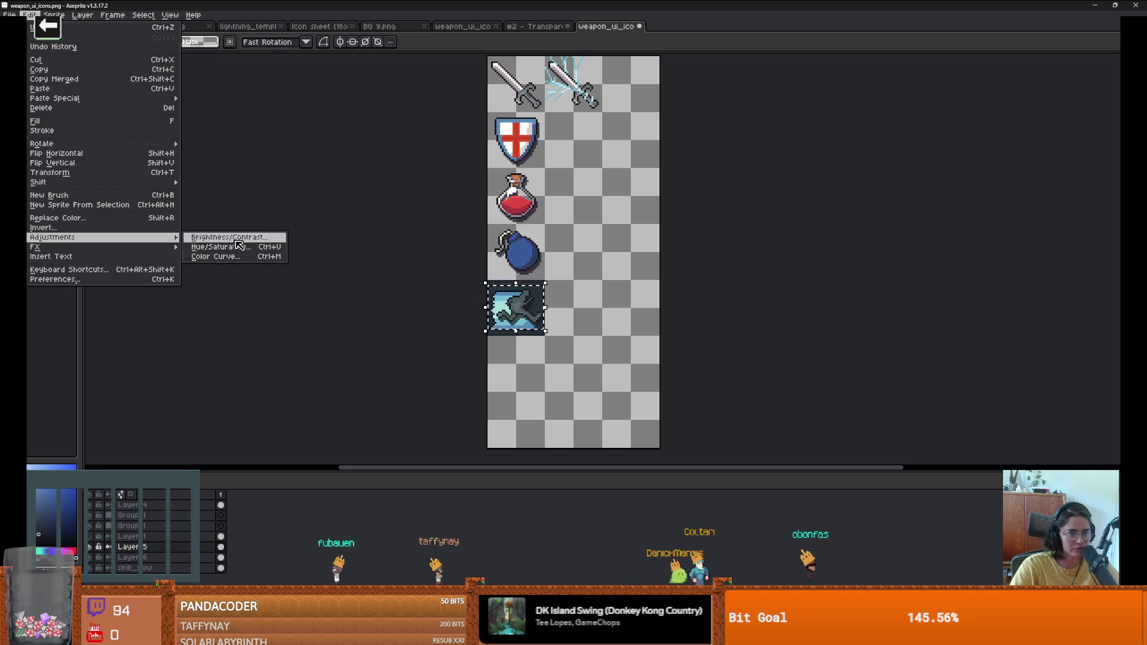
pyautogui.click(221, 247)
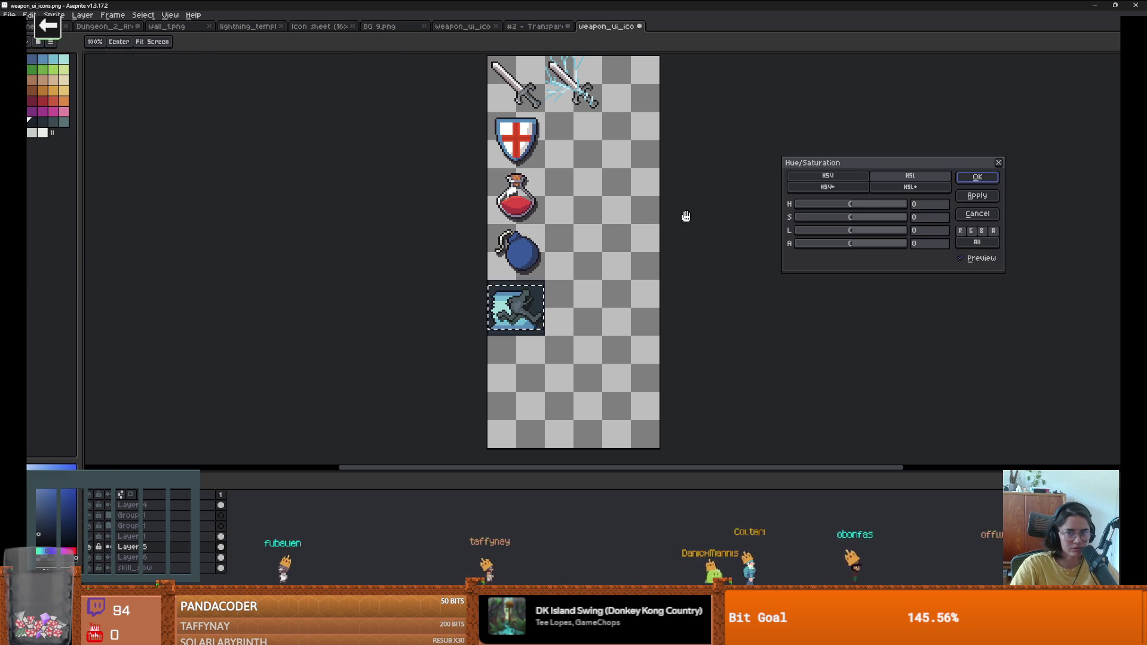
pyautogui.press('Escape')
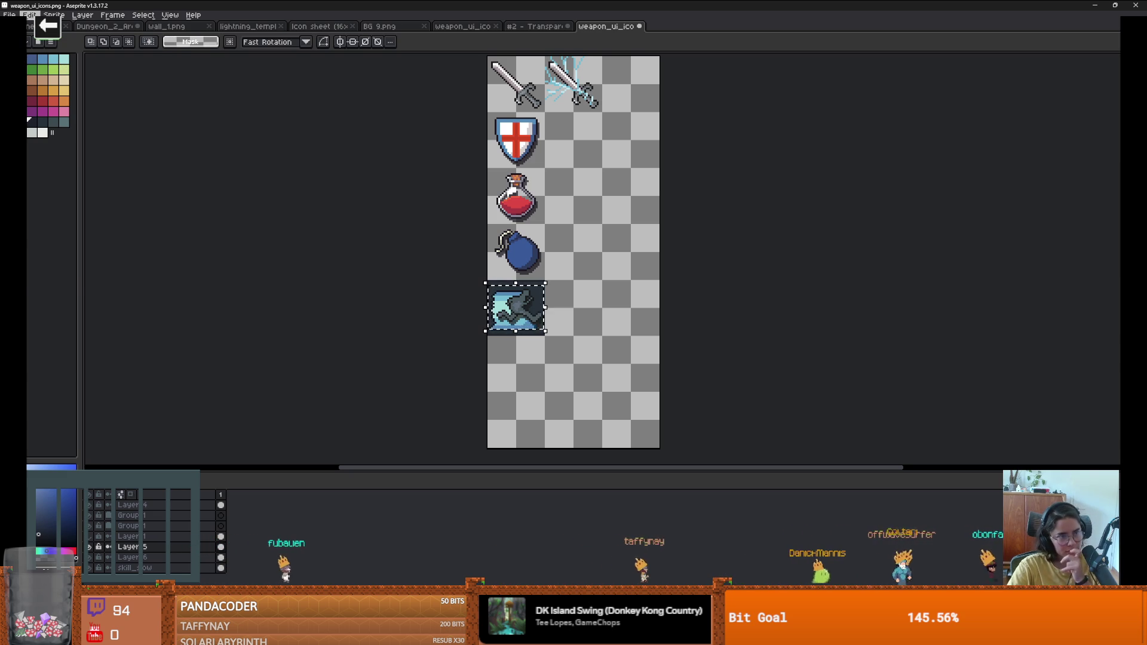
# Step: Apply Brightness/Contrast with brightness 44 to the dash icon
pyautogui.click(28, 15)
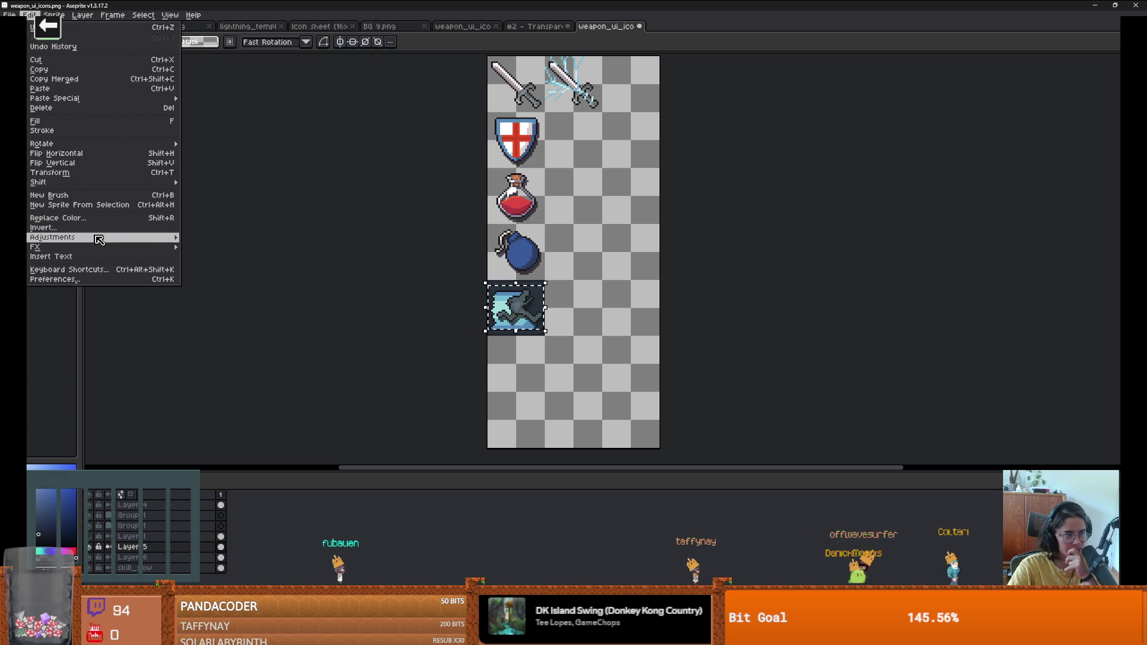
pyautogui.moveTo(98, 239)
pyautogui.click(230, 238)
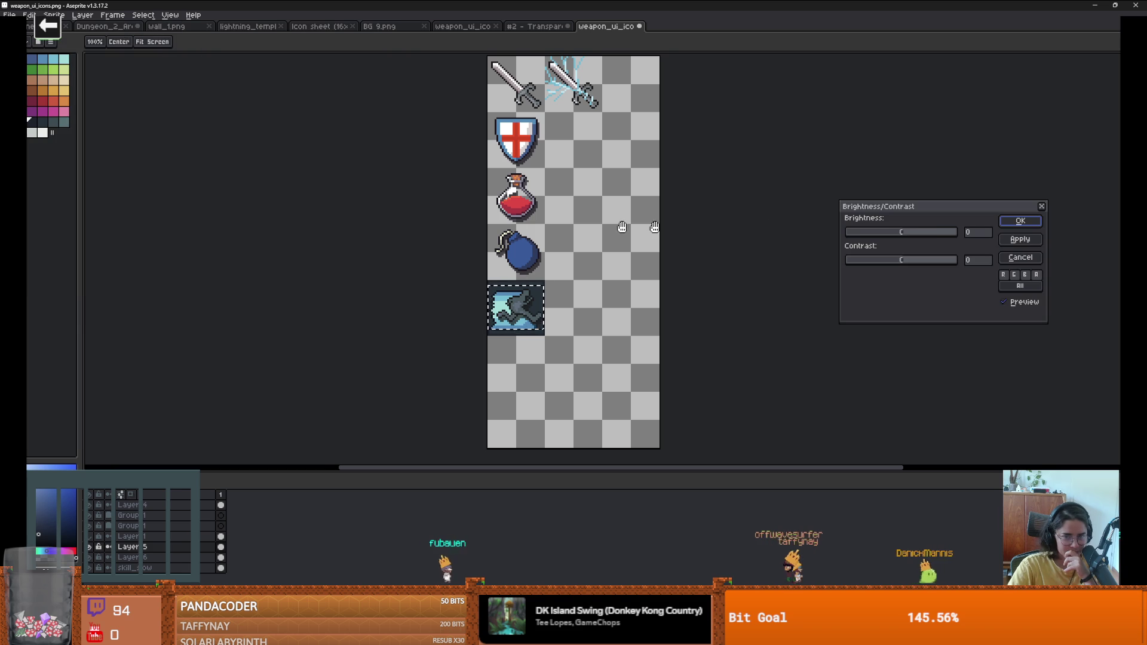
pyautogui.click(927, 232)
pyautogui.press('Return')
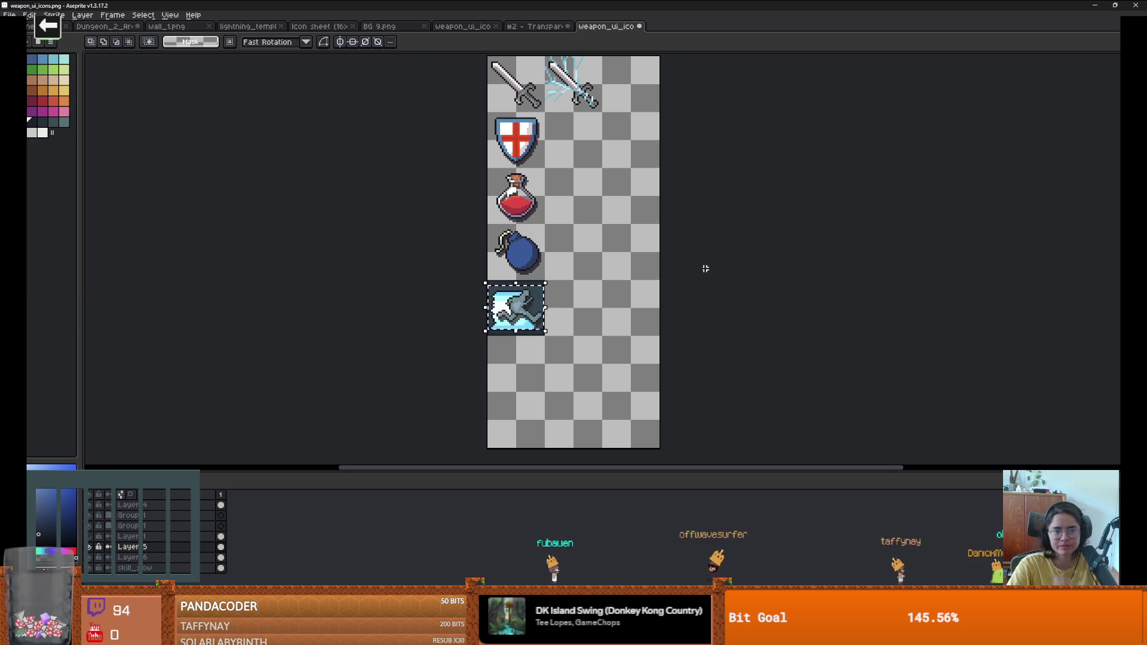
pyautogui.scroll(-1, 586, 287)
pyautogui.scroll(1, 612, 290)
pyautogui.scroll(2, 608, 290)
pyautogui.press('b')
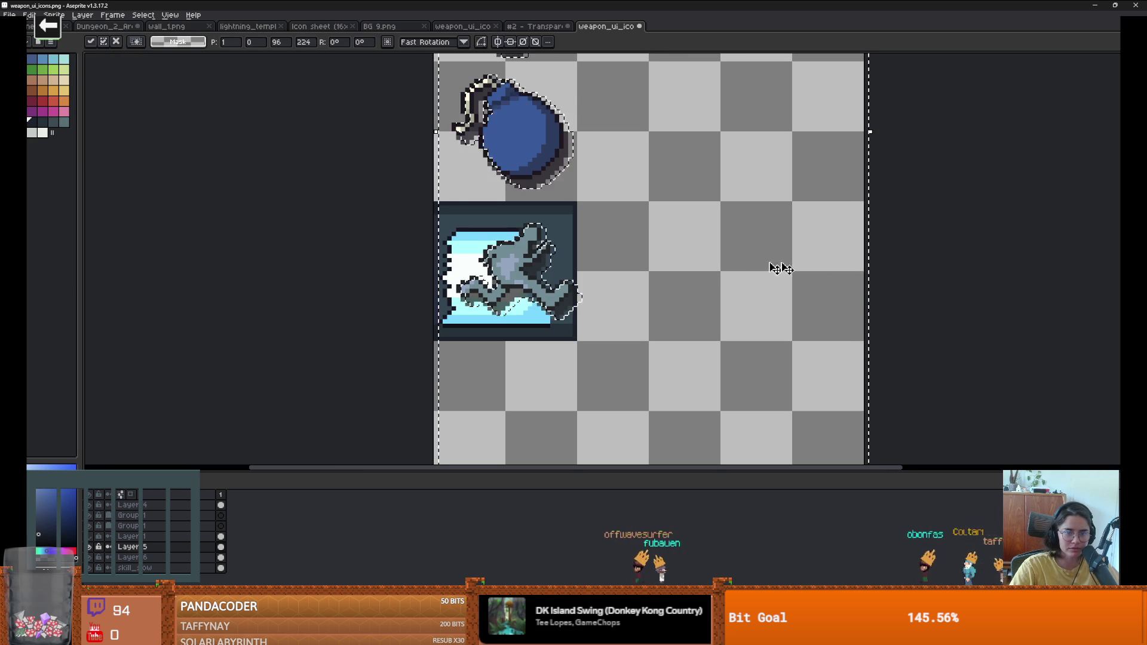
# Step: Toggle Layer 6's light-blue background on and off to compare the dash icon
pyautogui.scroll(2, 554, 265)
pyautogui.click(151, 559)
pyautogui.click(90, 560)
pyautogui.click(90, 559)
pyautogui.click(90, 559)
pyautogui.click(91, 565)
pyautogui.click(90, 564)
# Step: Sample the icon's dark border colour and bucket-fill the dash icon background dark
pyautogui.click(96, 568)
pyautogui.press('i')
pyautogui.click(436, 173)
pyautogui.press('g')
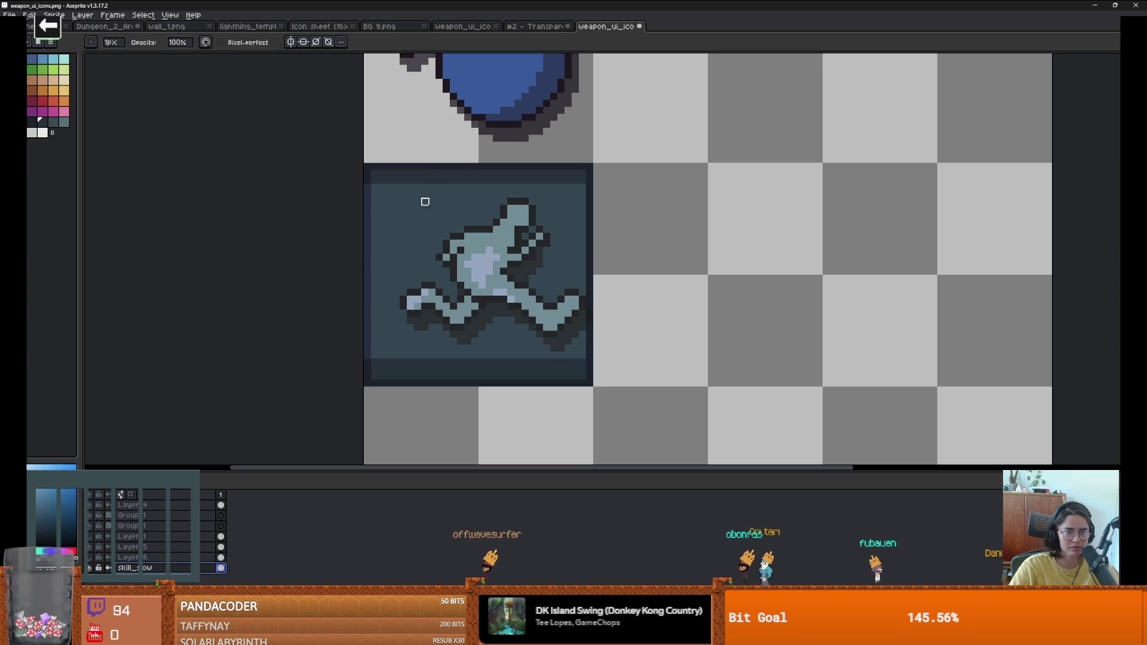
pyautogui.click(422, 202)
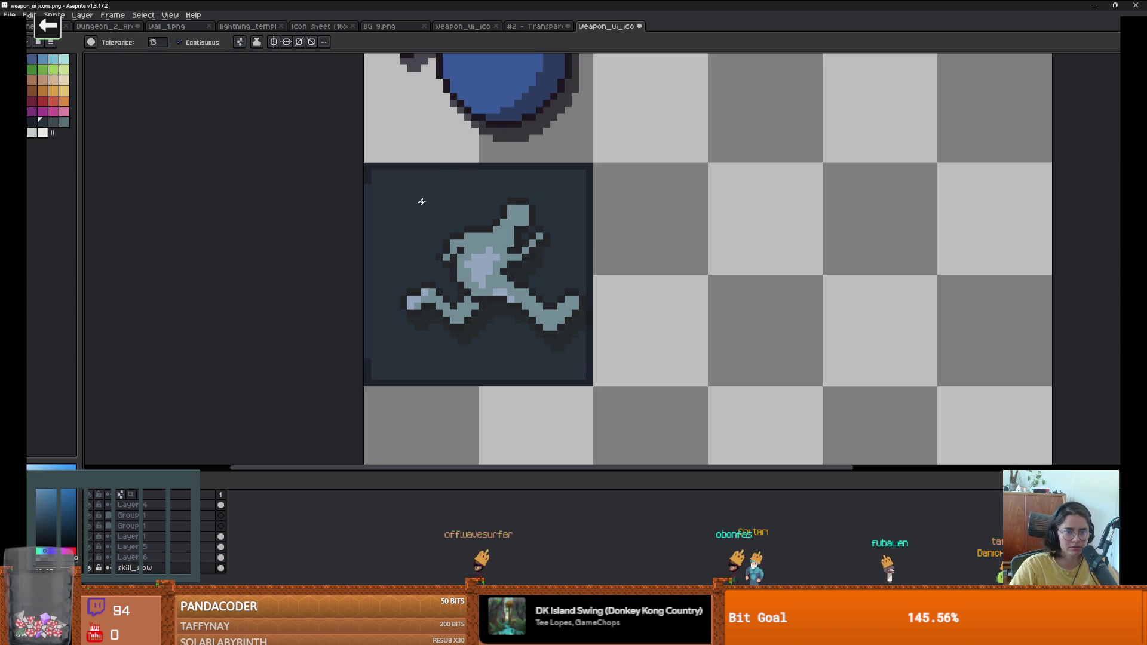
pyautogui.click(366, 196)
pyautogui.scroll(-2, 385, 216)
pyautogui.scroll(1, 388, 224)
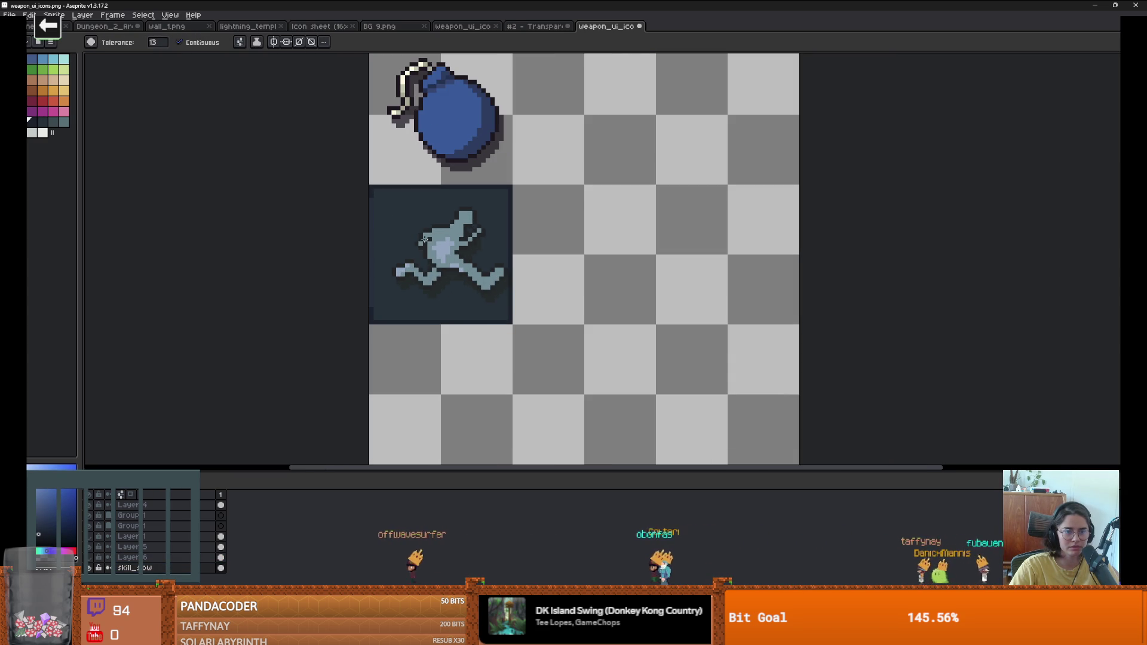
# Step: Undo the dark fill, refill the background, and pick the dark colour for pencil drawing
pyautogui.hotkey('ctrl', 'z')
pyautogui.scroll(1, 395, 232)
pyautogui.scroll(1, 395, 231)
pyautogui.scroll(-1, 440, 237)
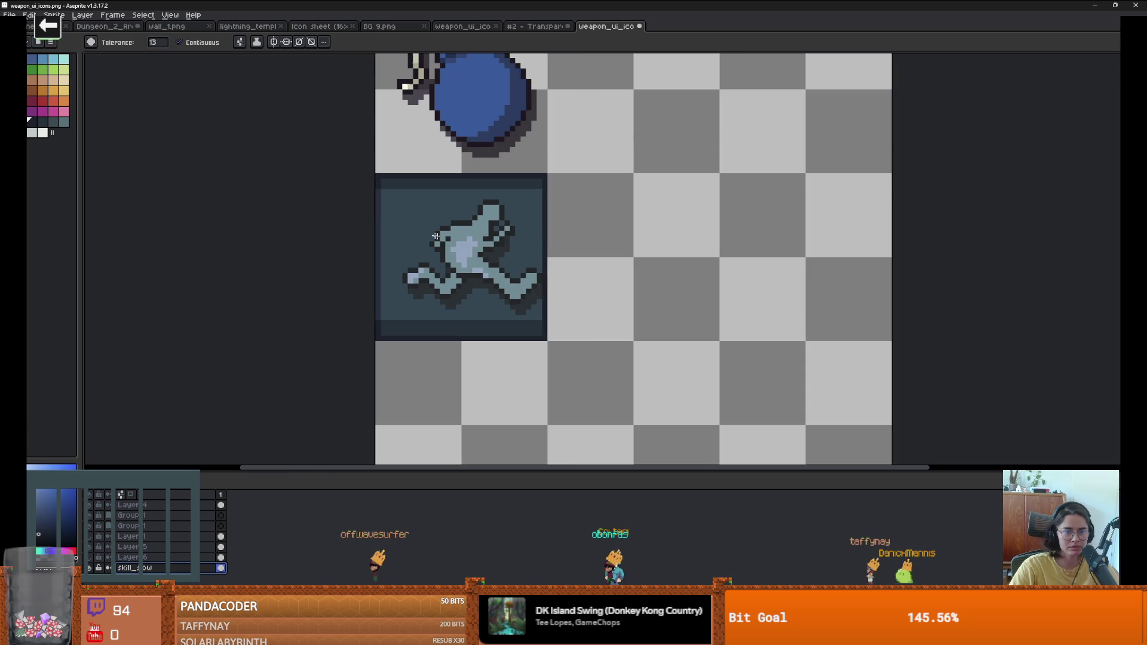
pyautogui.click(398, 194)
pyautogui.press('v')
pyautogui.press('w')
pyautogui.press('b')
pyautogui.keyDown('alt'); pyautogui.click(380, 216); pyautogui.keyUp('alt')
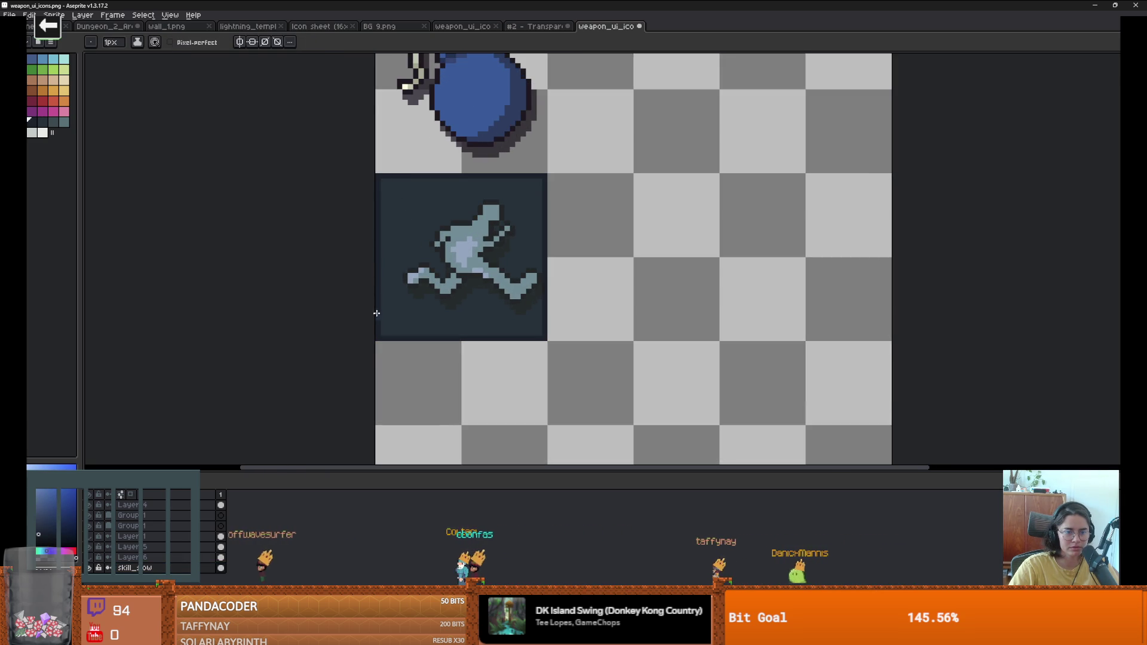
# Step: Undo back to the original light-blue stripes and zoom in on the icon column
pyautogui.hotkey('ctrl', 'z')
pyautogui.press('-')
pyautogui.press('-')
pyautogui.press('-')
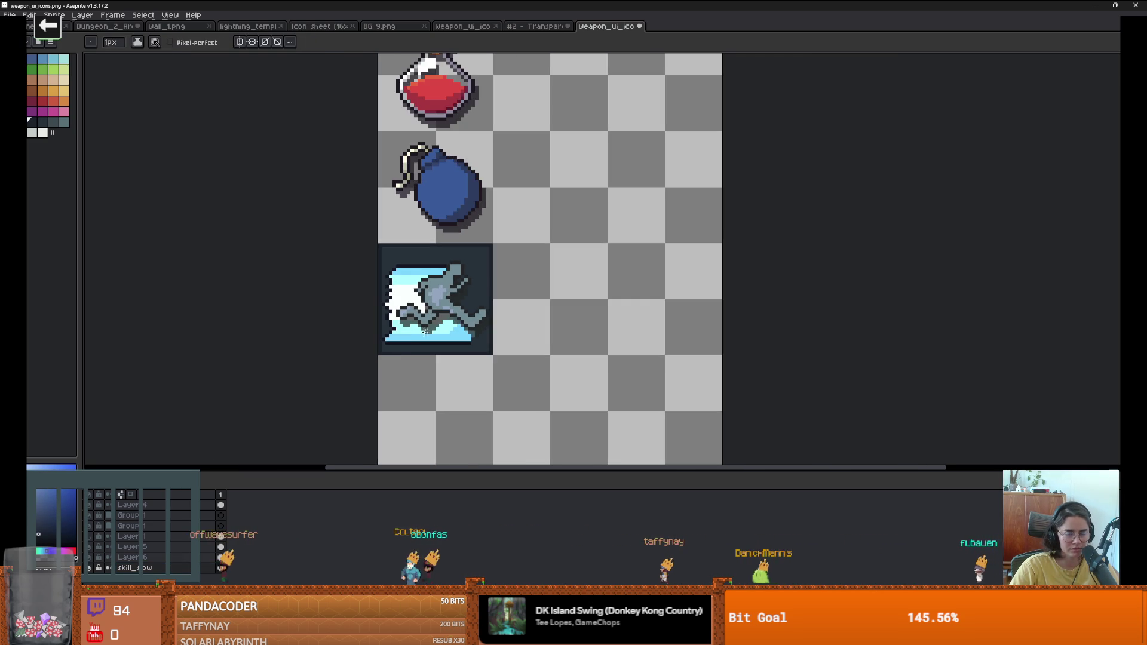
pyautogui.press('+')
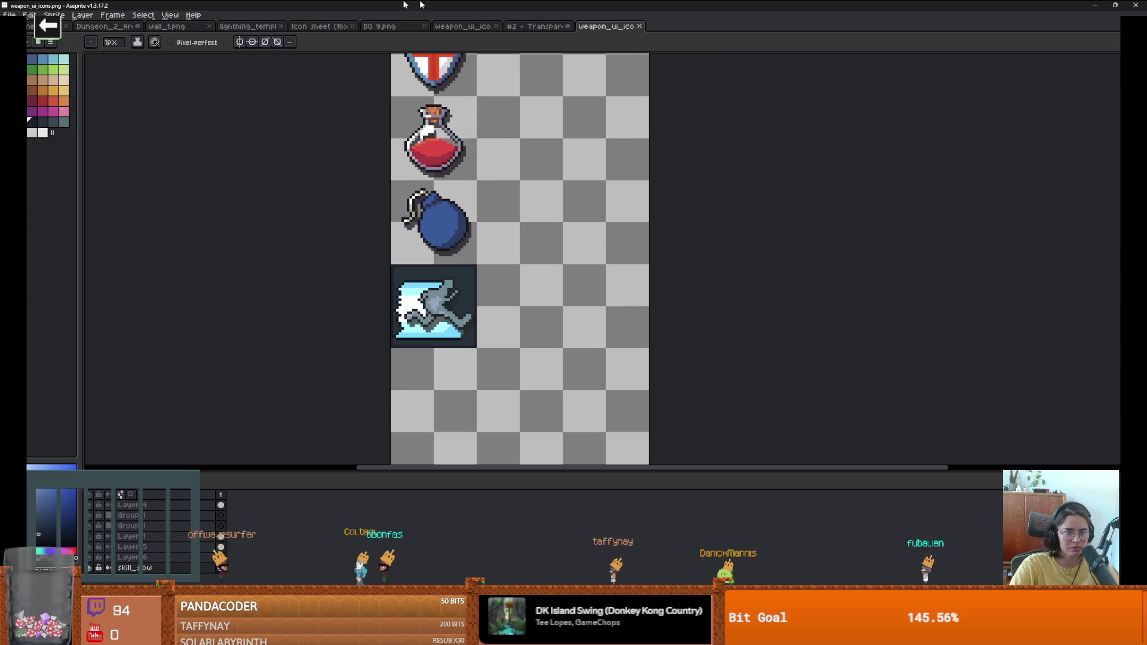
pyautogui.hotkey('alt', 'Tab')
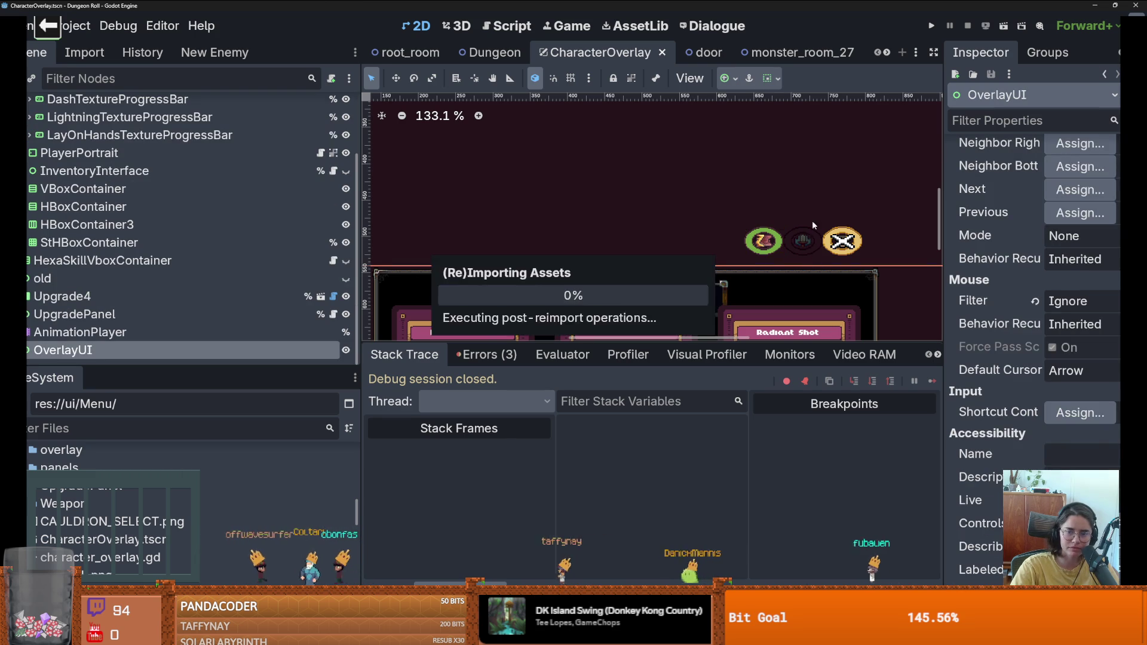
pyautogui.scroll(3, 56, 267)
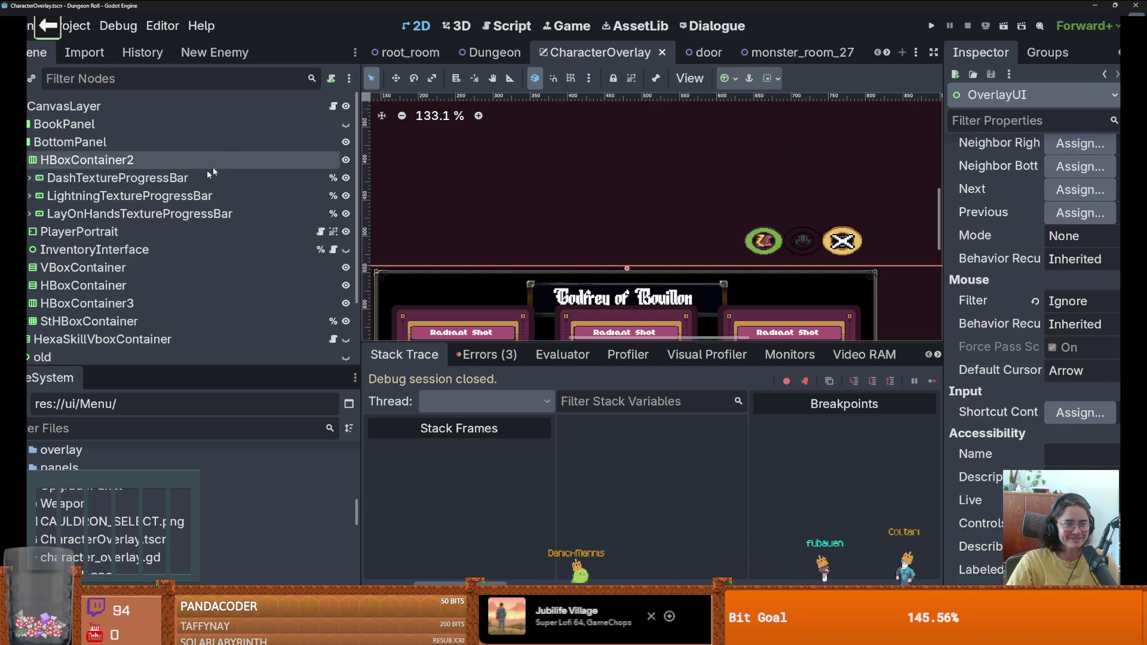
# Step: Select DashTextureProgressBar, widen the Inspector, and clear its Over texture
pyautogui.click(29, 177)
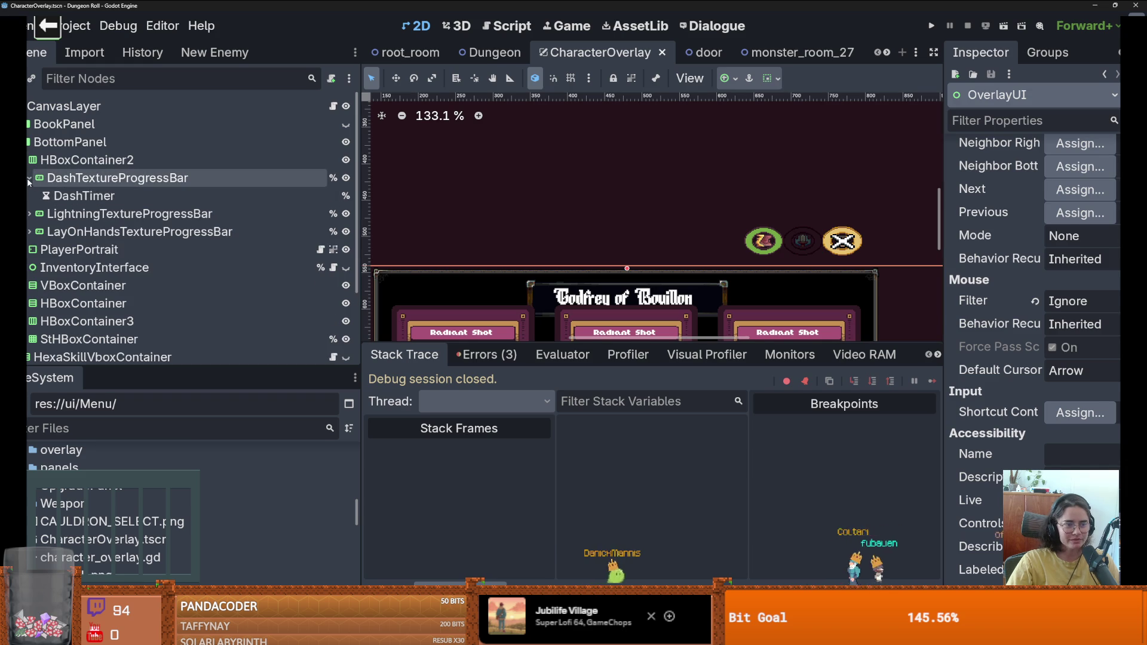
pyautogui.click(89, 178)
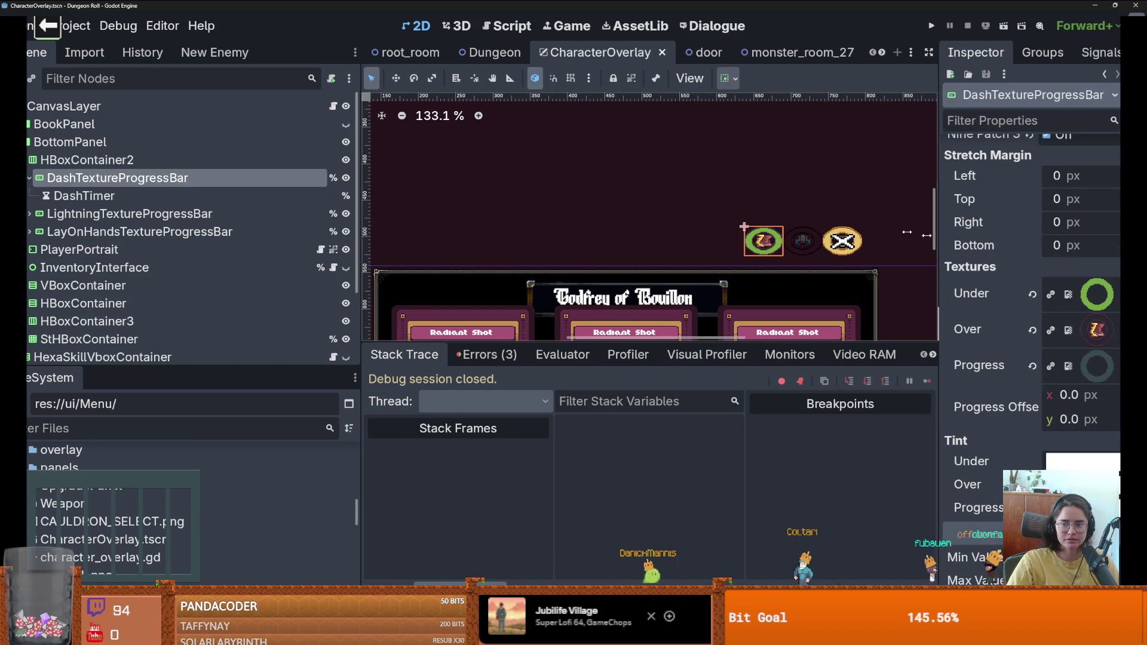
pyautogui.moveTo(941, 237); pyautogui.dragTo(693, 237)
pyautogui.click(911, 324)
# Step: Make the Under texture a unique new AtlasTexture using the icon sheet as its atlas
pyautogui.rightClick(1037, 294)
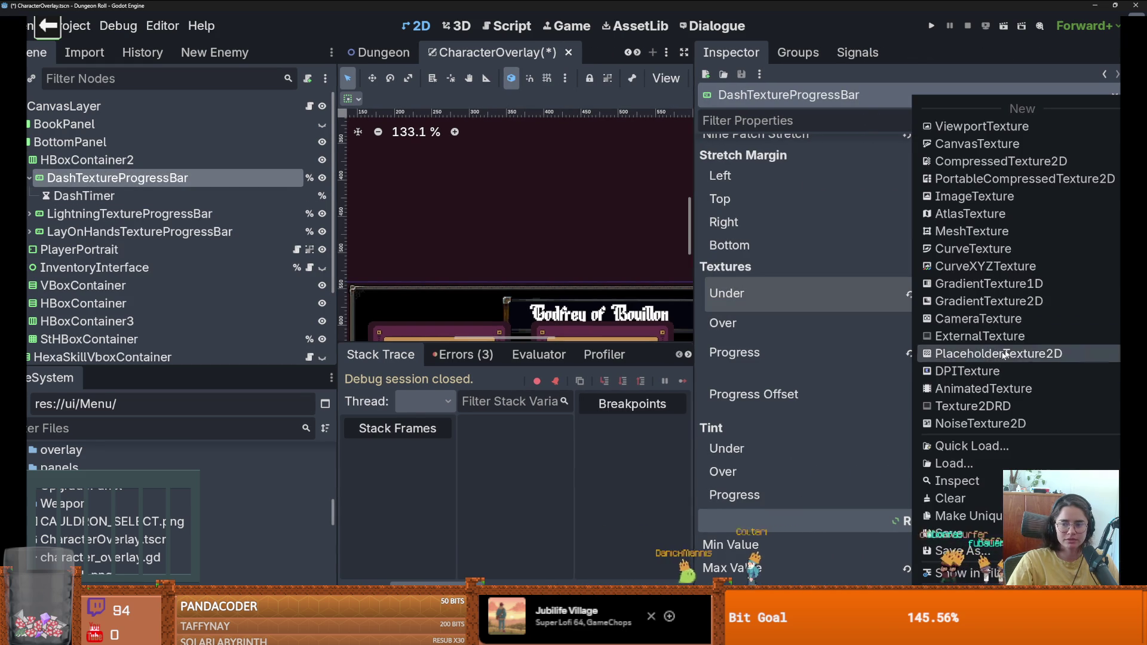
pyautogui.click(1016, 214)
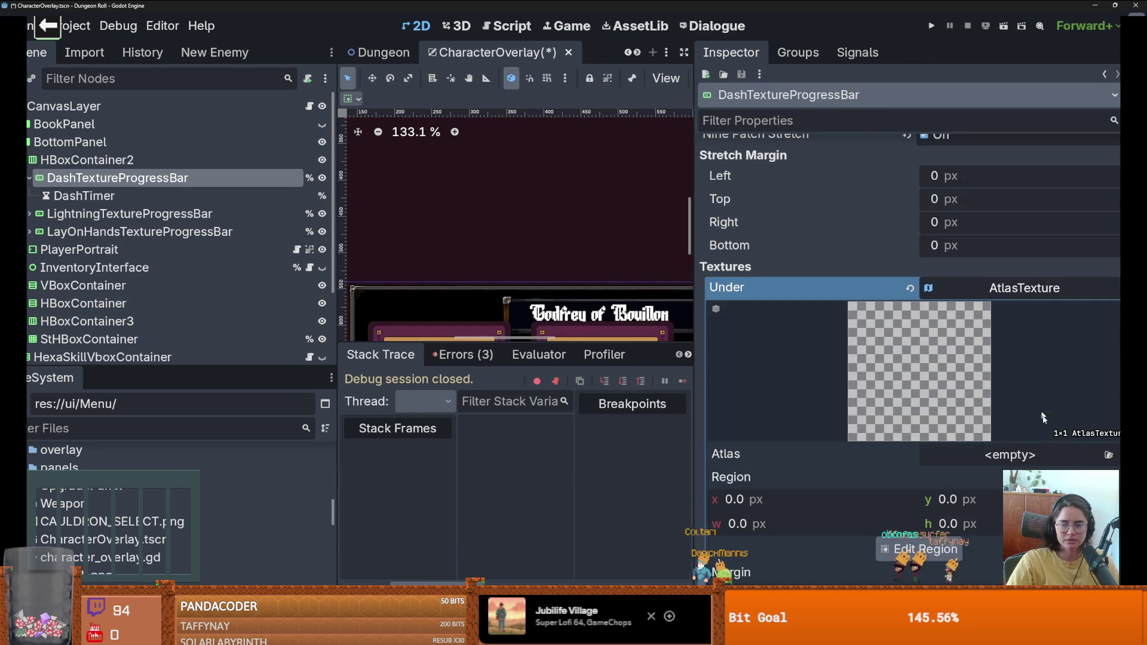
pyautogui.click(1118, 455)
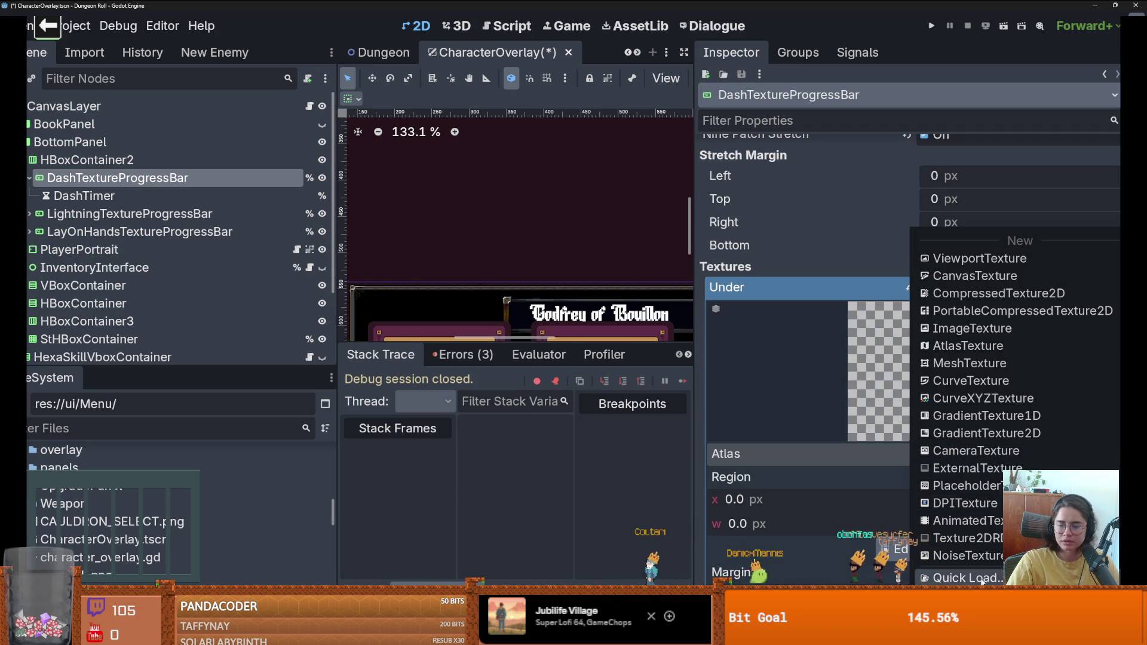
pyautogui.click(983, 580)
pyautogui.press('Return')
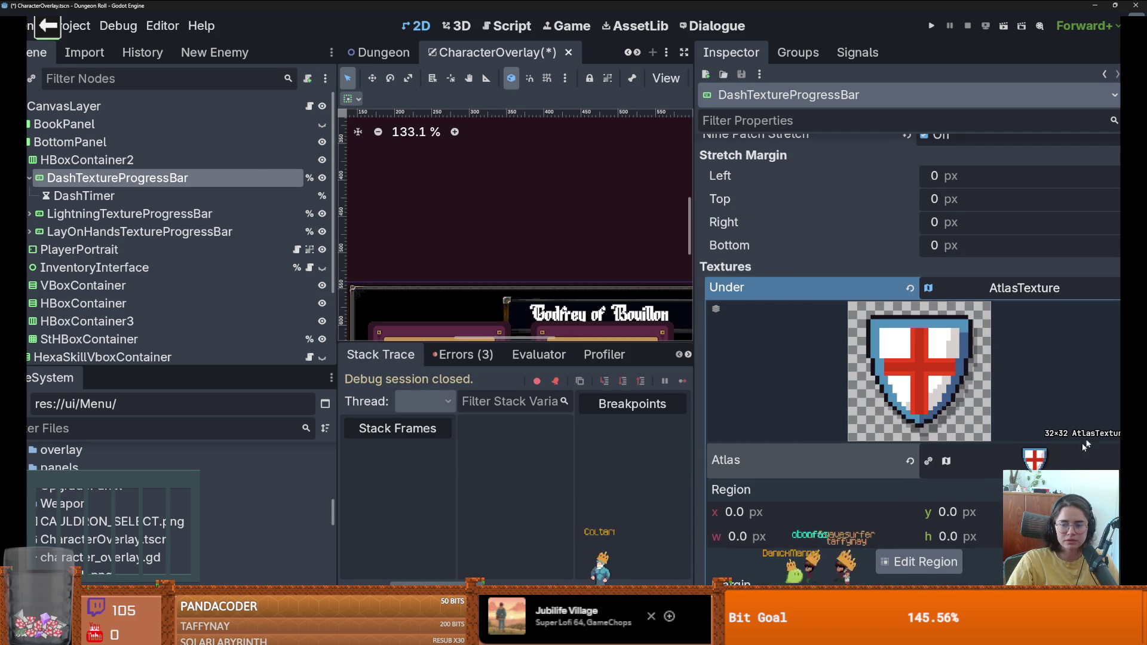
pyautogui.click(1118, 288)
pyautogui.click(980, 537)
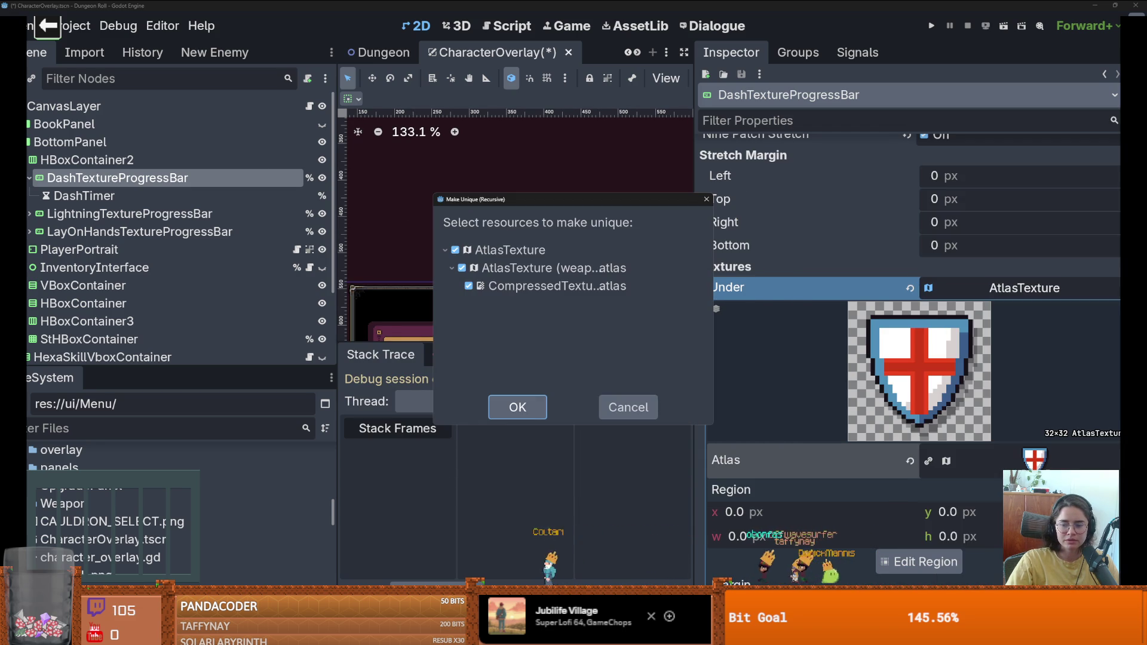
pyautogui.click(517, 407)
# Step: Set the Under AtlasTexture's region to the dash icon cell
pyautogui.click(919, 562)
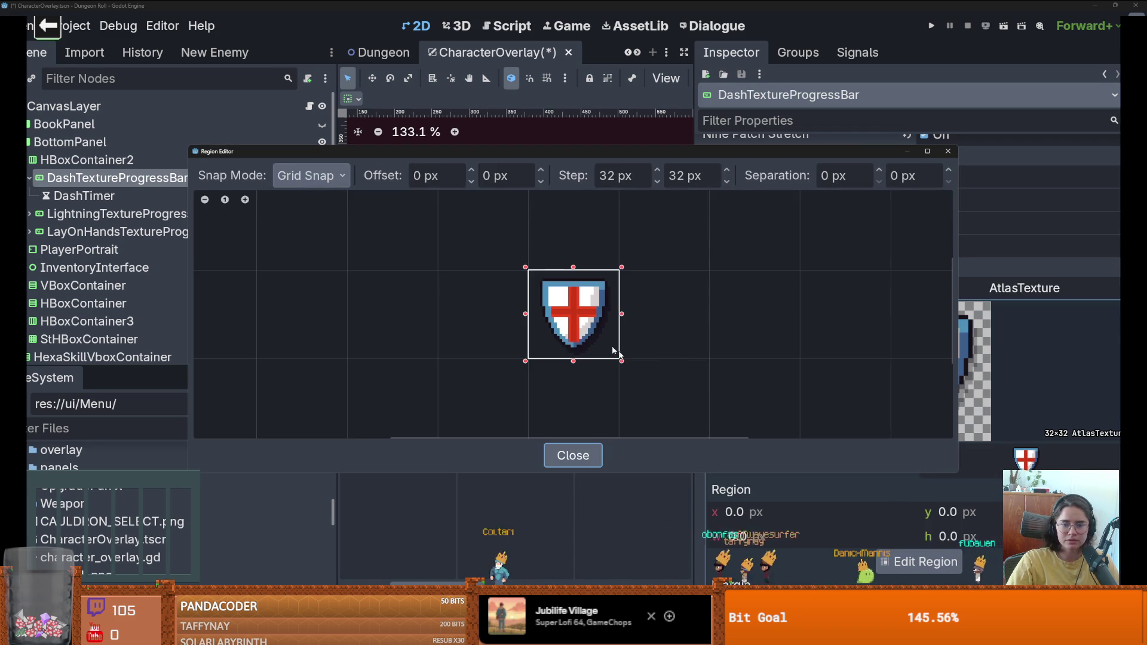
pyautogui.click(948, 152)
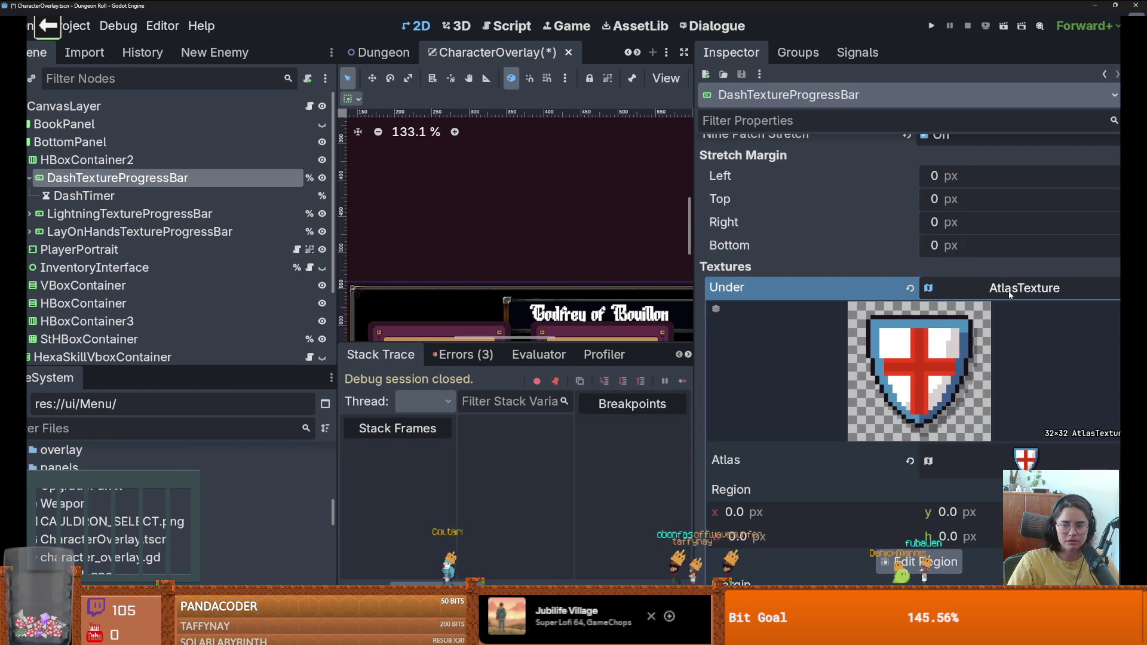
pyautogui.click(1102, 293)
pyautogui.click(1075, 446)
pyautogui.scroll(-4, 1075, 446)
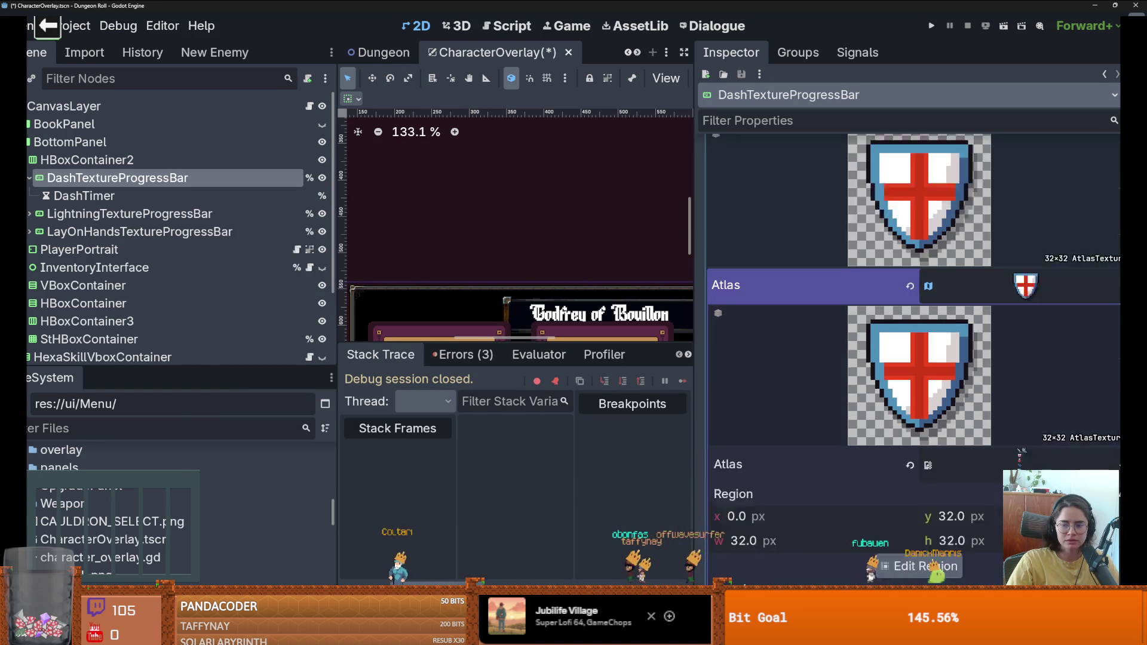
pyautogui.click(919, 508)
pyautogui.scroll(2, 532, 337)
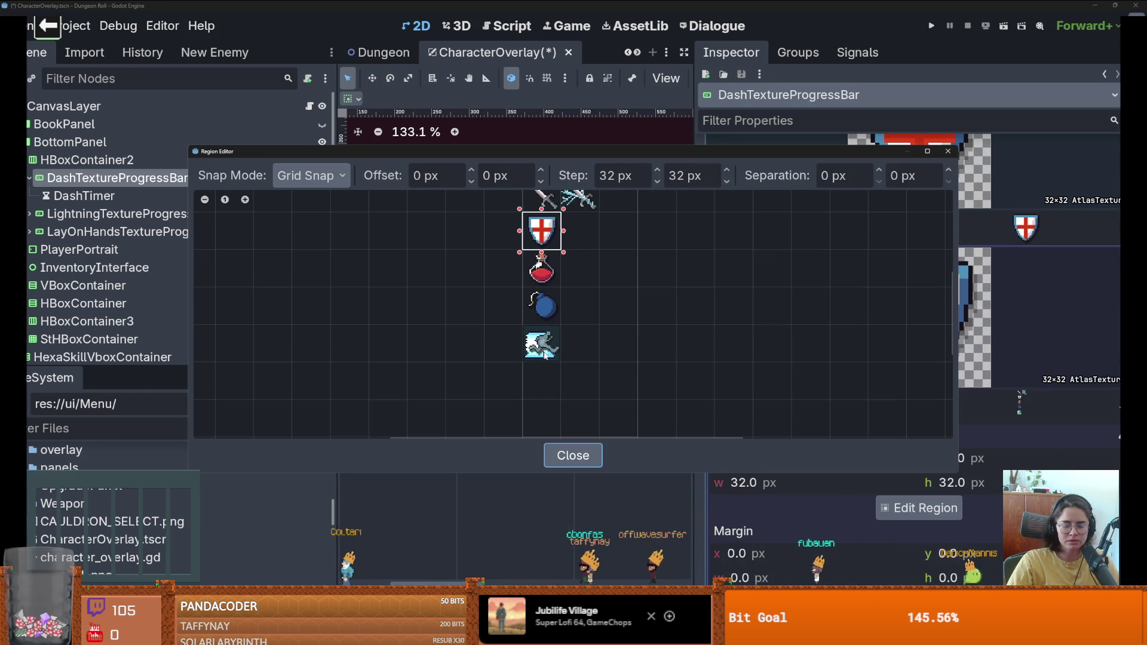
pyautogui.click(524, 331)
pyautogui.click(948, 151)
pyautogui.scroll(-3, 887, 246)
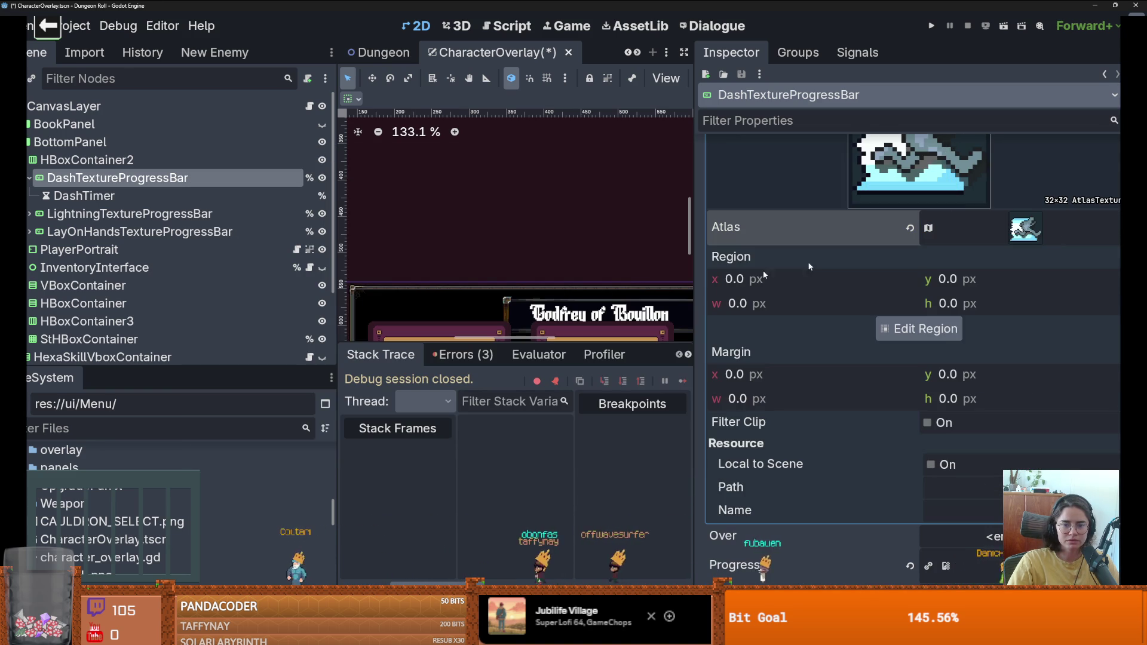
# Step: Save CharacterOverlay and hide the dash progress bar on the canvas
pyautogui.scroll(-9, 601, 294)
pyautogui.scroll(15, 601, 295)
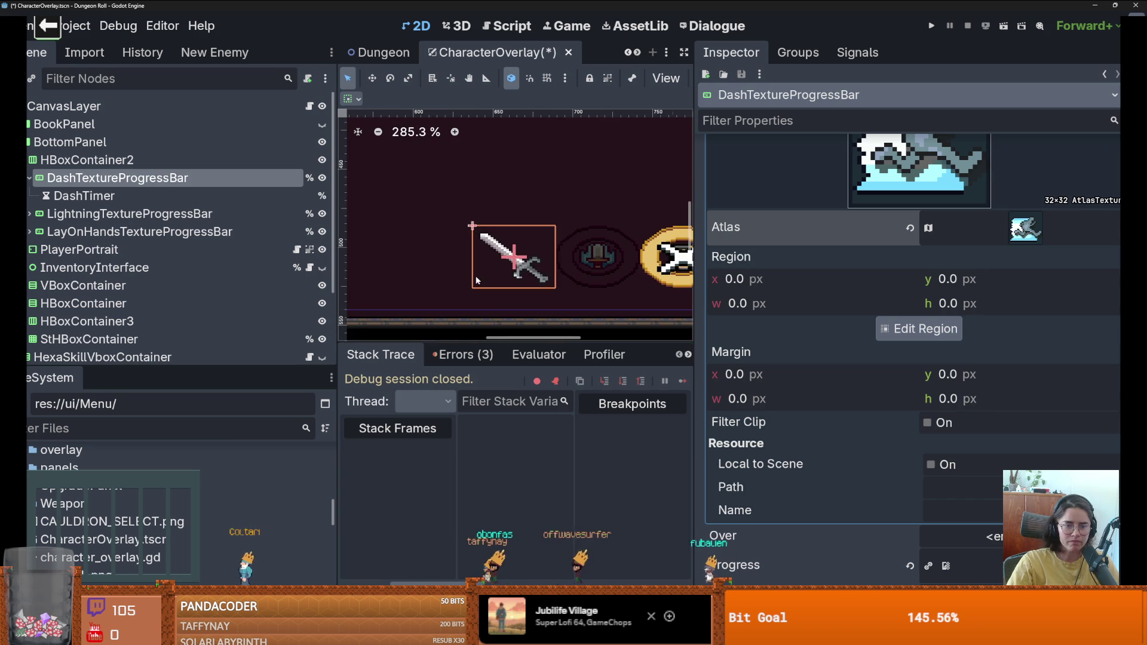
pyautogui.scroll(-4, 528, 278)
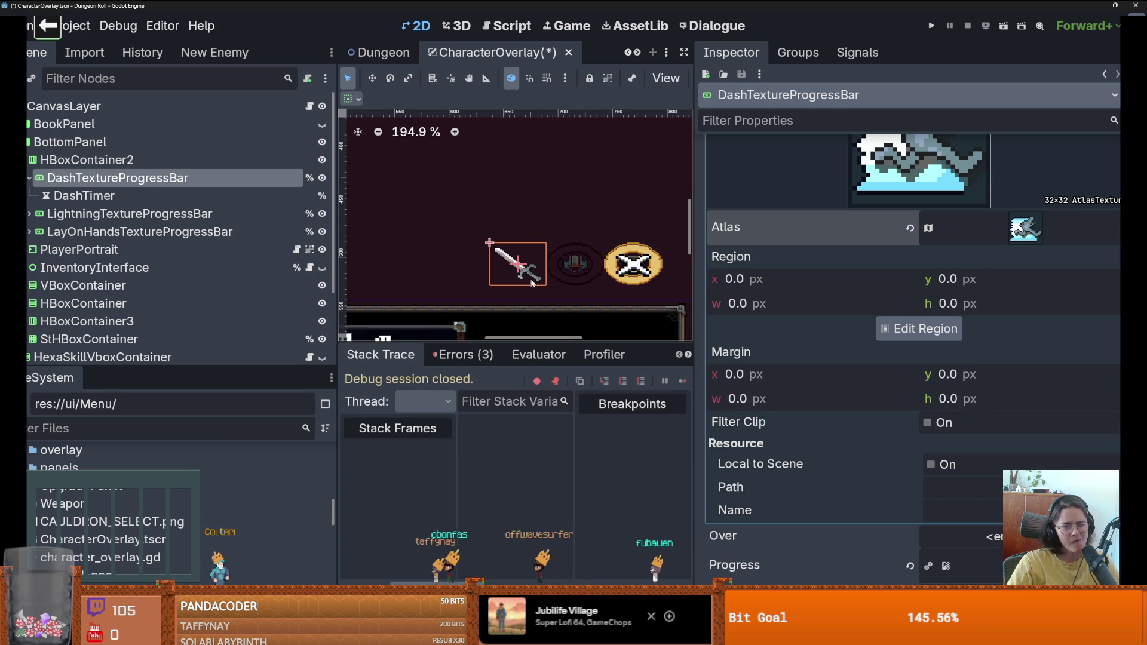
pyautogui.hotkey('ctrl', 's')
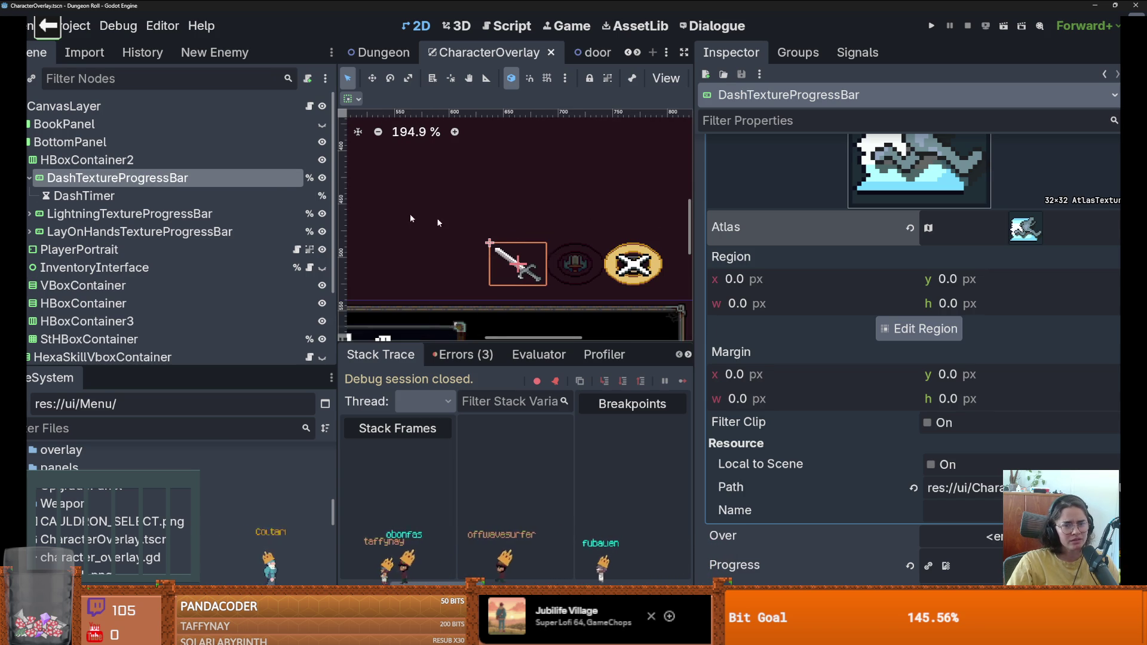
pyautogui.scroll(-3, 550, 277)
pyautogui.scroll(3, 763, 225)
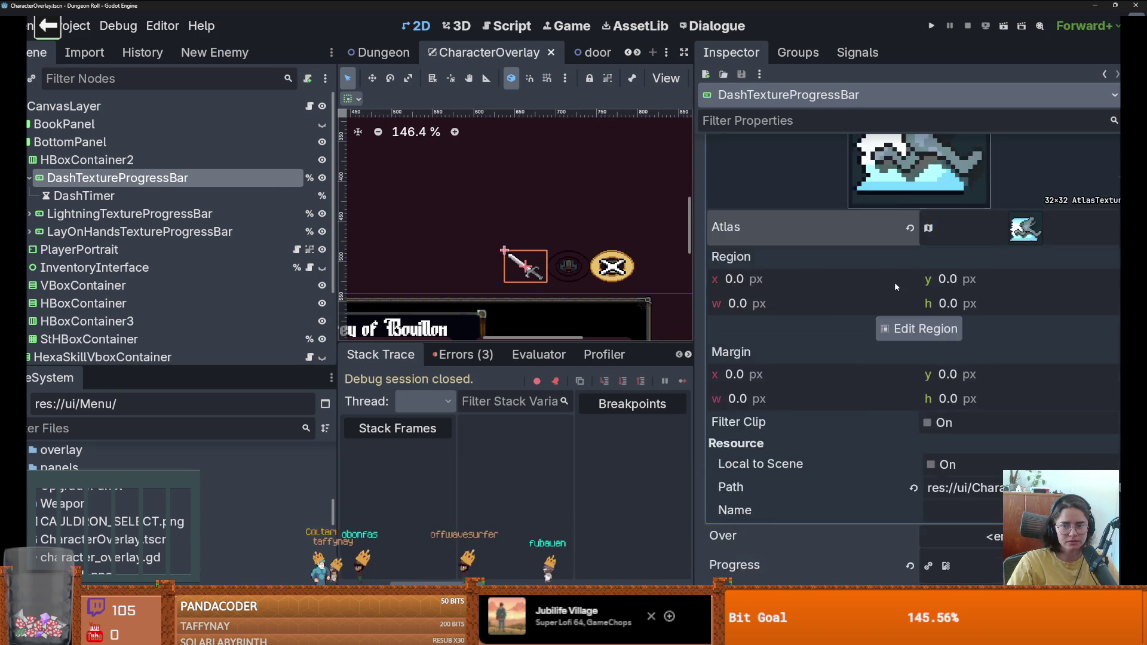
pyautogui.click(323, 178)
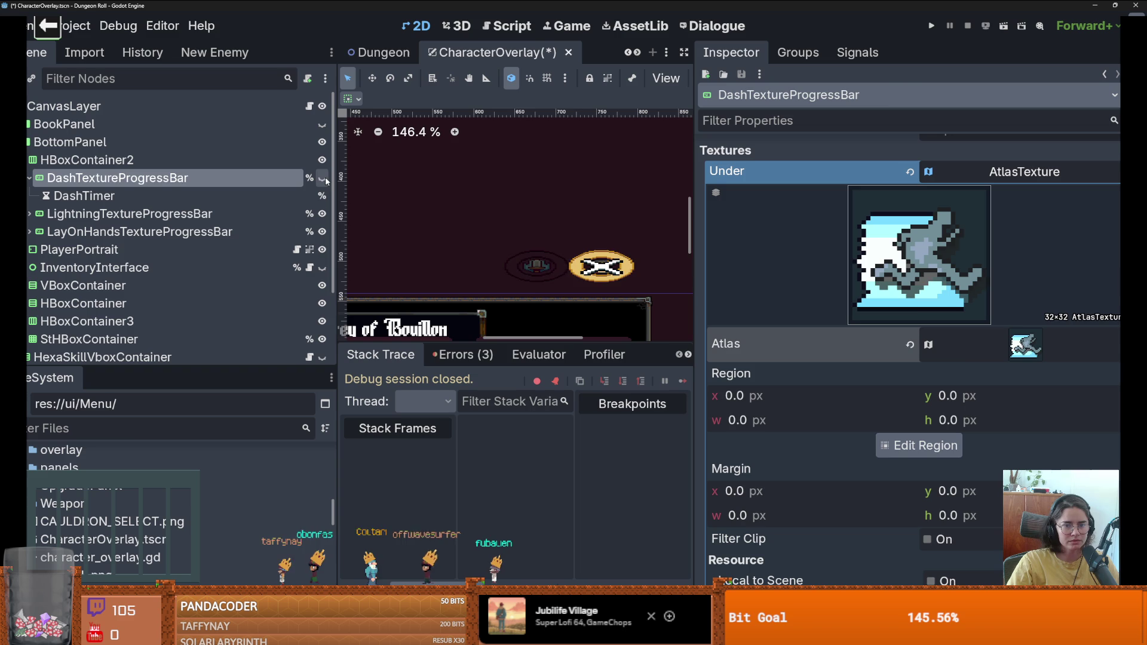
pyautogui.scroll(3, 913, 306)
# Step: Inspect the Under AtlasTexture by expanding and collapsing its settings
pyautogui.click(1001, 346)
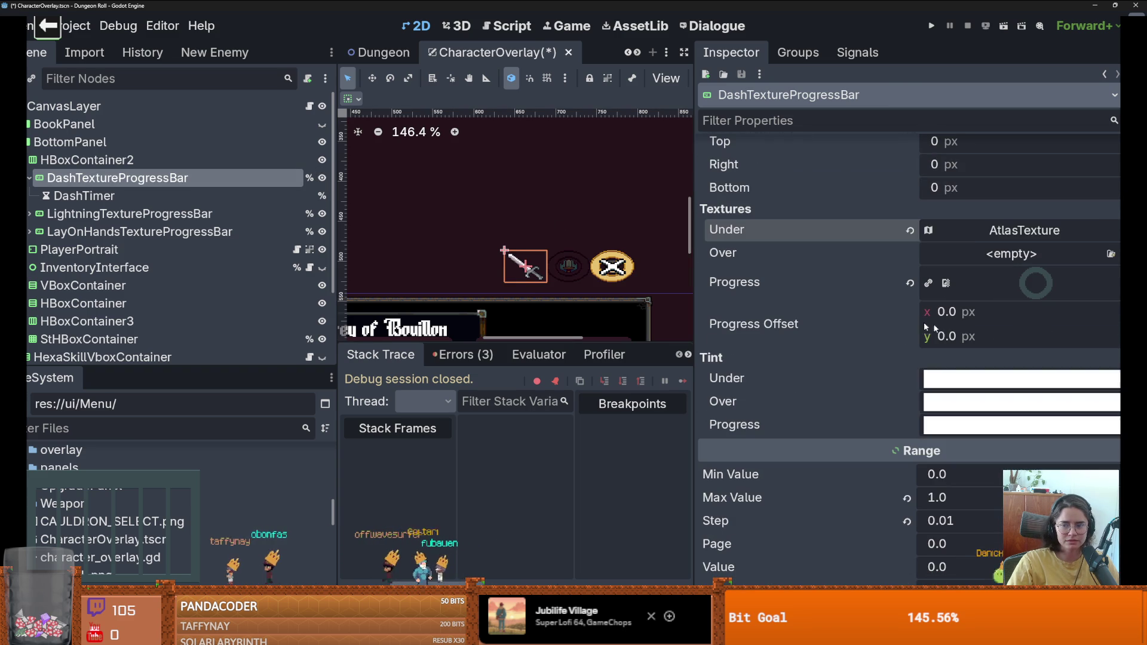
pyautogui.scroll(-4, 364, 246)
pyautogui.scroll(4, 366, 247)
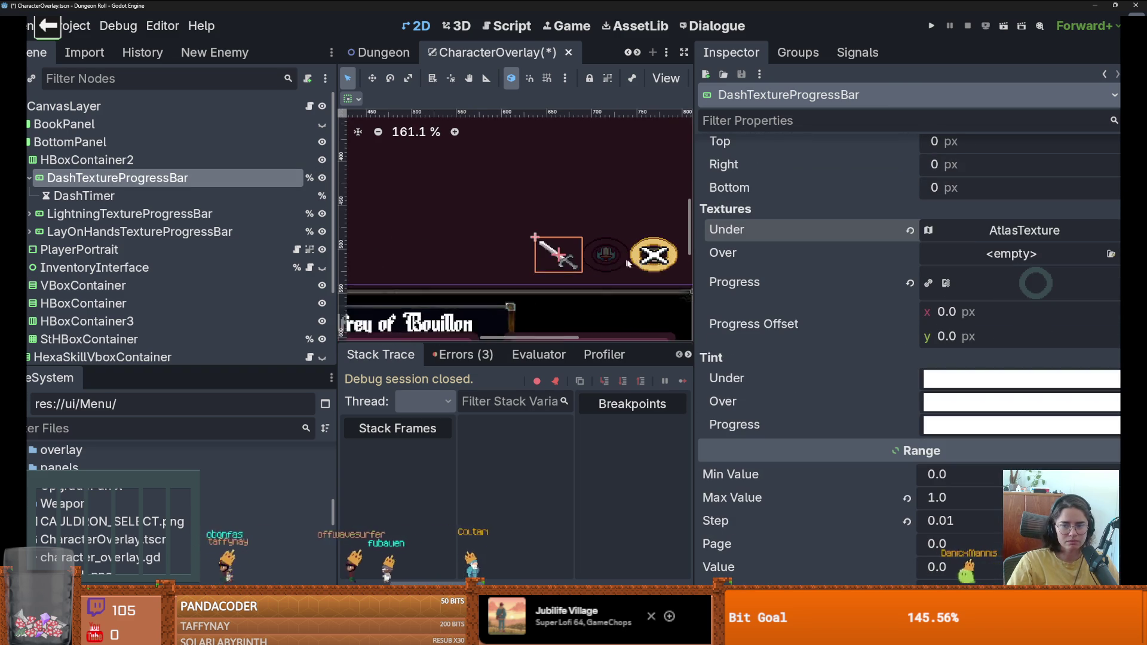
pyautogui.scroll(3, 1008, 276)
pyautogui.scroll(-1, 1001, 376)
pyautogui.click(1014, 347)
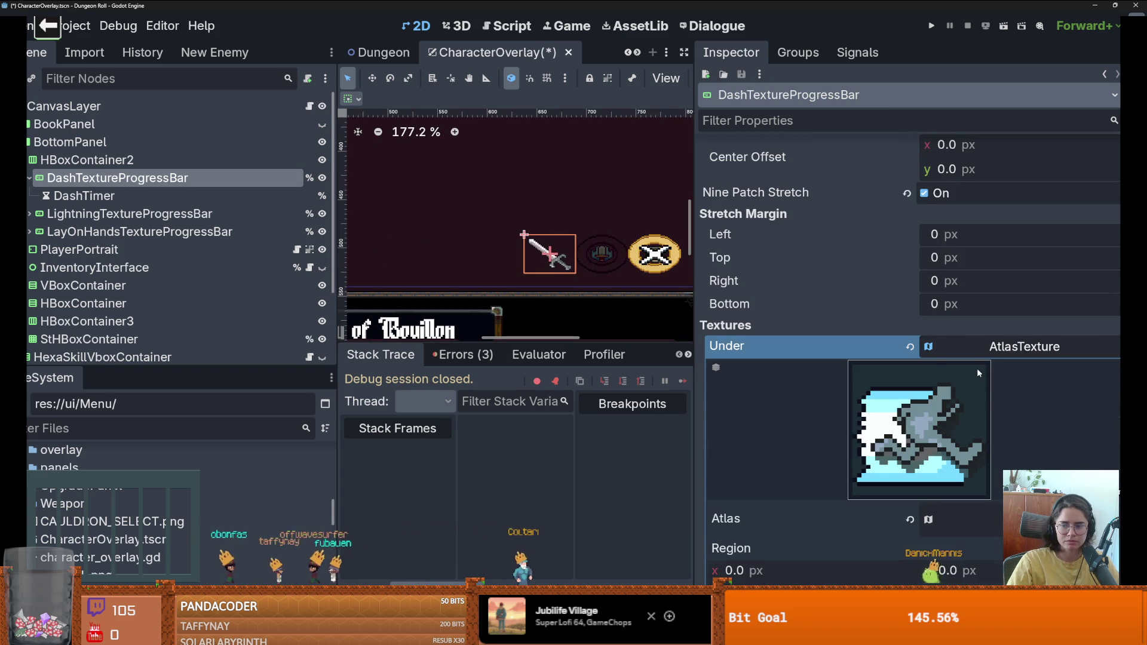
pyautogui.scroll(-2, 1010, 299)
pyautogui.click(1028, 233)
pyautogui.rightClick(1025, 230)
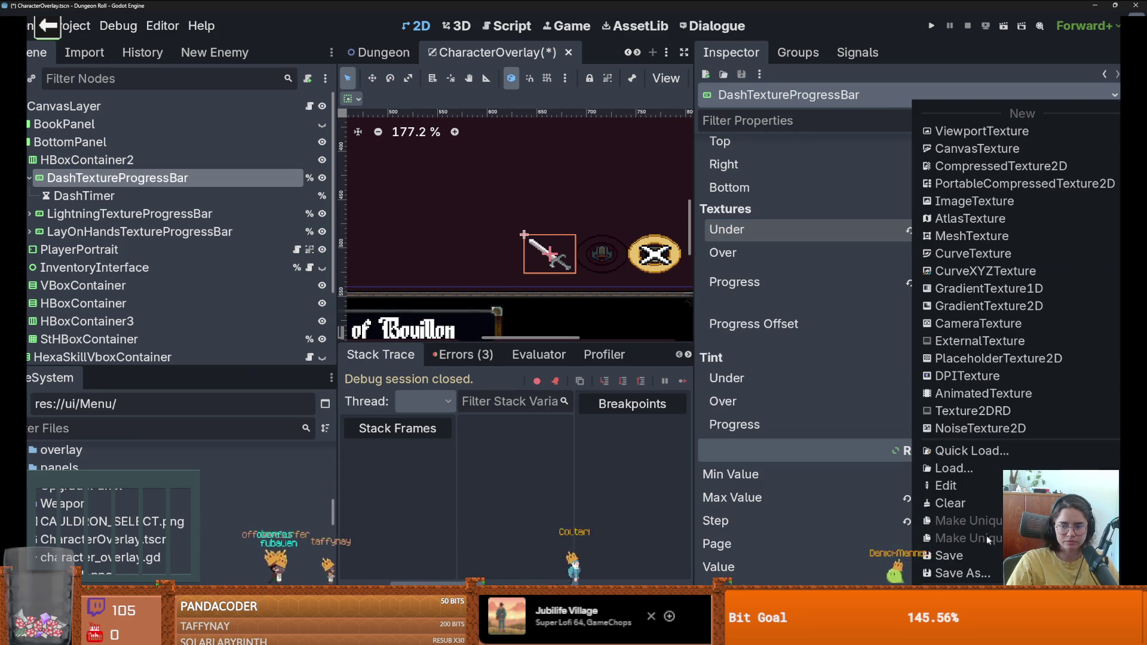
pyautogui.press('Escape')
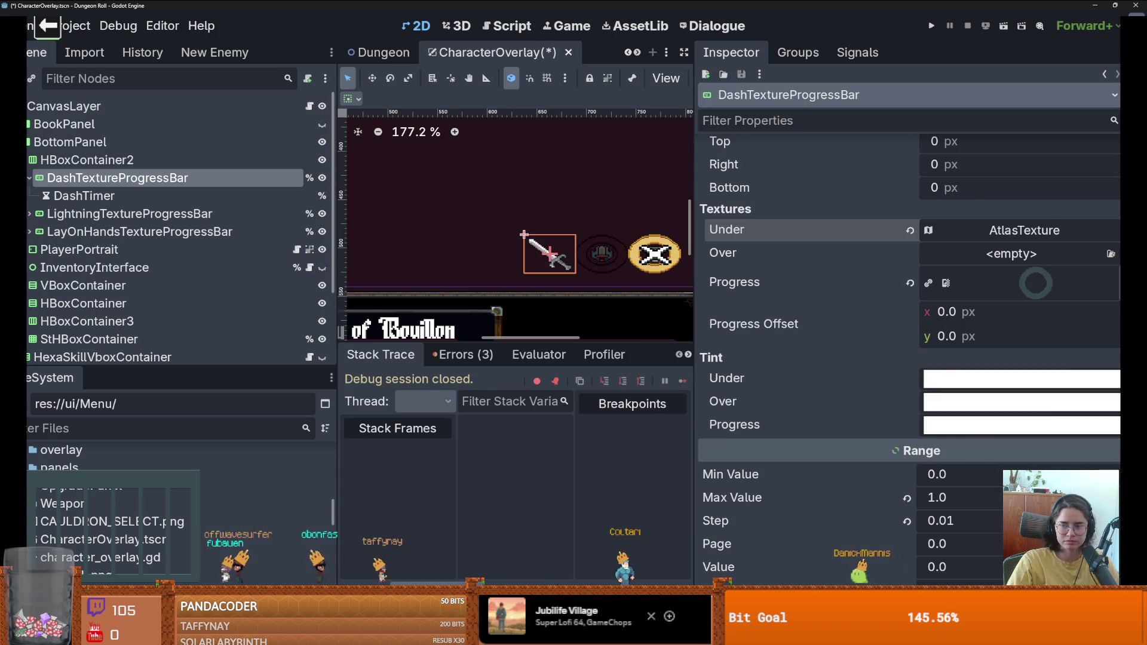
# Step: Paste the dash atlas texture into Progress as a unique copy and save
pyautogui.rightClick(1036, 283)
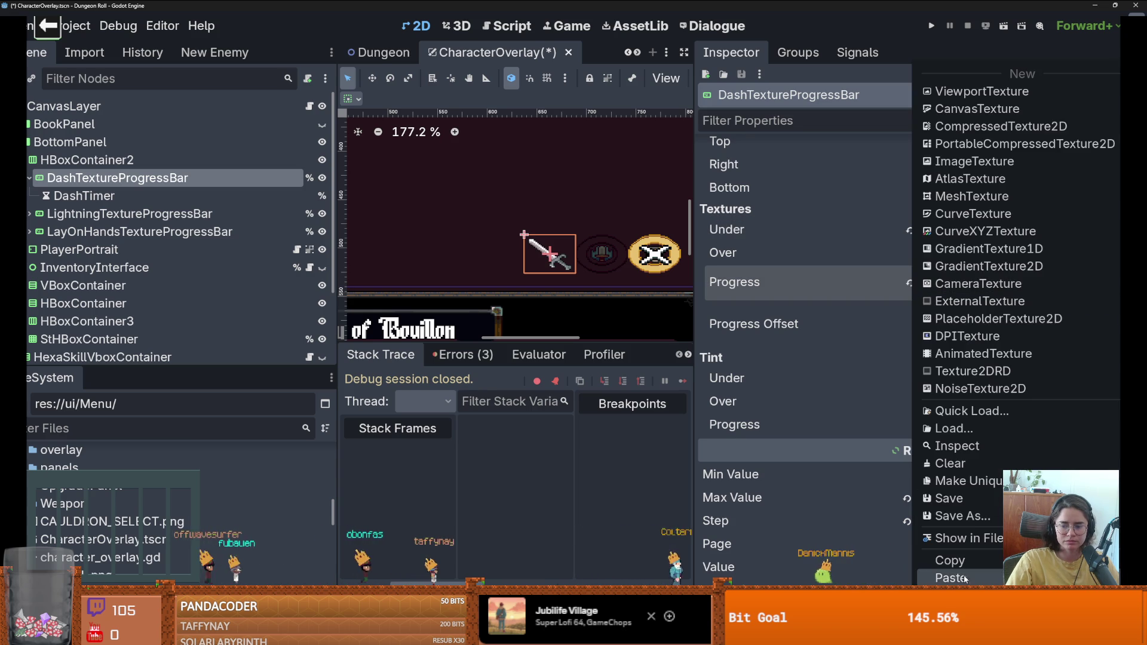
pyautogui.click(965, 578)
pyautogui.click(518, 407)
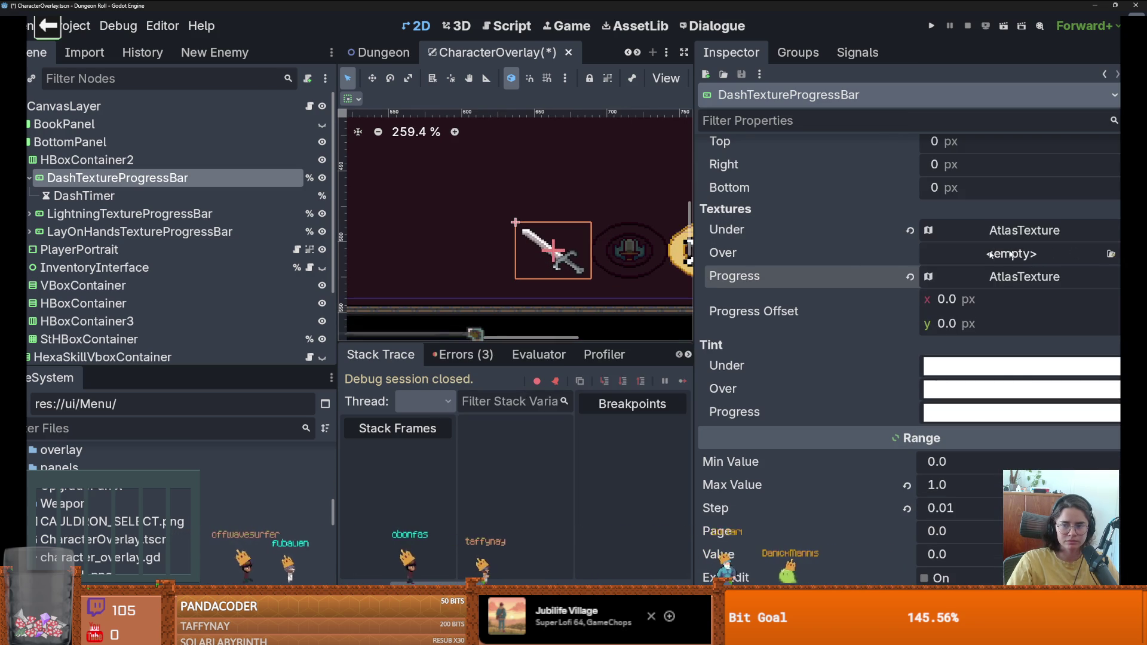
pyautogui.click(1018, 231)
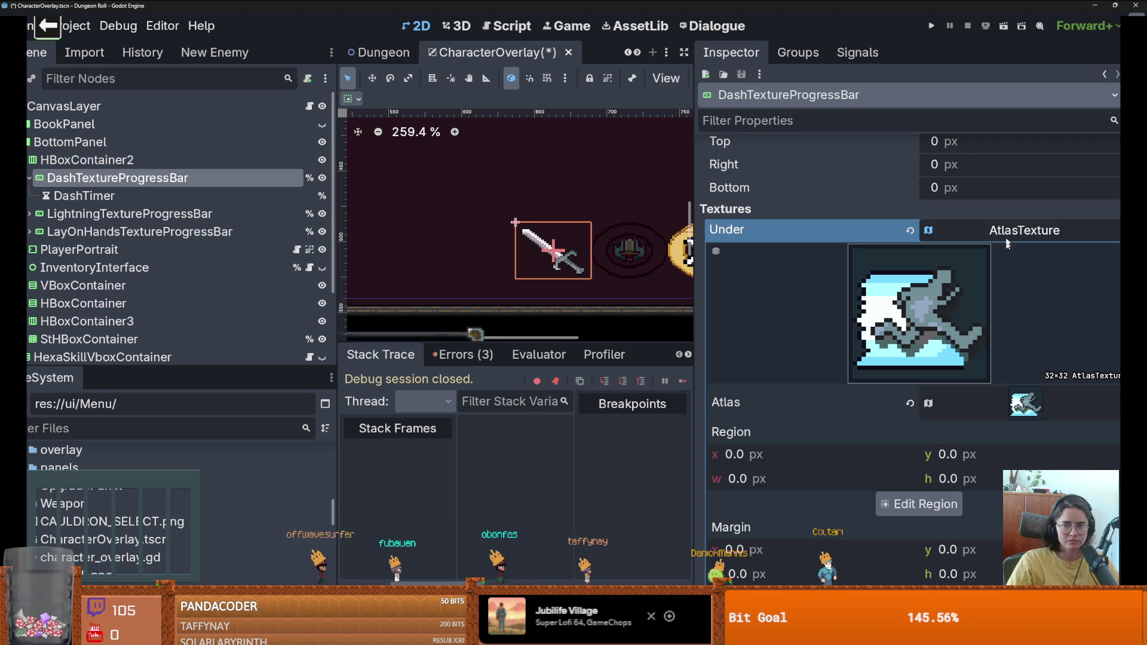
pyautogui.click(1008, 231)
pyautogui.hotkey('ctrl', 's')
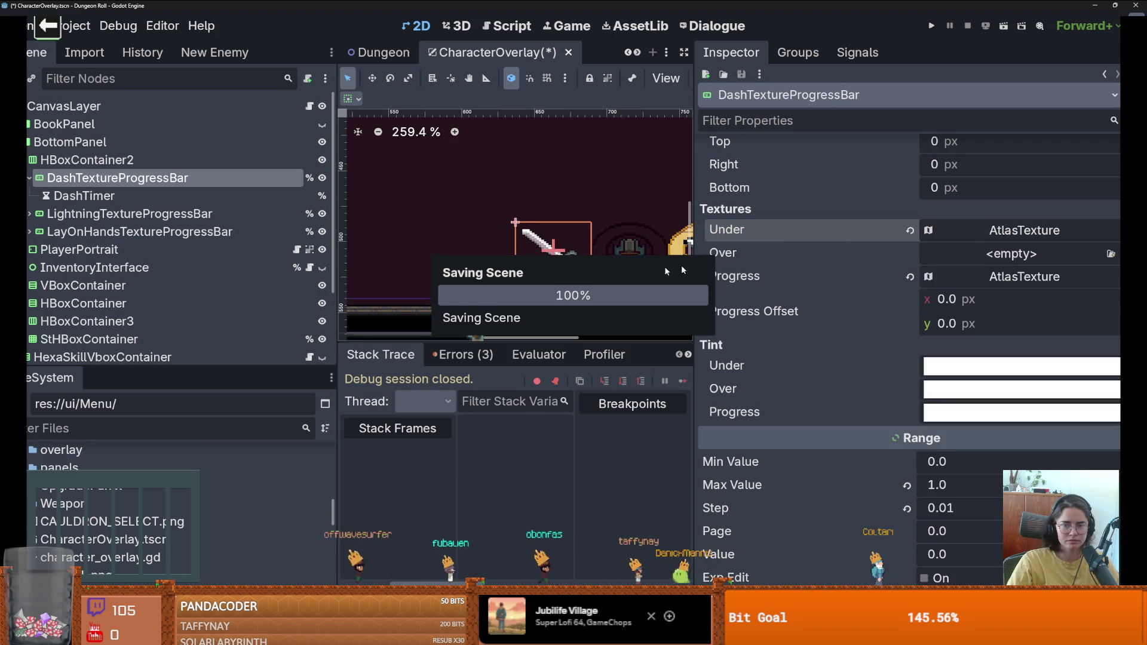
# Step: Preview the bar filling via Value, return it to 0, and review the Over and Under slots
pyautogui.scroll(-2, 938, 414)
pyautogui.moveTo(941, 443); pyautogui.dragTo(984, 442)
pyautogui.scroll(6, 956, 419)
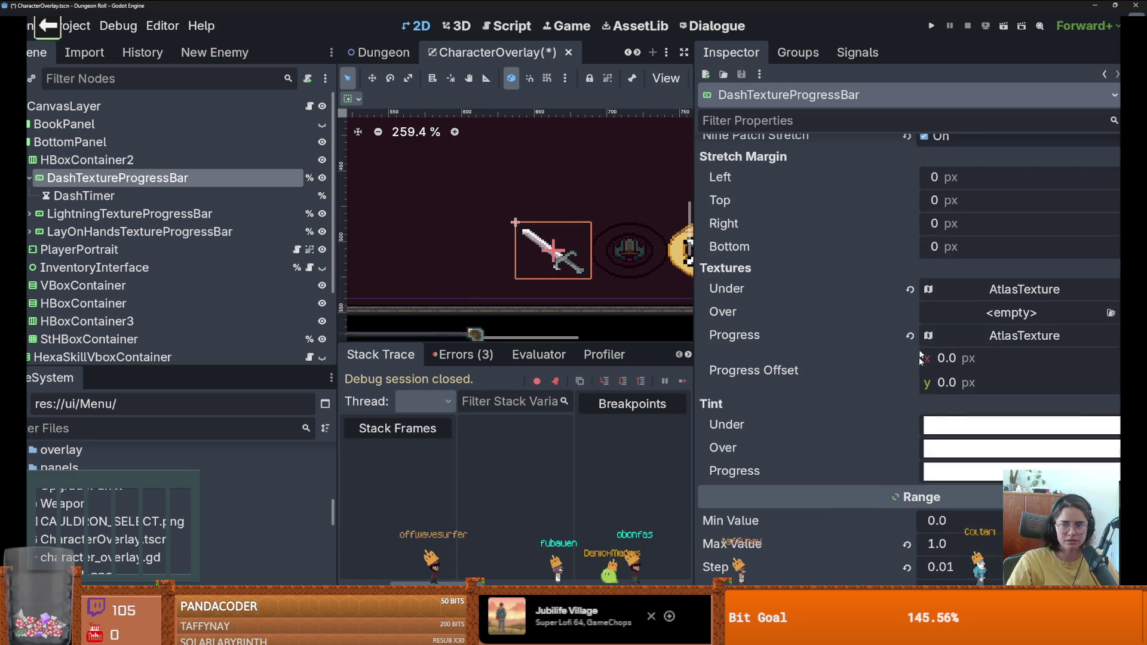
pyautogui.click(944, 312)
pyautogui.click(796, 299)
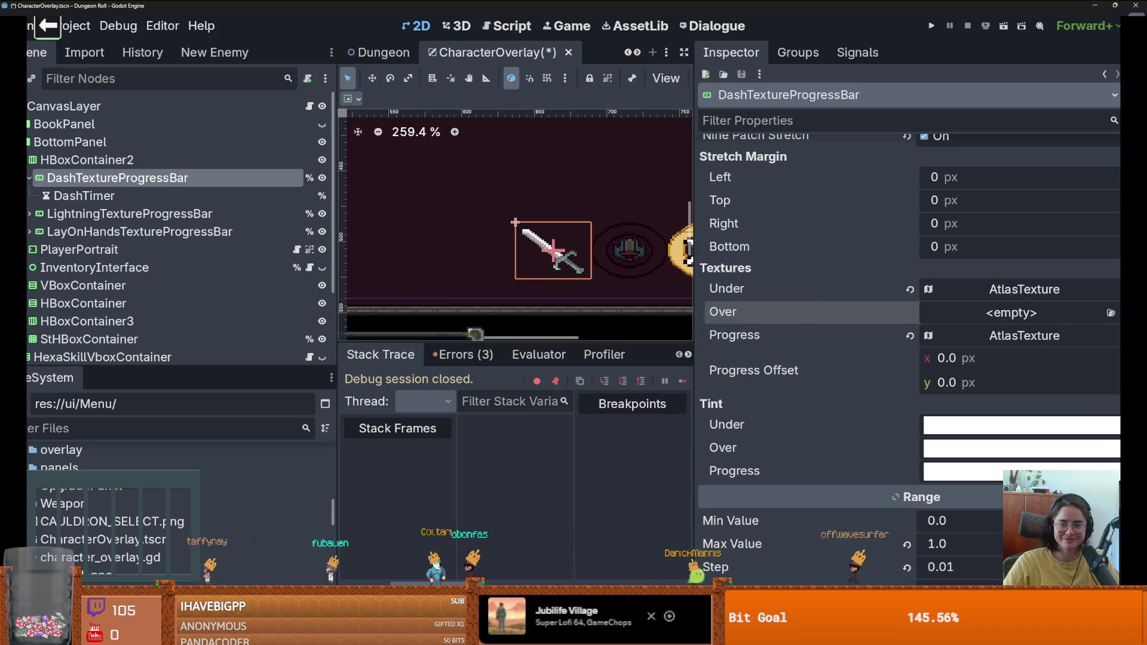
pyautogui.click(1029, 317)
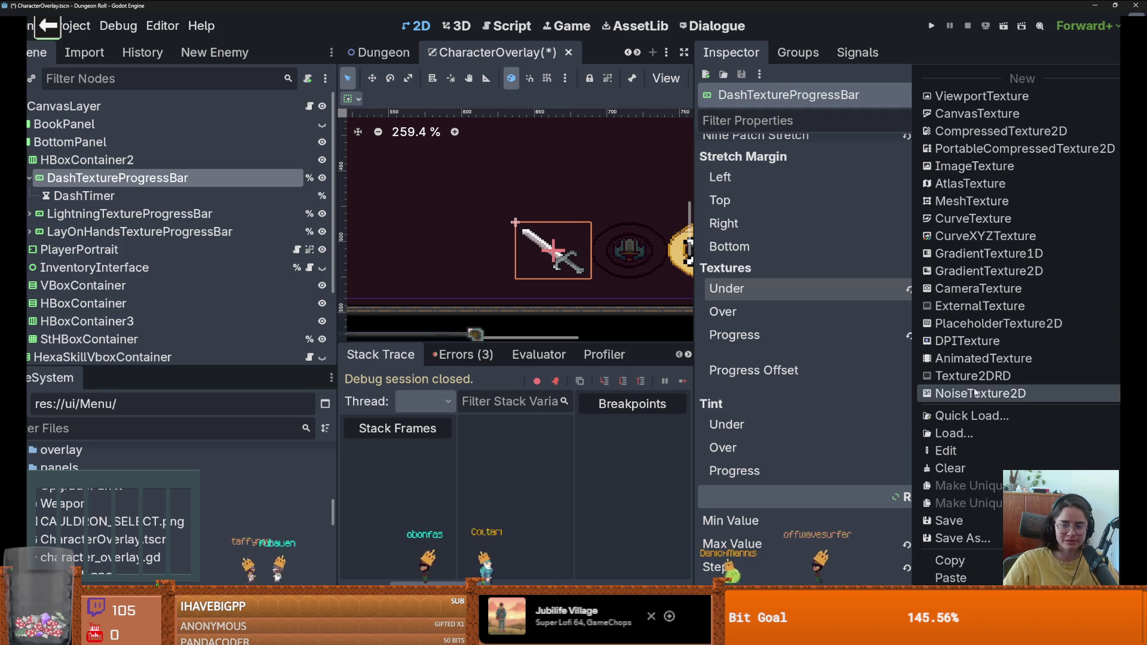
# Step: Give Under a new AtlasTexture with weapon_ui as its atlas source
pyautogui.click(971, 415)
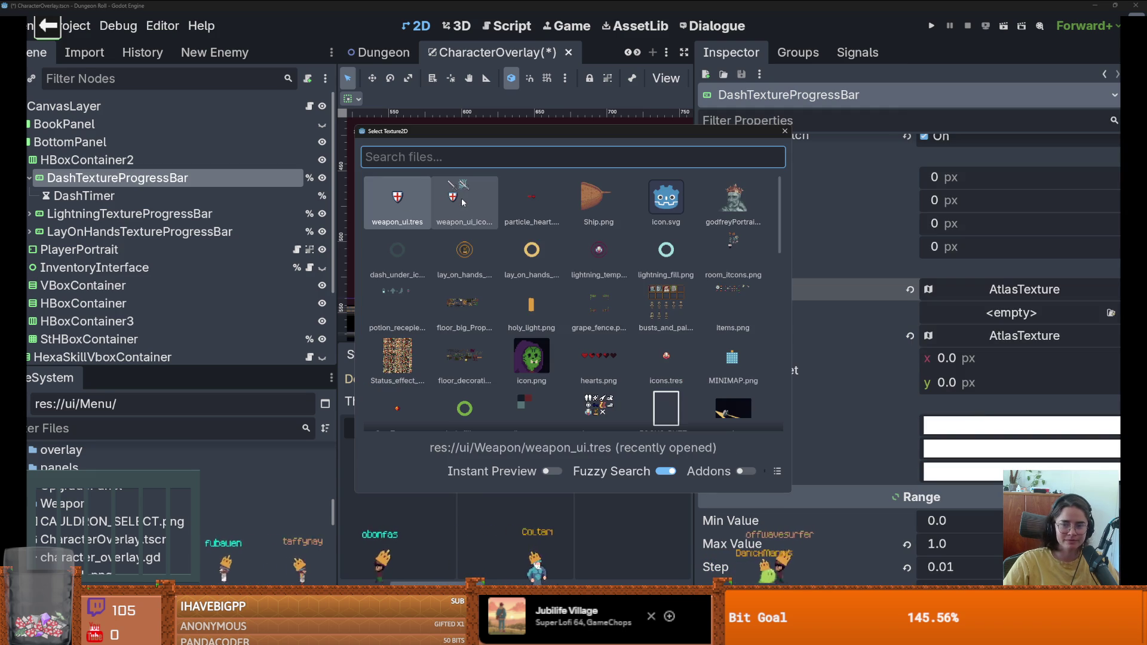
pyautogui.click(784, 133)
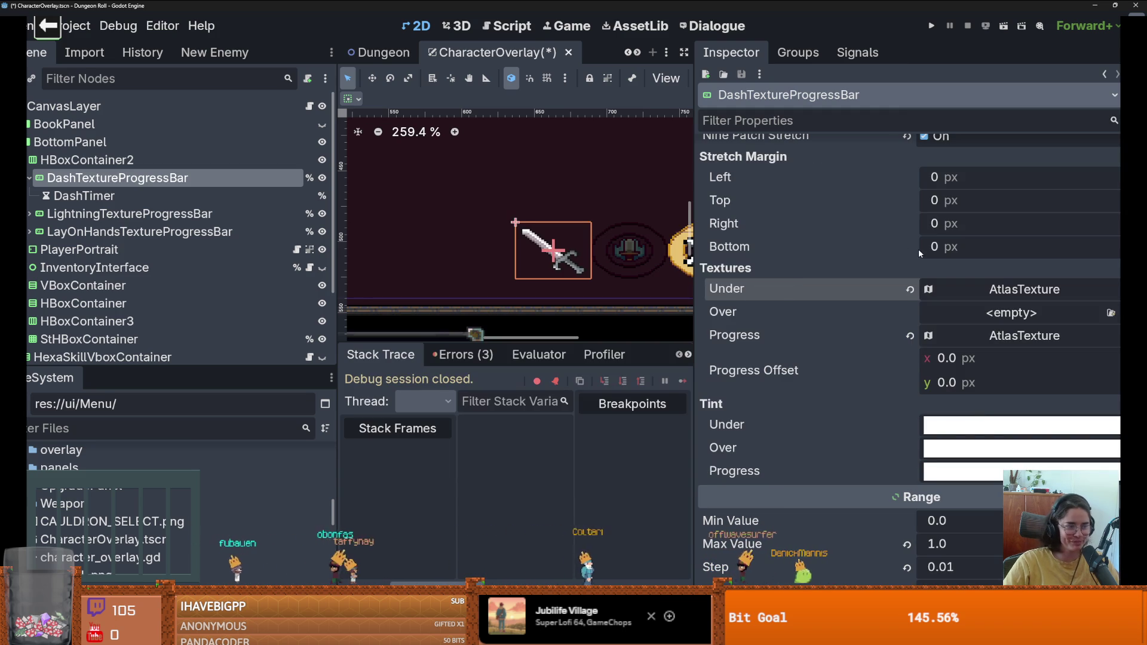
pyautogui.click(1114, 301)
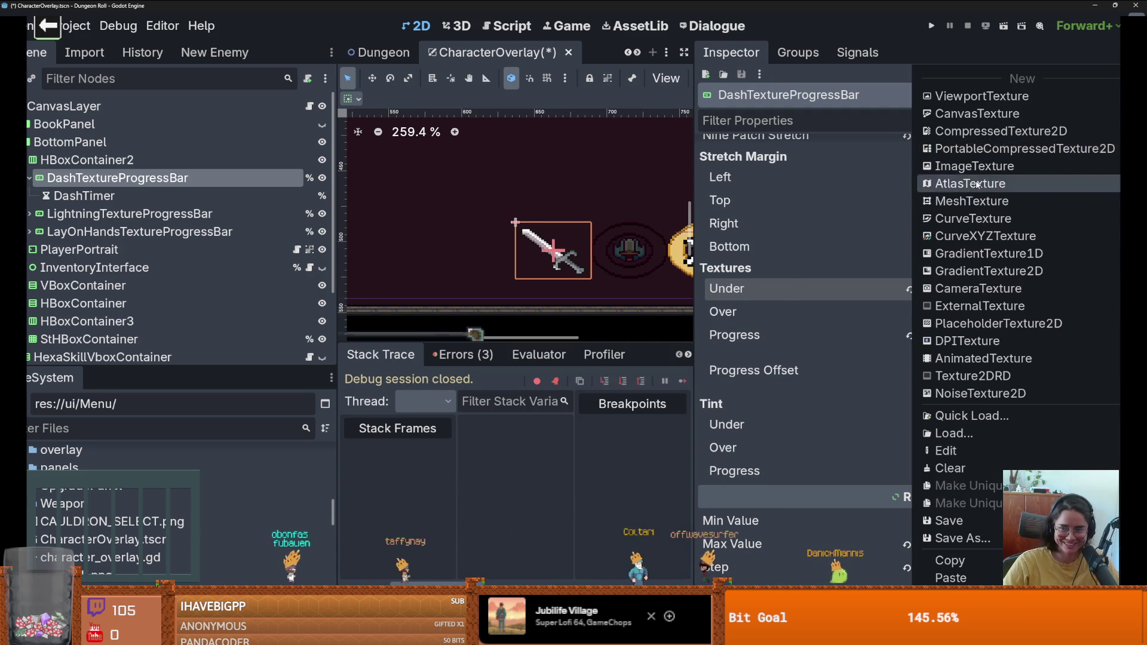
pyautogui.click(1049, 180)
pyautogui.click(1056, 289)
pyautogui.click(1010, 526)
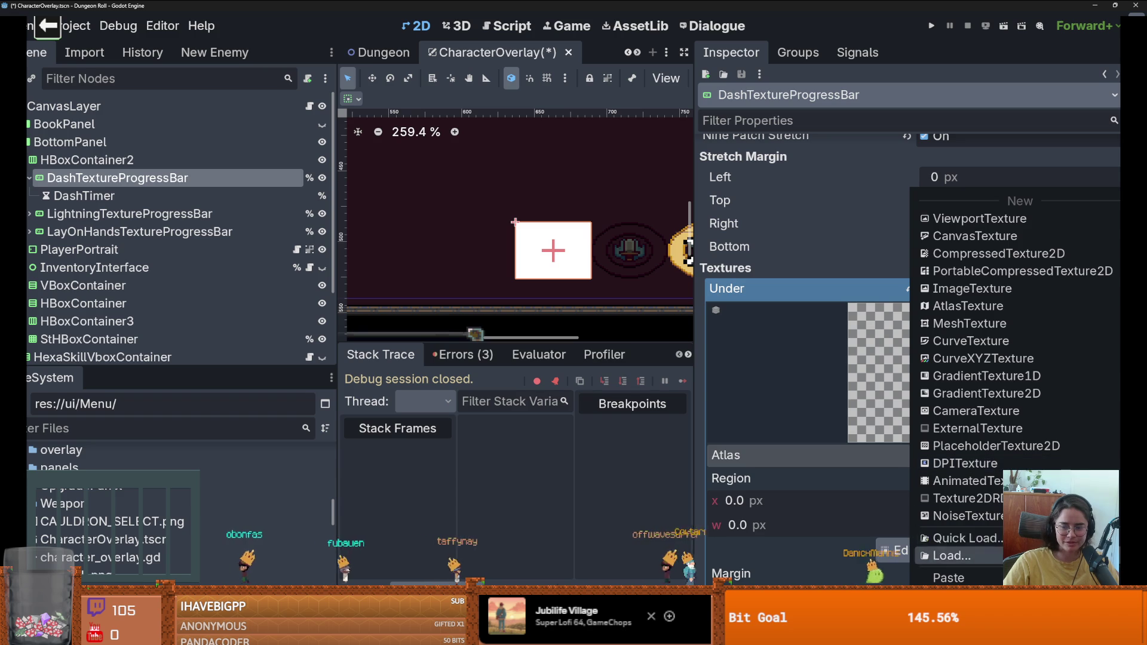
pyautogui.click(965, 538)
pyautogui.press('Return')
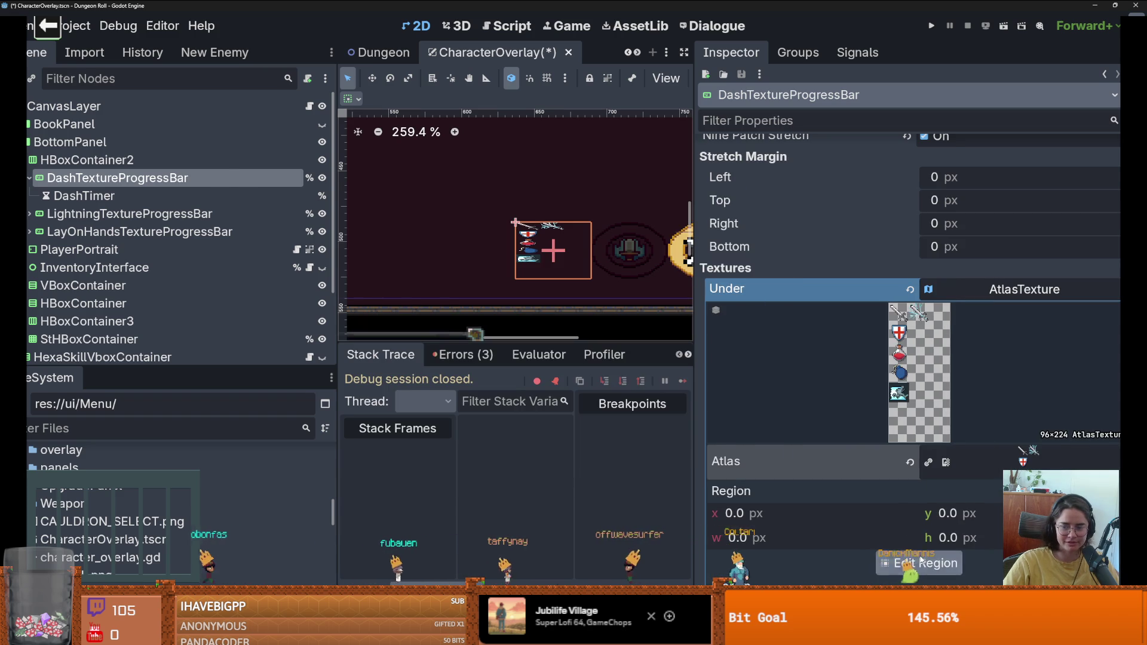
# Step: Set the atlas region to the 32×32 dash icon
pyautogui.click(920, 563)
pyautogui.moveTo(517, 334); pyautogui.dragTo(553, 371)
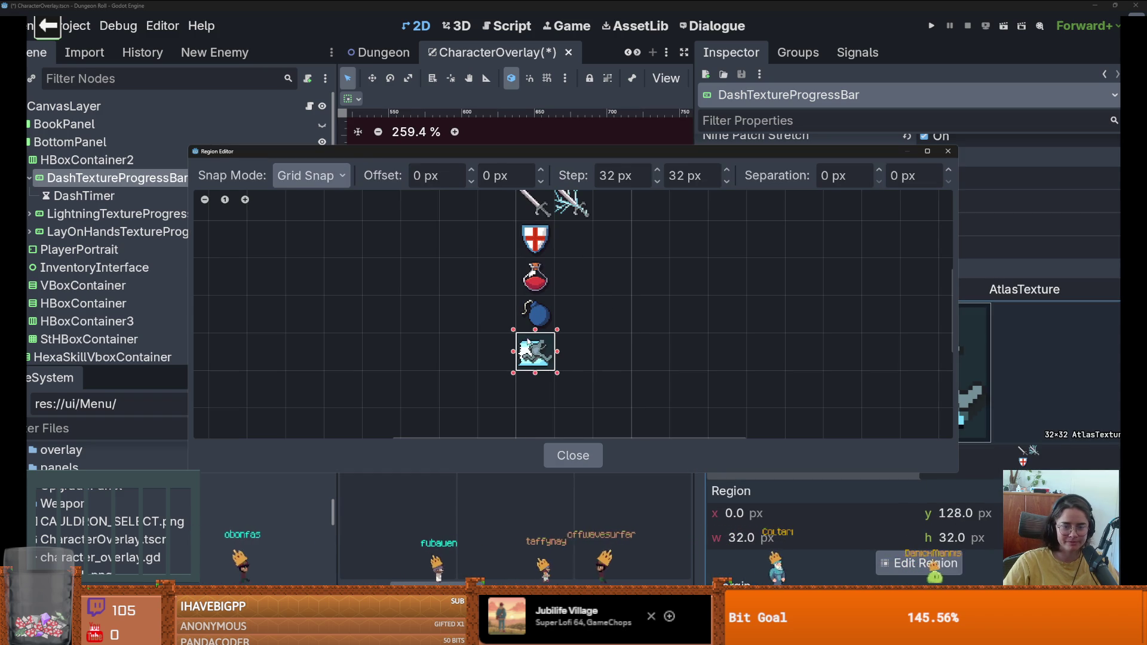
pyautogui.click(948, 152)
pyautogui.click(1026, 302)
# Step: Copy the Under dash texture into Progress and save CharacterOverlay
pyautogui.rightClick(956, 294)
pyautogui.click(950, 560)
pyautogui.rightClick(867, 348)
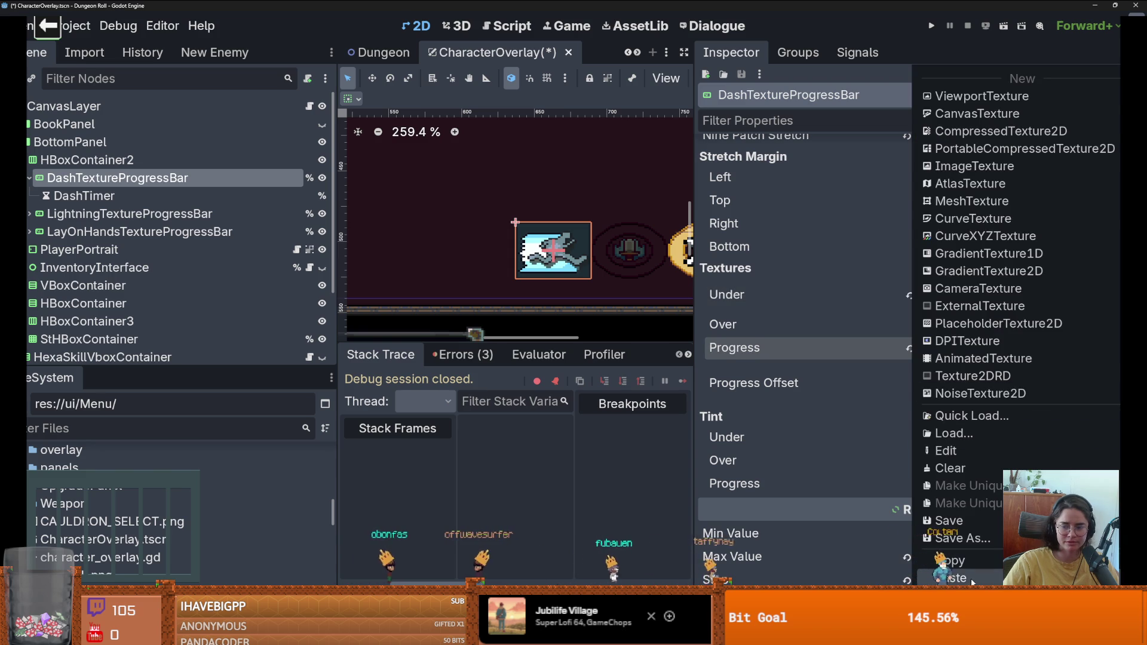
pyautogui.click(969, 579)
pyautogui.hotkey('ctrl', 's')
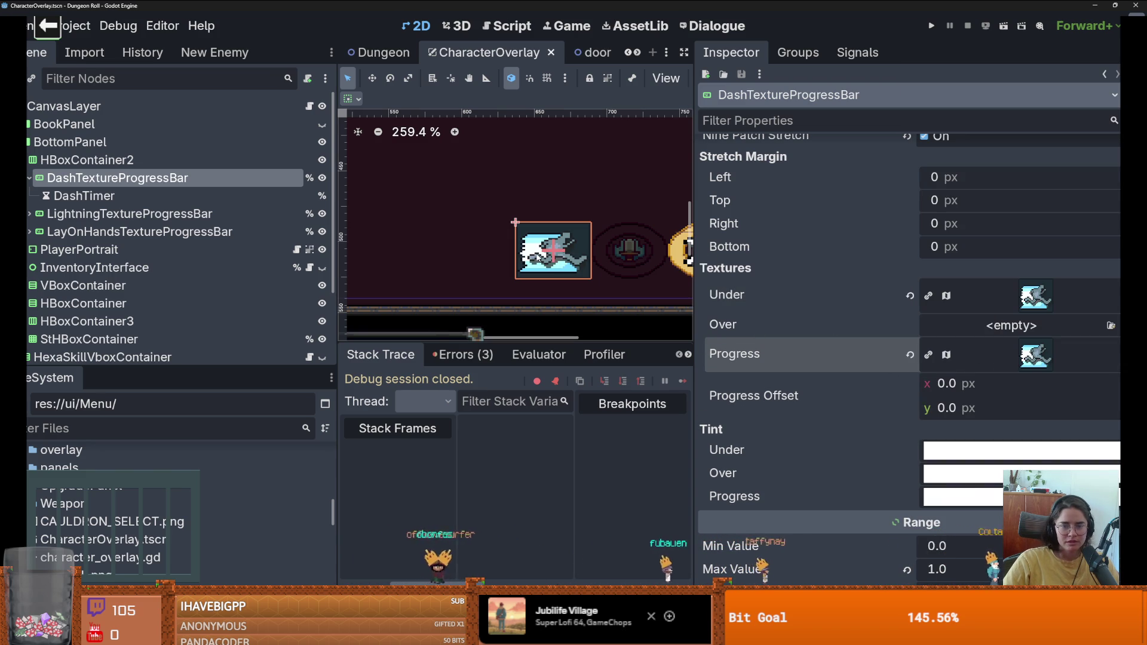
pyautogui.click(554, 259)
pyautogui.scroll(3, 150, 242)
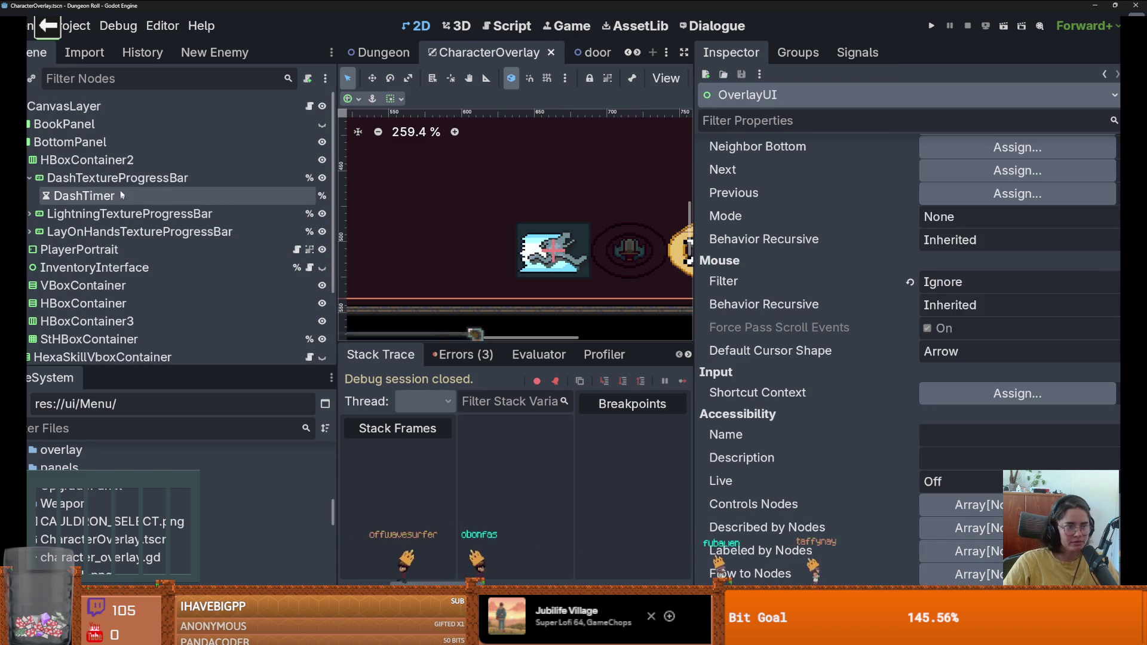
pyautogui.click(149, 179)
pyautogui.scroll(10, 553, 251)
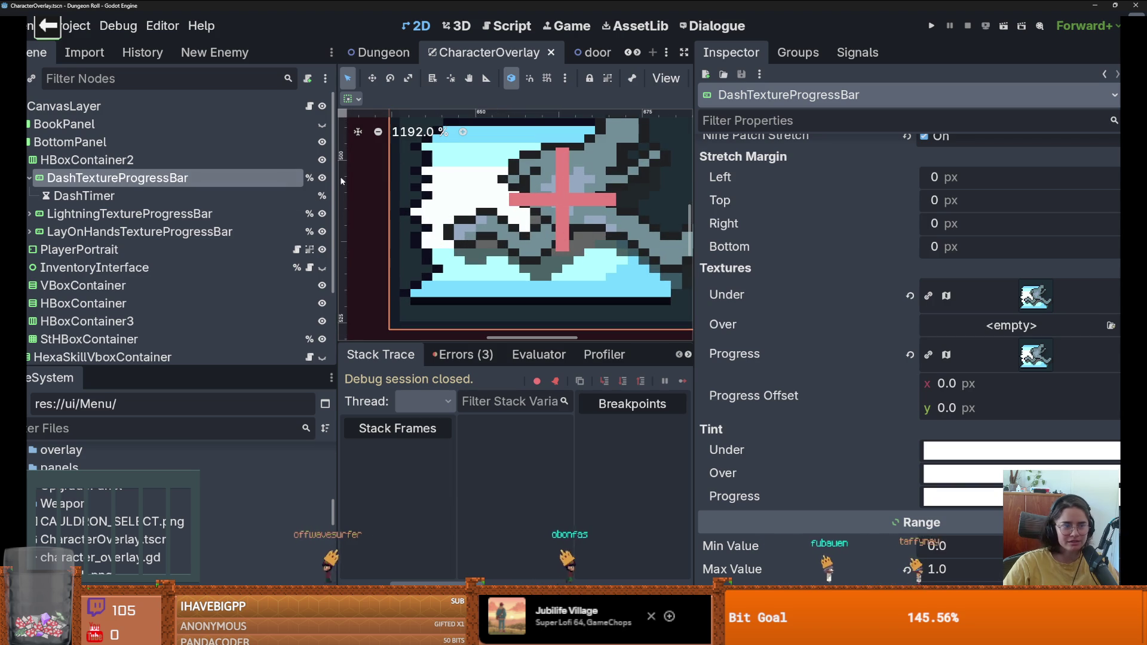
pyautogui.click(322, 178)
pyautogui.click(322, 178)
pyautogui.scroll(-2, 606, 245)
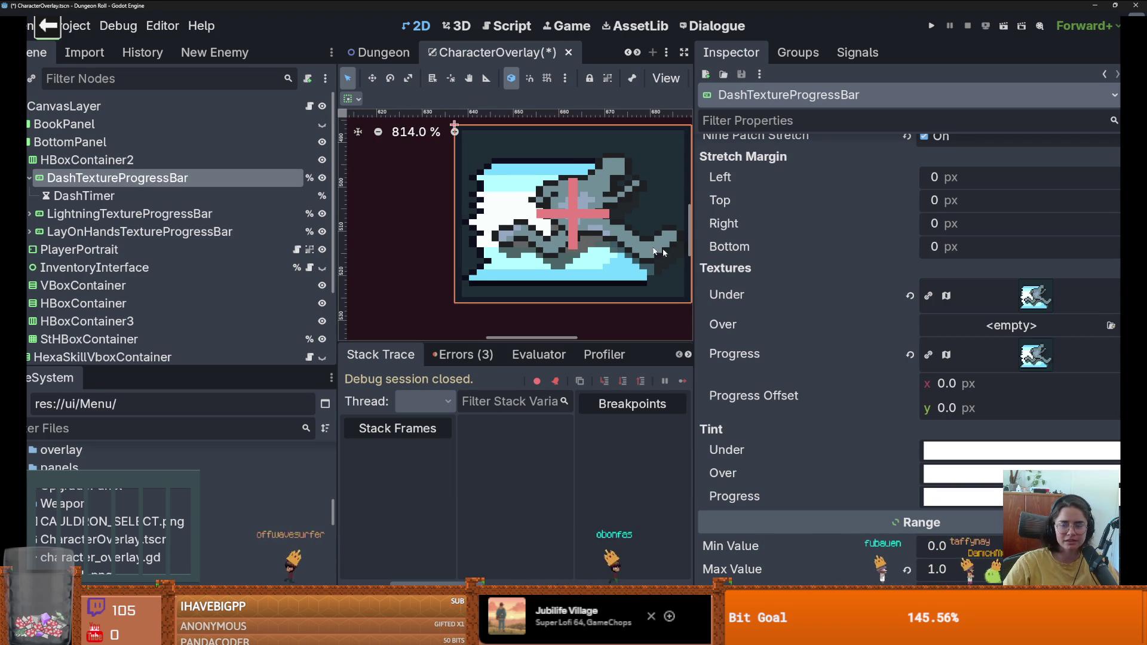
pyautogui.click(322, 178)
pyautogui.scroll(-5, 621, 227)
pyautogui.click(373, 226)
pyautogui.scroll(-1, 379, 209)
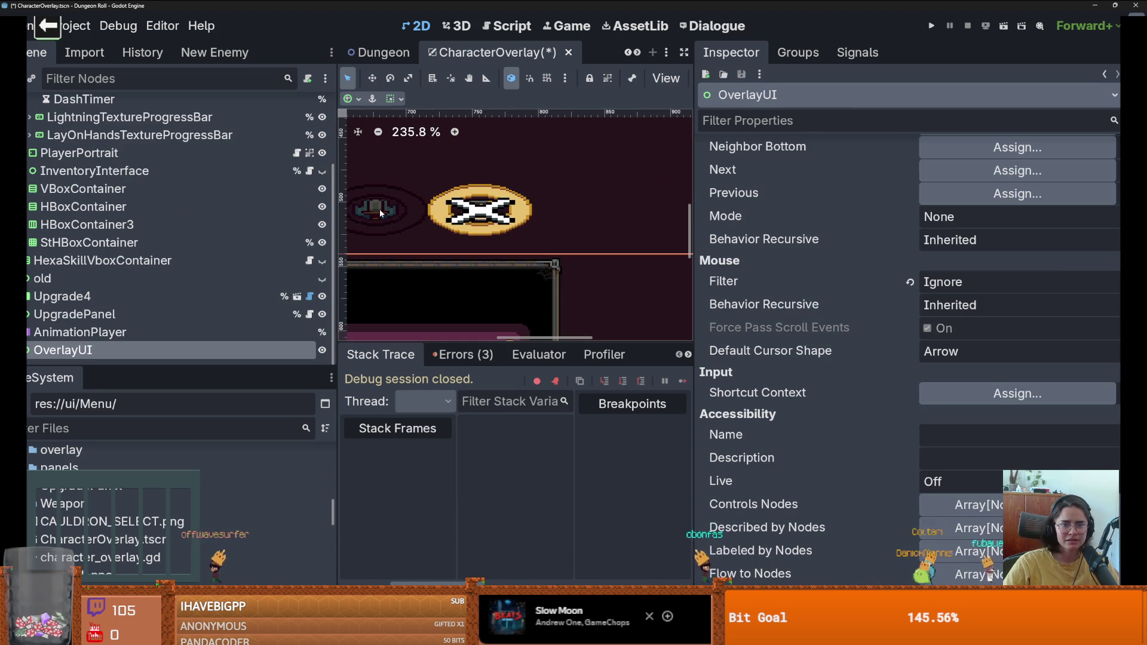
pyautogui.hscroll(-3, 500, 246)
pyautogui.scroll(2, 119, 221)
pyautogui.click(322, 178)
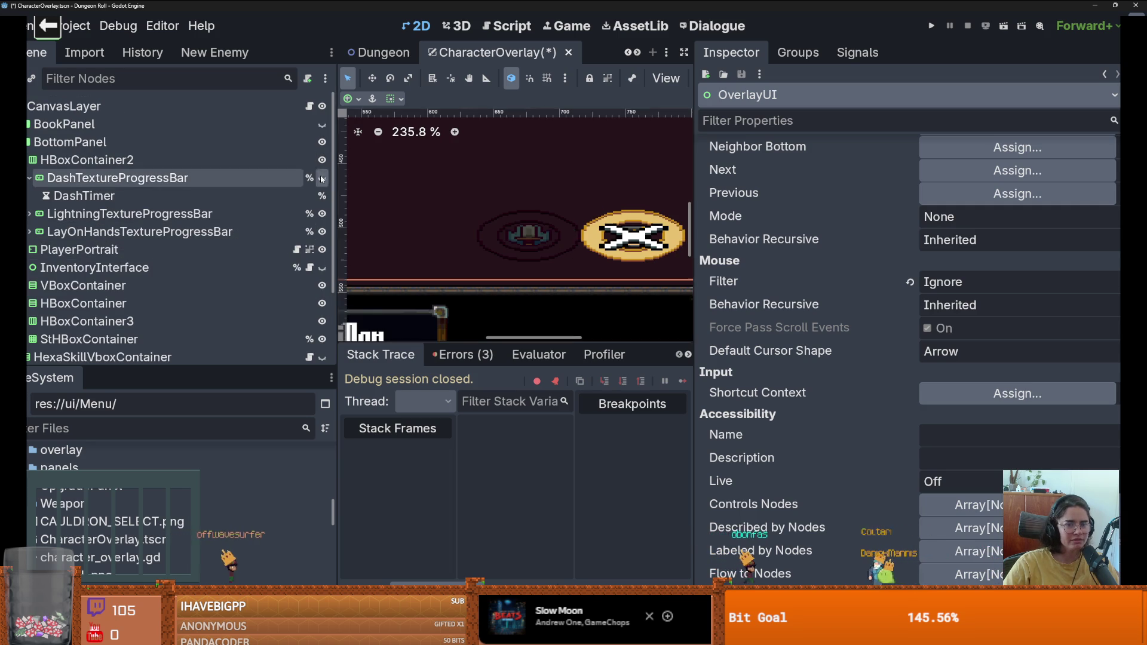
pyautogui.scroll(-2, 583, 245)
pyautogui.hotkey('ctrl', 's')
pyautogui.click(90, 178)
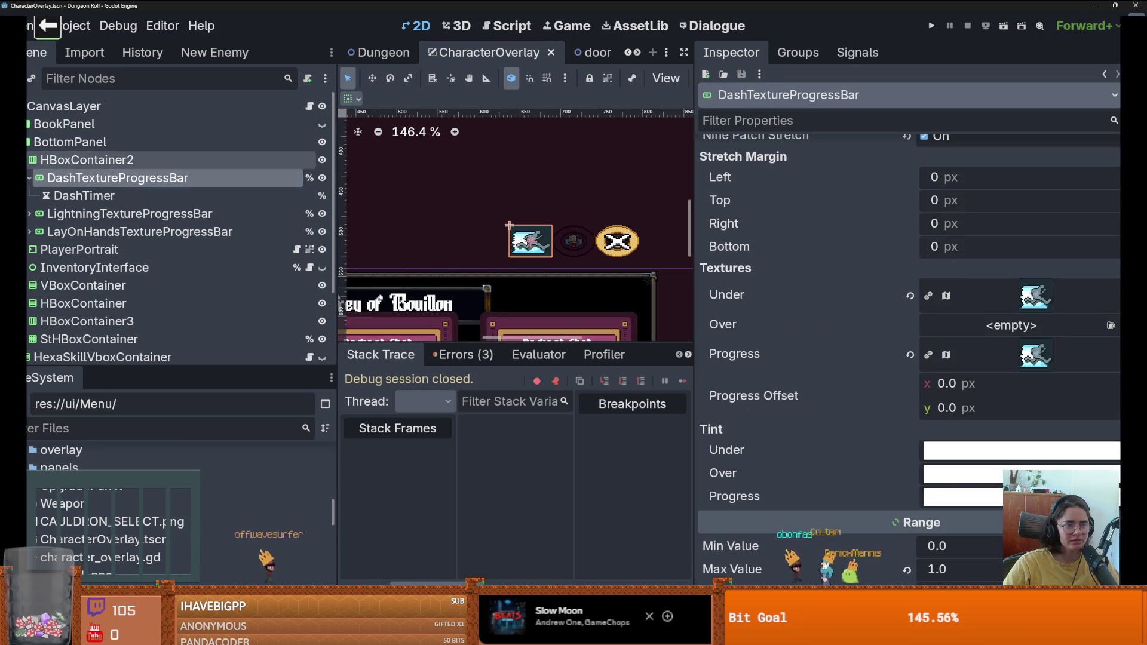
pyautogui.click(25, 160)
pyautogui.click(322, 160)
pyautogui.click(322, 160)
pyautogui.scroll(4, 541, 260)
pyautogui.scroll(6, 541, 261)
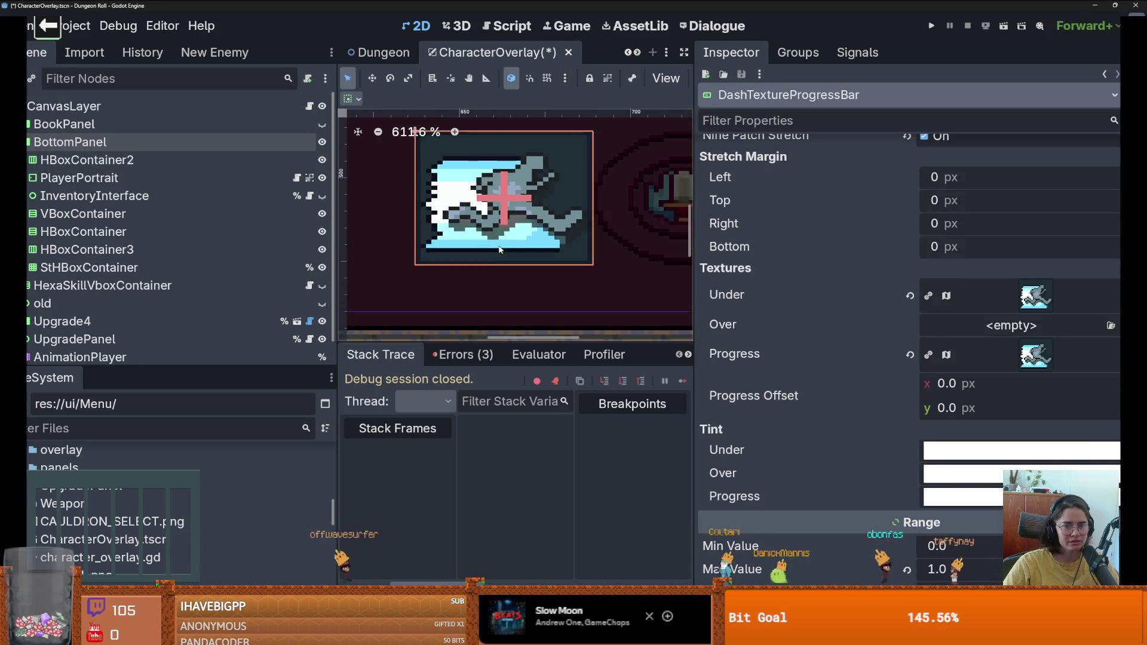
pyautogui.scroll(-2, 502, 246)
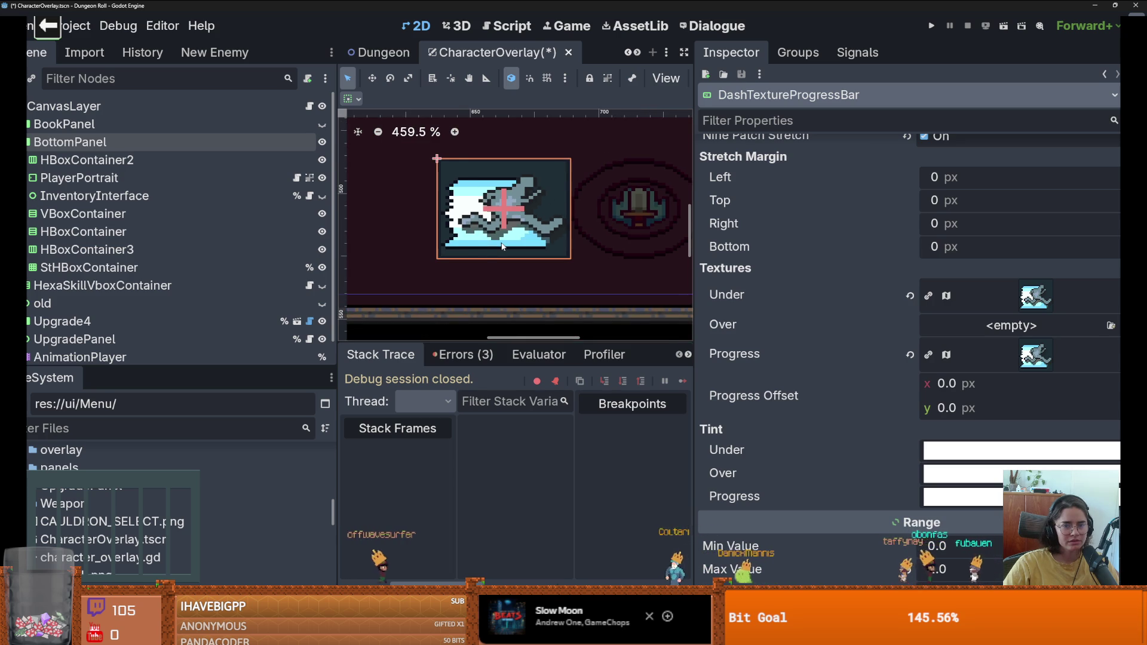
pyautogui.scroll(-5, 502, 245)
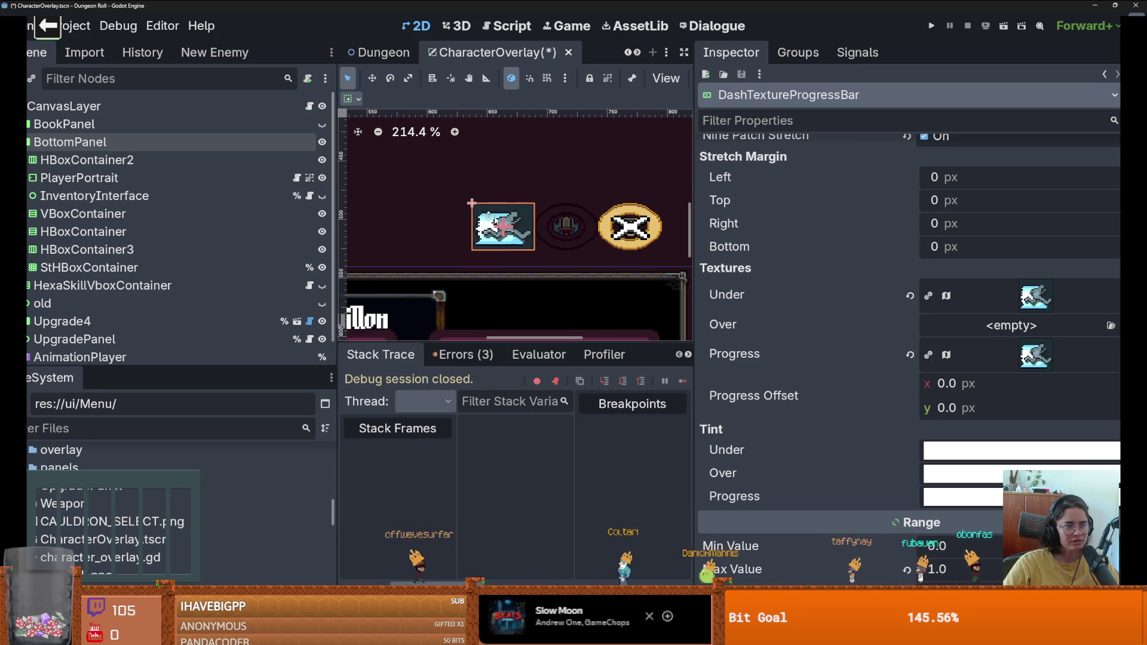
pyautogui.scroll(-1, 454, 209)
pyautogui.scroll(-4, 907, 359)
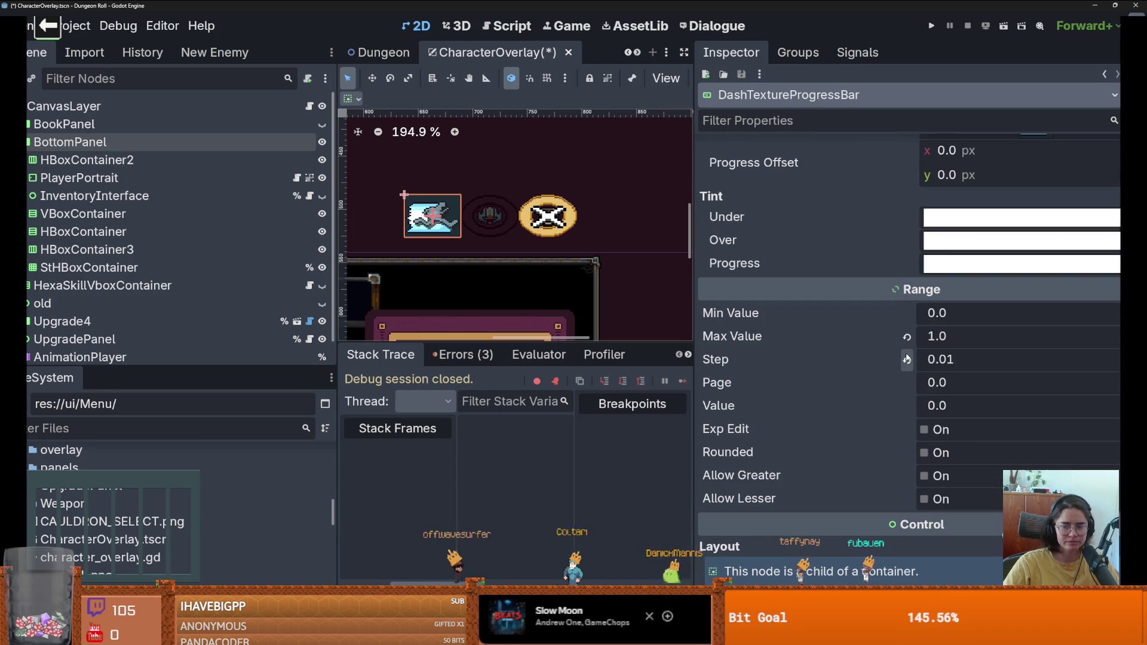
# Step: Fill the dash bar to value 1.0 and try darker Progress tint colours
pyautogui.moveTo(937, 406); pyautogui.dragTo(980, 405)
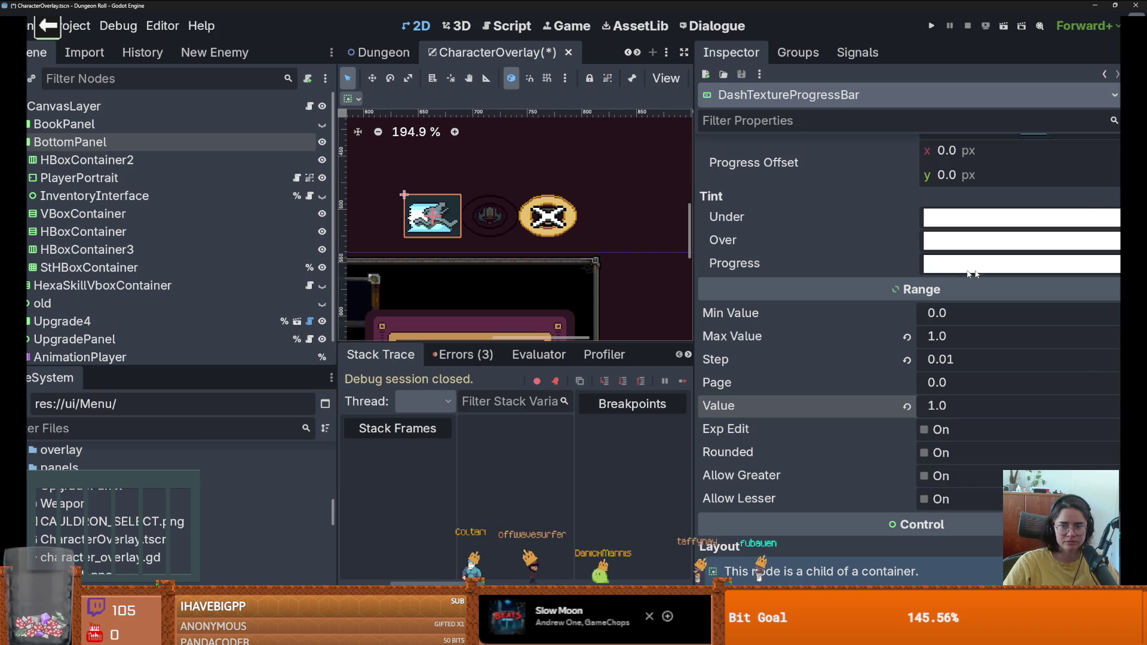
pyautogui.click(932, 264)
pyautogui.moveTo(1112, 297)
pyautogui.mouseDown()
pyautogui.moveTo(1109, 390)
pyautogui.moveTo(1099, 324)
pyautogui.mouseUp()
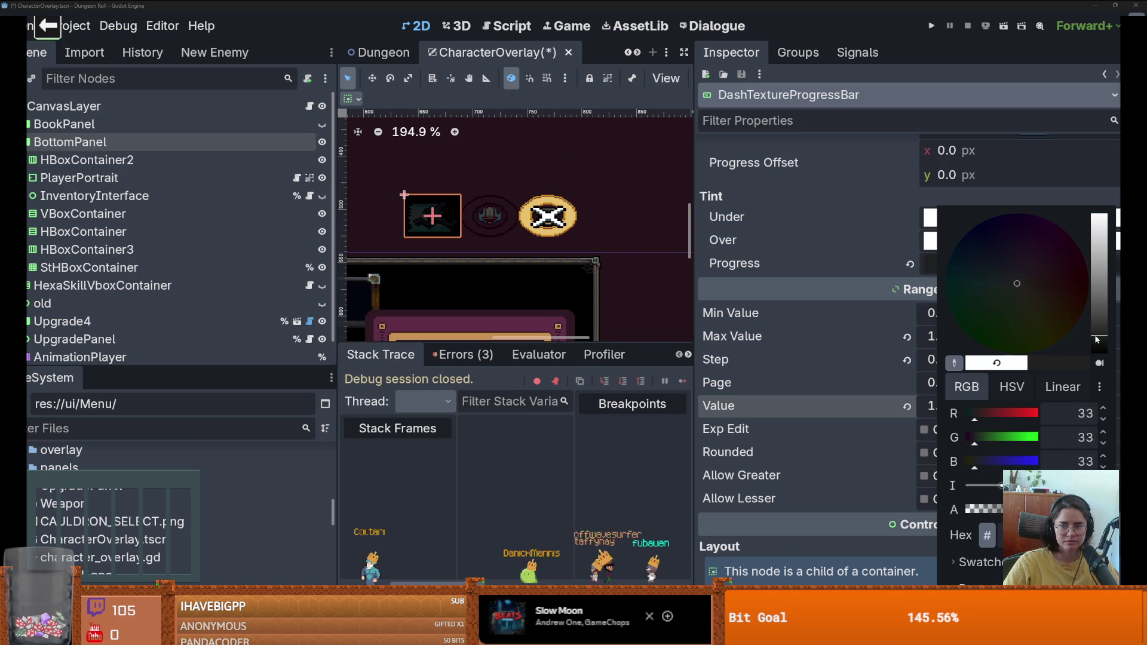
pyautogui.click(961, 368)
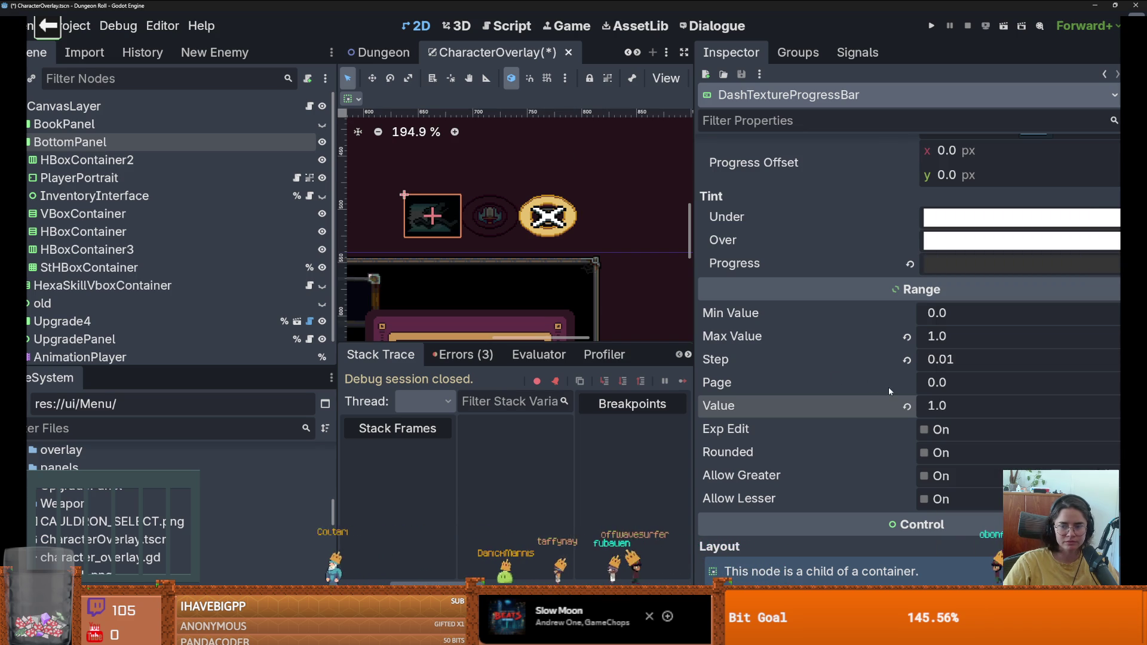
pyautogui.click(967, 257)
pyautogui.click(1076, 368)
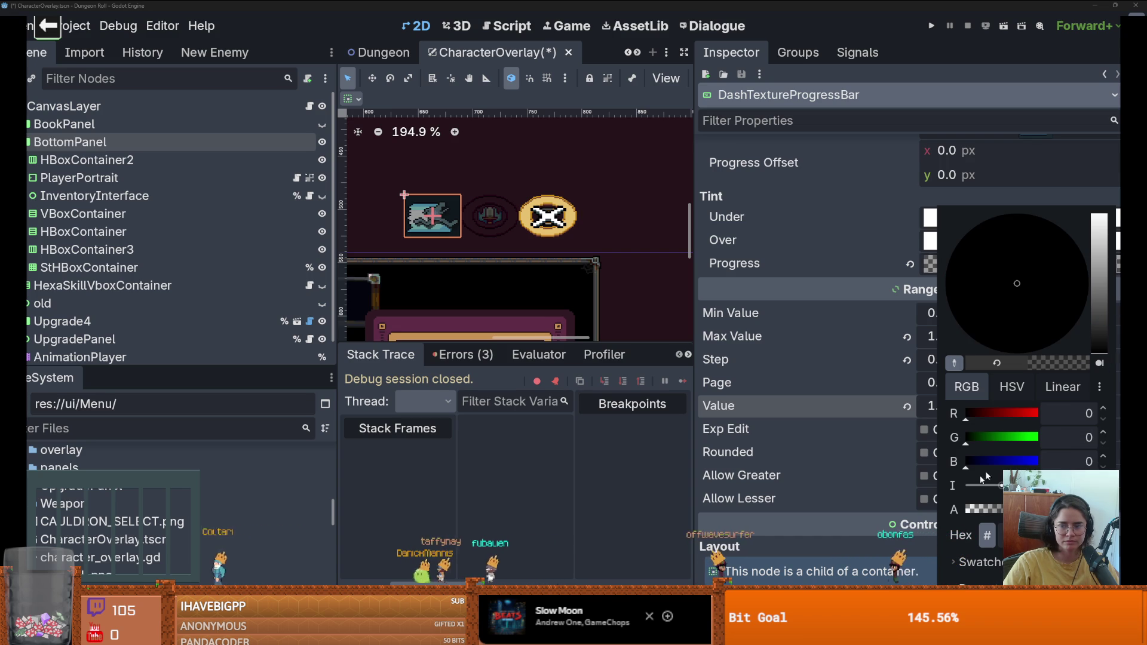
pyautogui.click(910, 492)
# Step: Reset the Progress tint to white, then darken it to dark grey (about RGB 65,65,65)
pyautogui.click(928, 267)
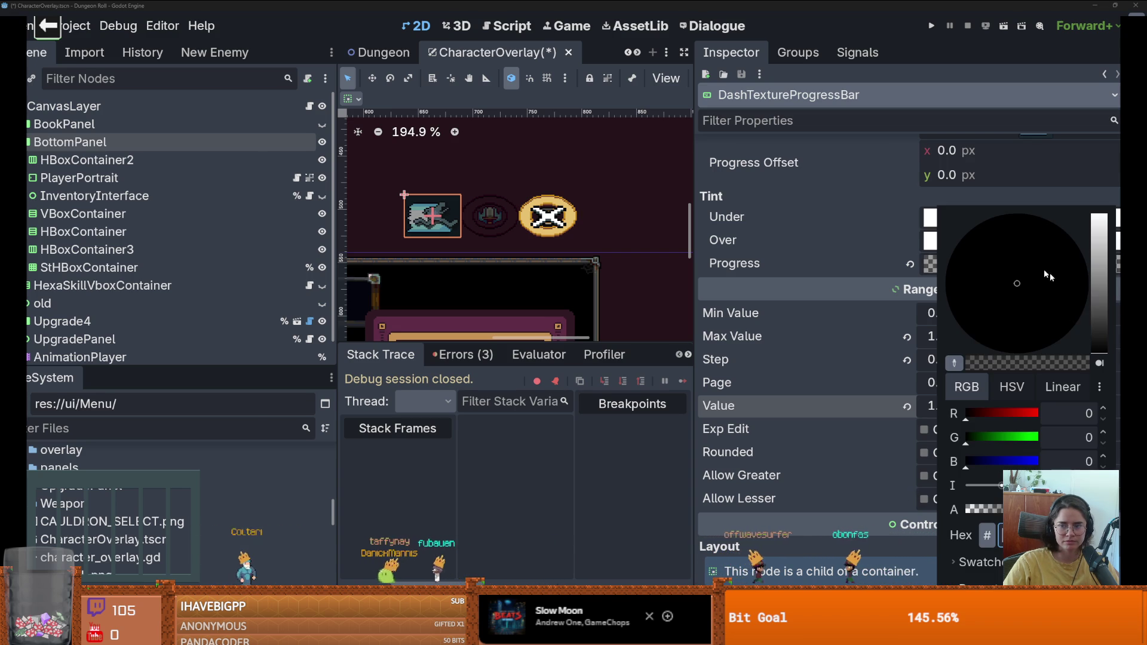
pyautogui.click(910, 265)
pyautogui.click(930, 264)
pyautogui.moveTo(1102, 222); pyautogui.dragTo(1102, 322)
pyautogui.click(905, 272)
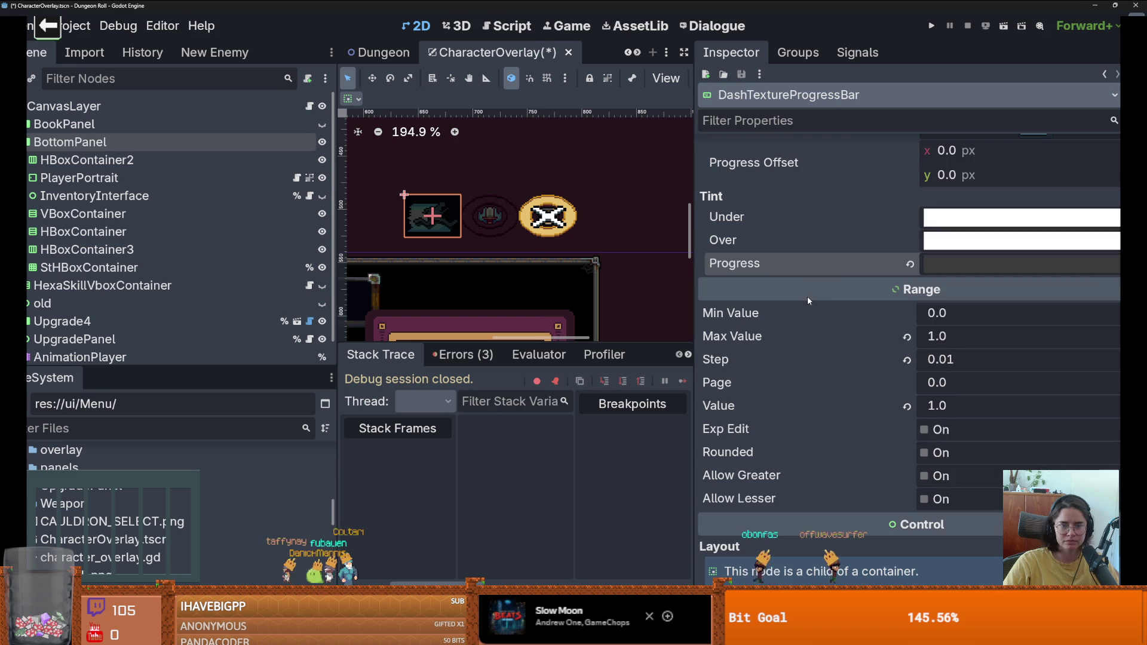
pyautogui.scroll(6, 905, 271)
pyautogui.click(980, 173)
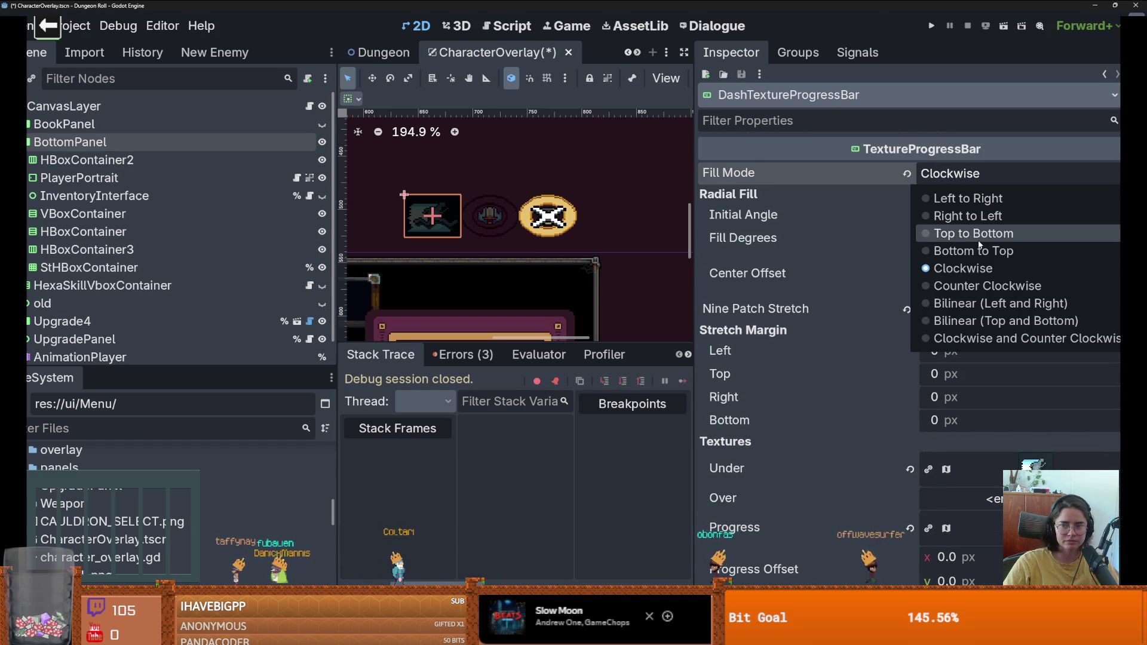
# Step: Set Fill Mode to bottom-to-top and the bar value to about 0.61
pyautogui.click(968, 251)
pyautogui.scroll(-5, 907, 339)
pyautogui.moveTo(944, 408)
pyautogui.mouseDown()
pyautogui.moveTo(920, 408)
pyautogui.moveTo(980, 408)
pyautogui.moveTo(933, 409)
pyautogui.mouseUp()
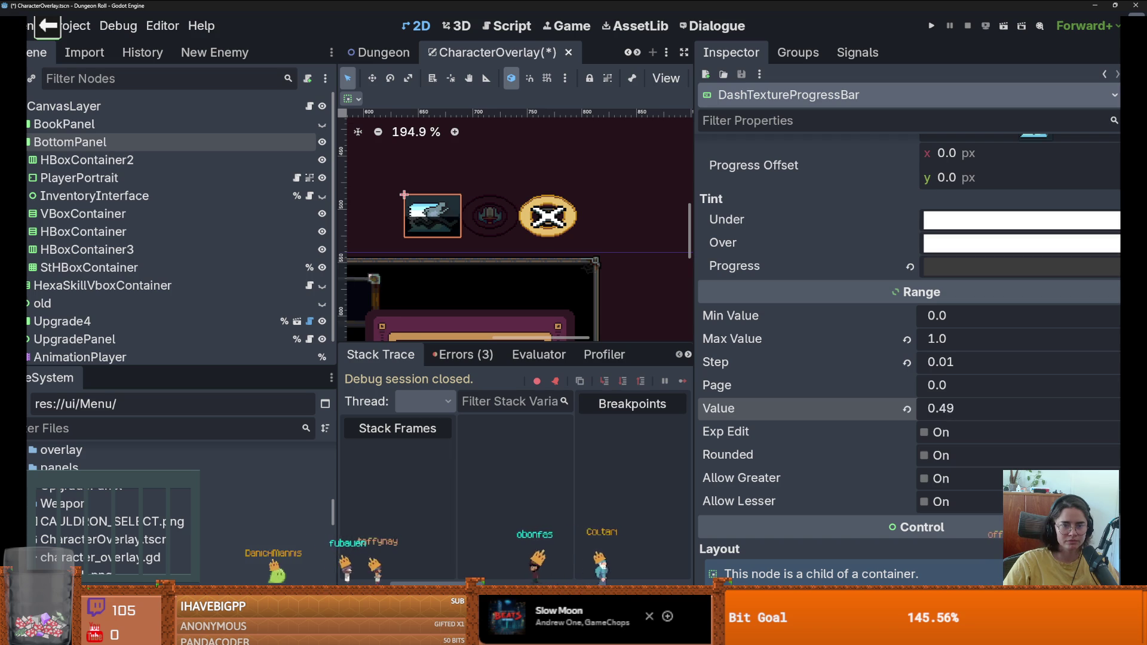
pyautogui.moveTo(941, 408); pyautogui.dragTo(944, 408)
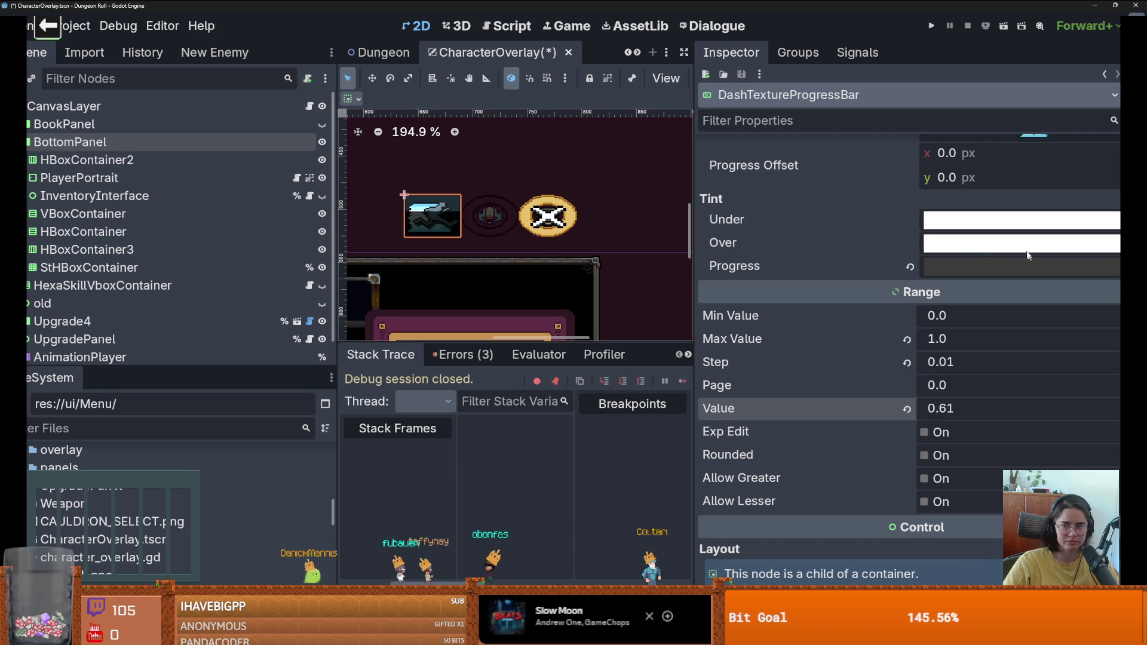
# Step: Revert the Over tint to white, make the Progress tint near-black, and save CharacterOverlay
pyautogui.click(983, 244)
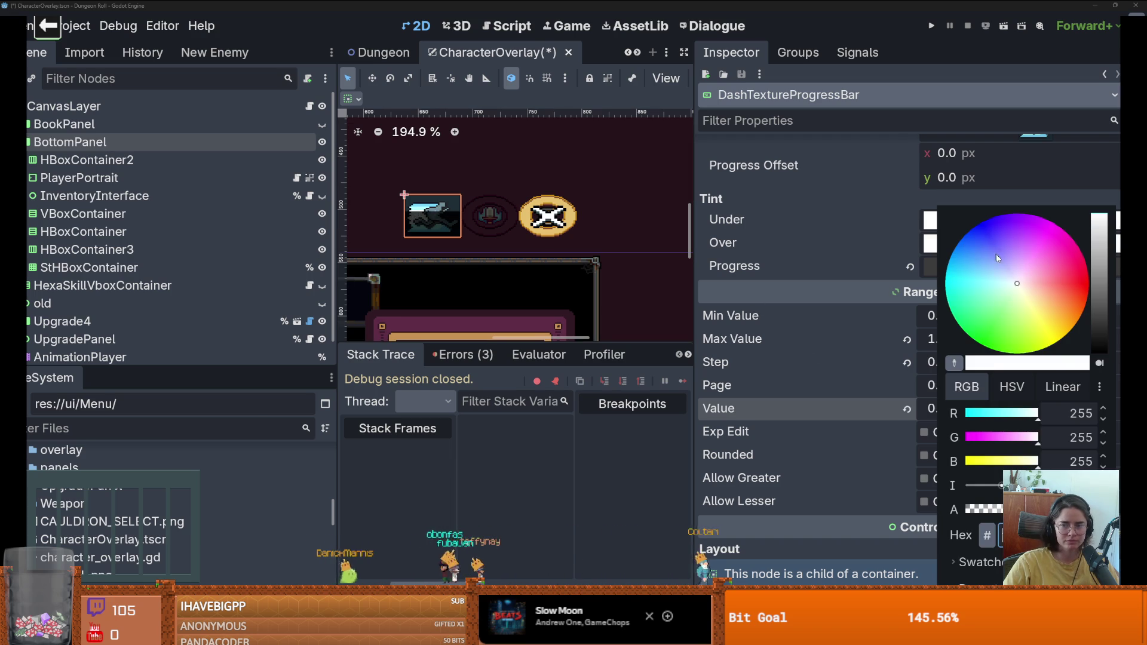
pyautogui.press('Escape')
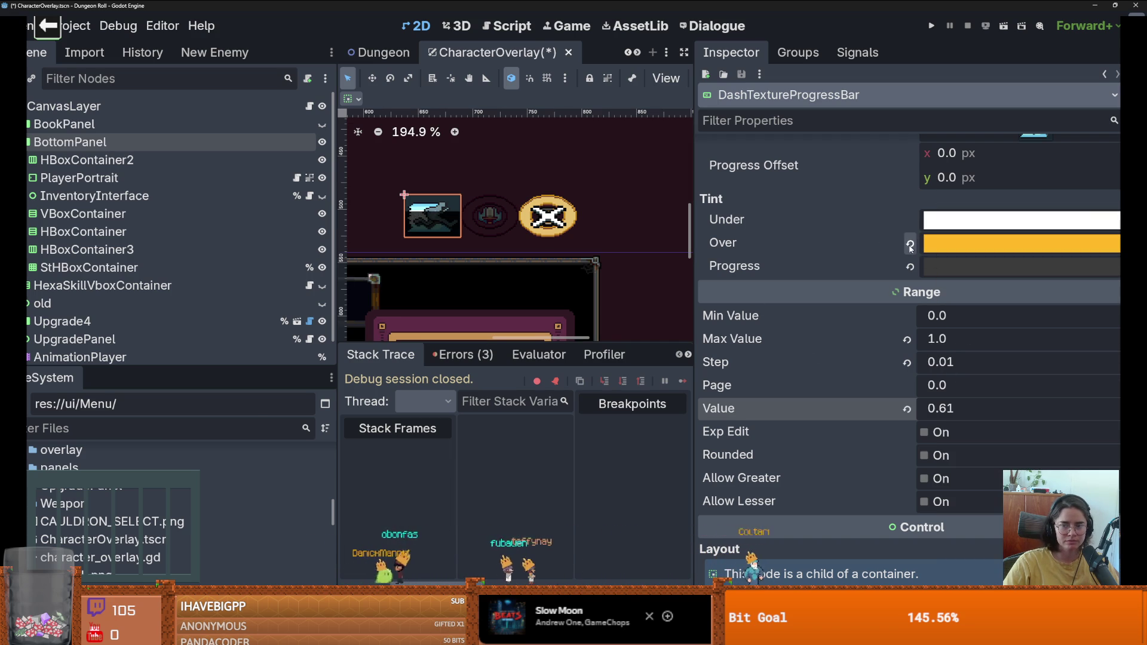
pyautogui.click(947, 269)
pyautogui.moveTo(1100, 227); pyautogui.dragTo(1103, 350)
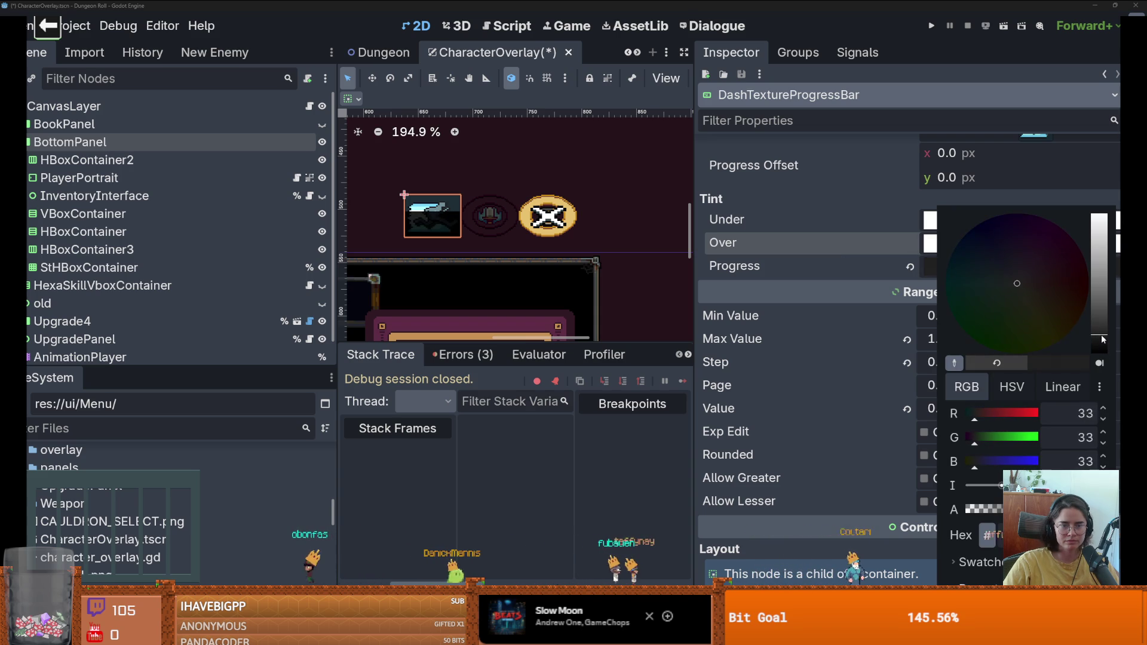
pyautogui.press('Escape')
pyautogui.moveTo(938, 409)
pyautogui.mouseDown()
pyautogui.moveTo(980, 409)
pyautogui.moveTo(909, 409)
pyautogui.moveTo(924, 408)
pyautogui.mouseUp()
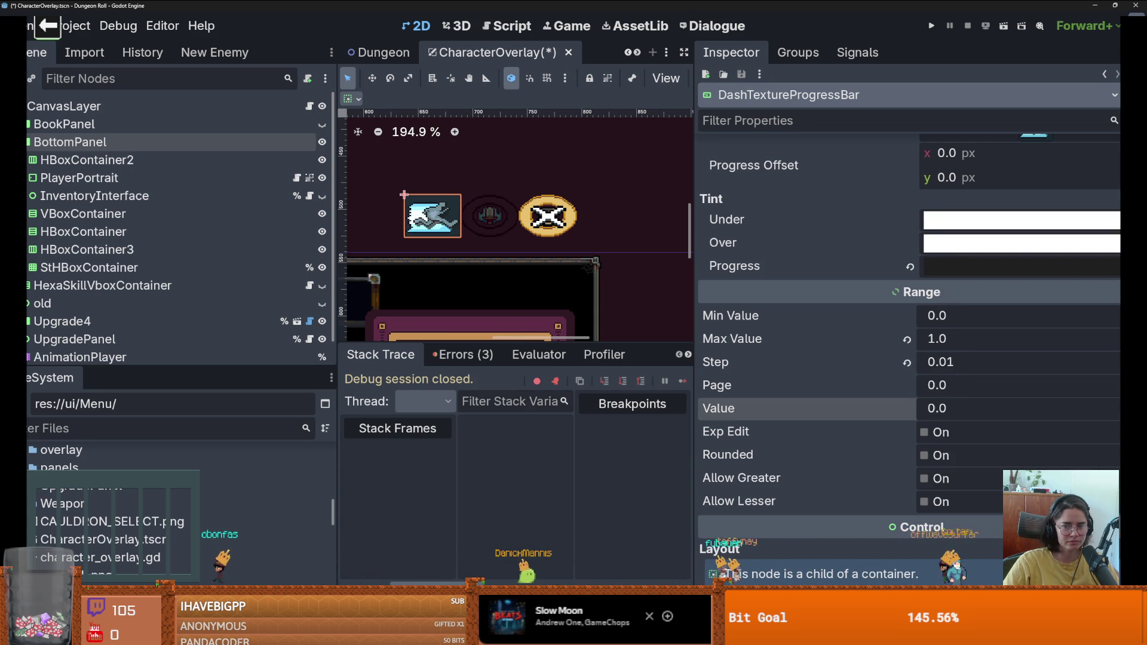
pyautogui.hotkey('ctrl', 's')
pyautogui.scroll(3, 777, 346)
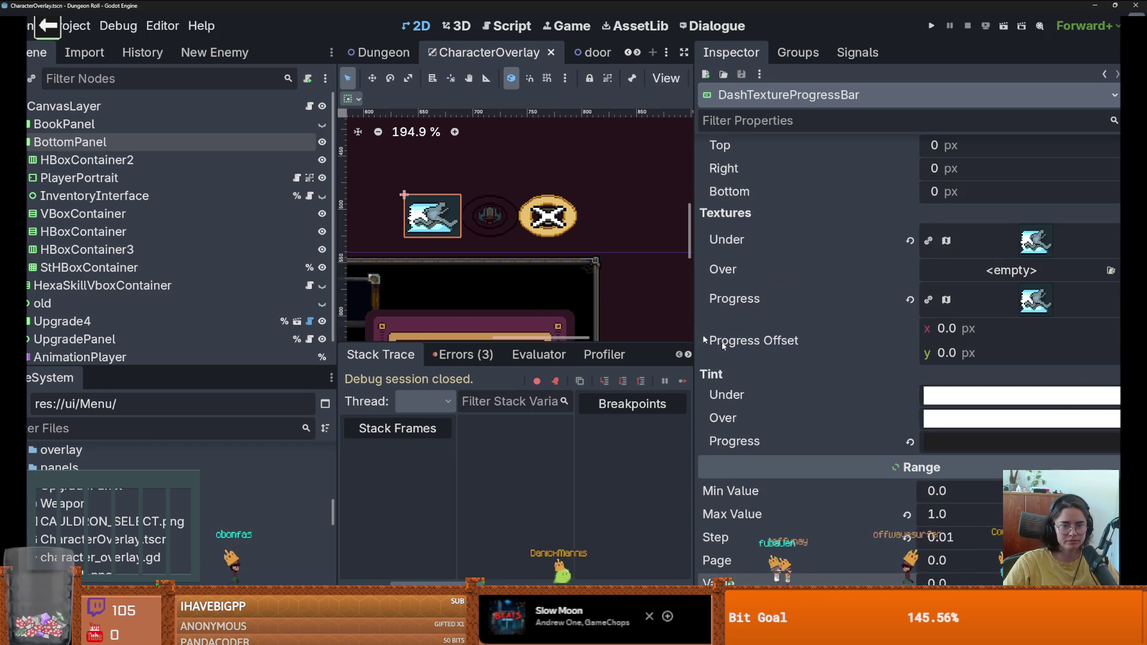
pyautogui.click(491, 232)
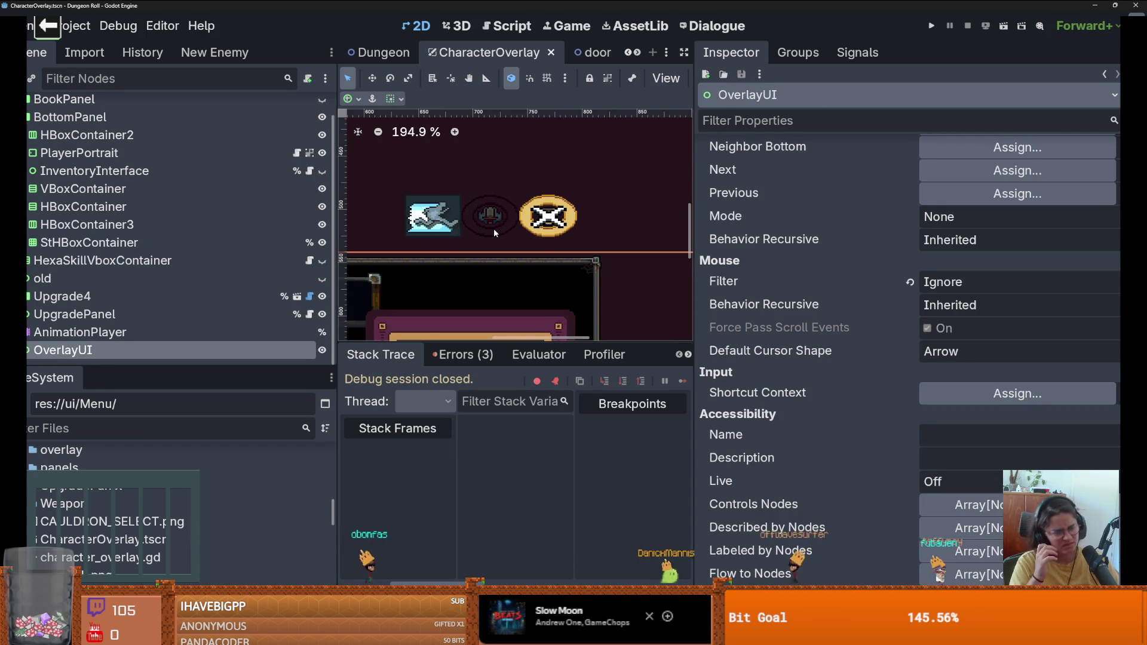
pyautogui.hotkey('alt', 'Tab')
# Step: Expand Group 1 in the layers panel and select its layers
pyautogui.scroll(-3, 493, 299)
pyautogui.scroll(3, 493, 299)
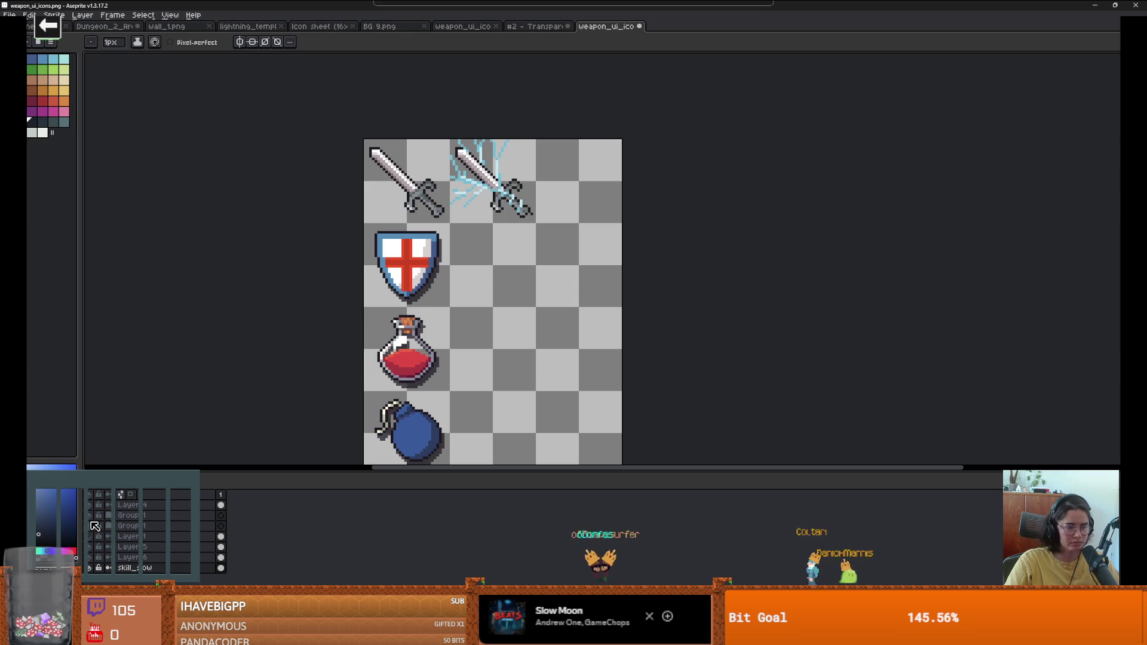
pyautogui.click(110, 516)
pyautogui.click(110, 516)
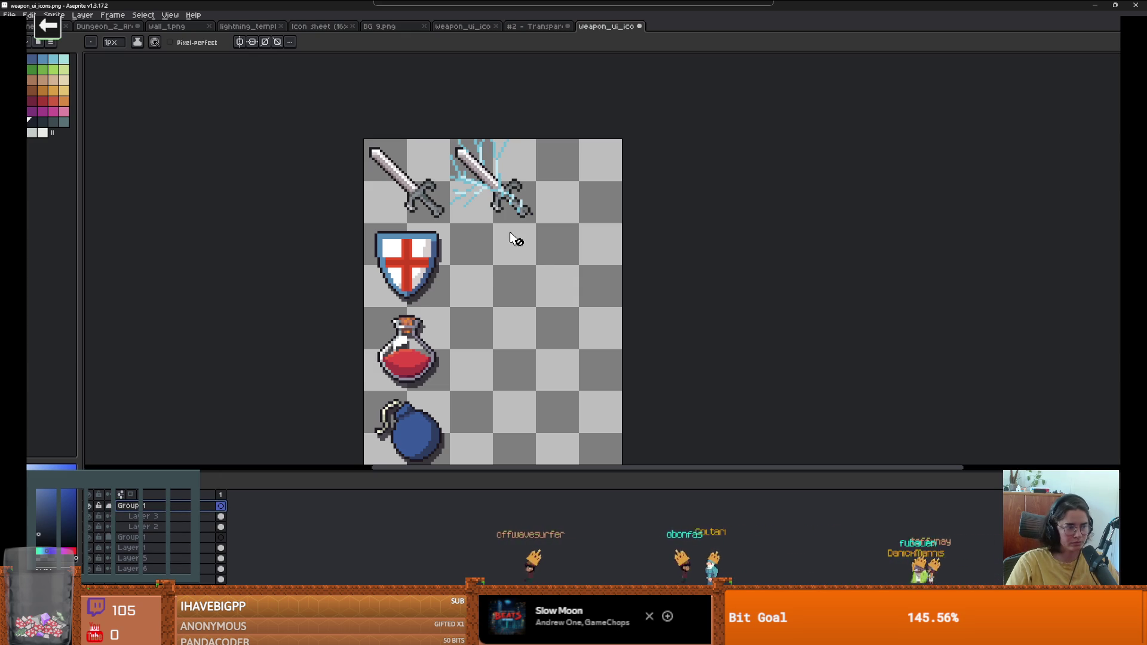
pyautogui.click(160, 508)
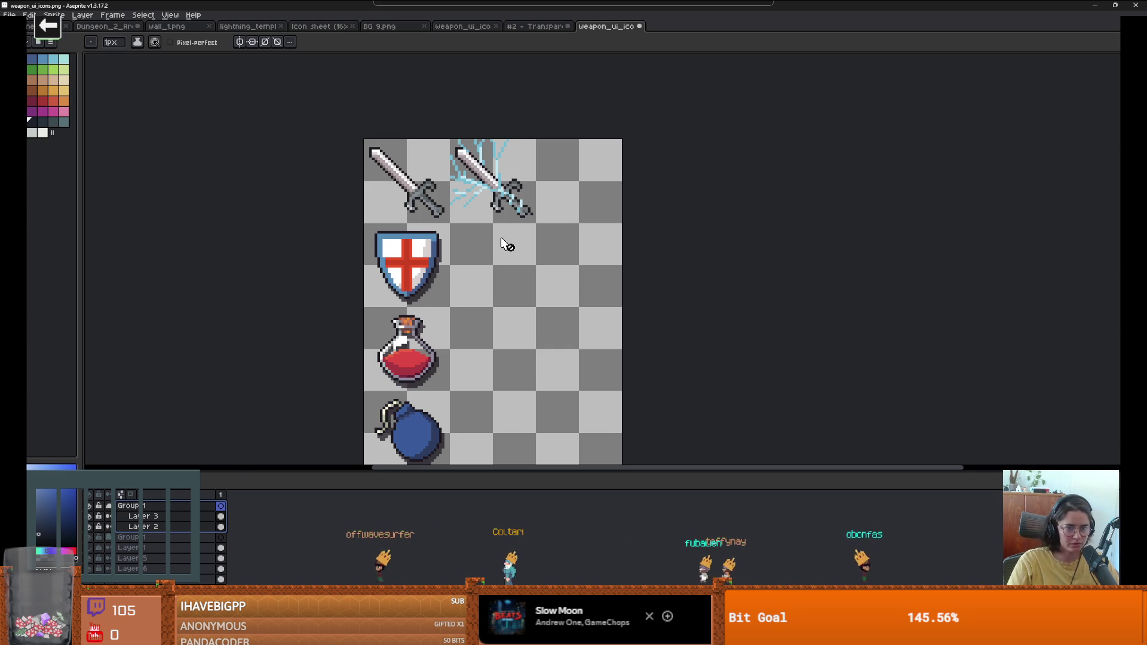
pyautogui.scroll(-2, 498, 293)
pyautogui.scroll(-2, 494, 352)
# Step: Marquee-select the lightning sword area, undoing a misplaced move
pyautogui.press('m')
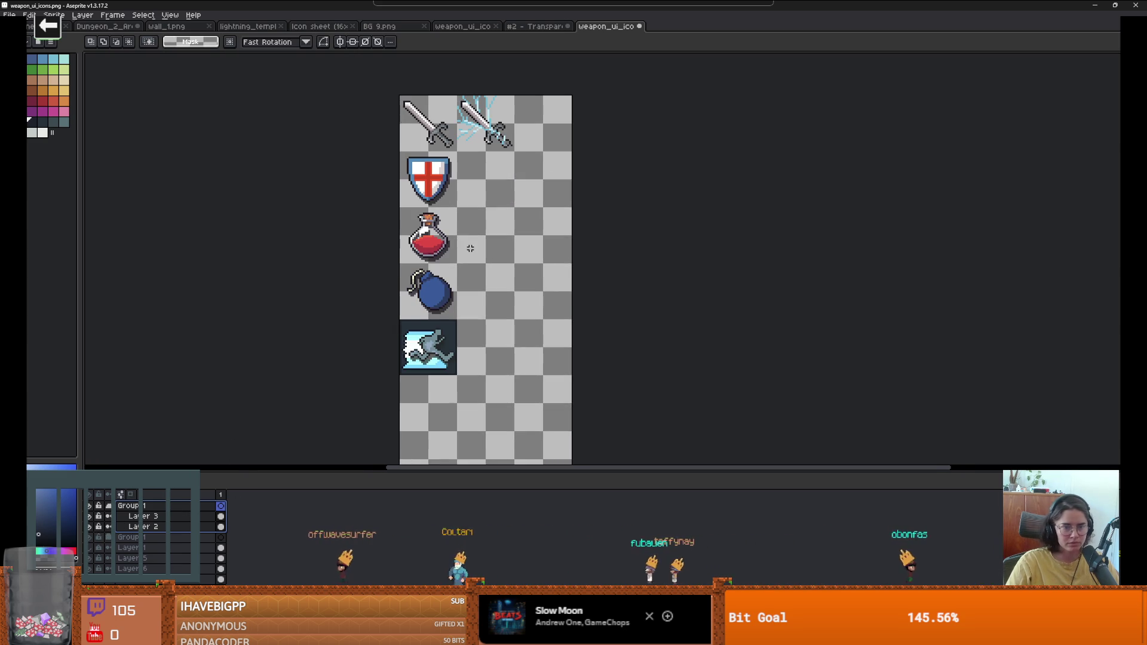
pyautogui.scroll(2, 496, 137)
pyautogui.moveTo(530, 162); pyautogui.dragTo(408, 55)
pyautogui.moveTo(553, 190)
pyautogui.mouseDown()
pyautogui.moveTo(559, 159)
pyautogui.moveTo(523, 173)
pyautogui.moveTo(419, 60)
pyautogui.mouseUp()
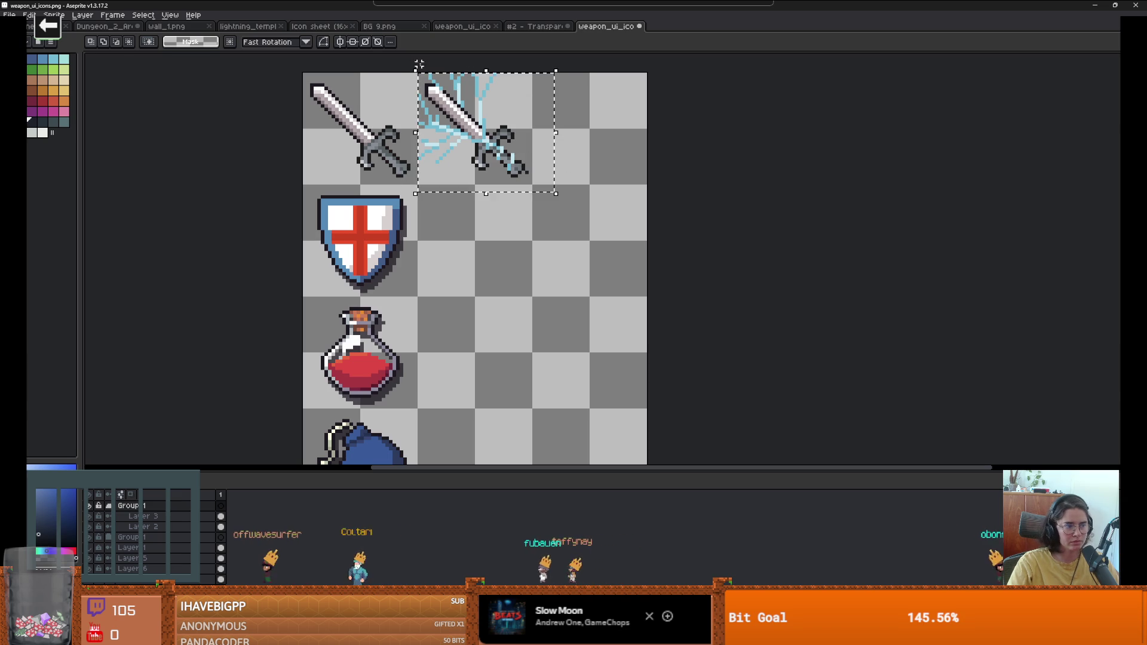
pyautogui.moveTo(475, 140); pyautogui.dragTo(475, 190)
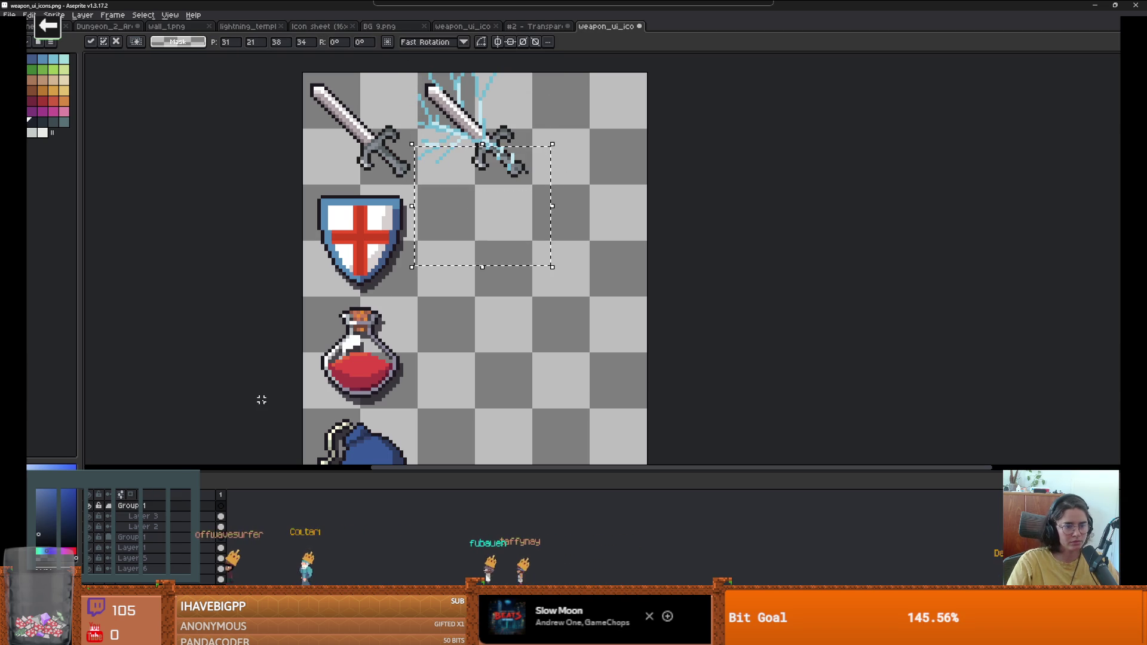
pyautogui.click(143, 526)
pyautogui.scroll(-1, 441, 340)
pyautogui.hotkey('ctrl', 'z')
pyautogui.moveTo(493, 136); pyautogui.dragTo(494, 394)
pyautogui.scroll(-2, 507, 273)
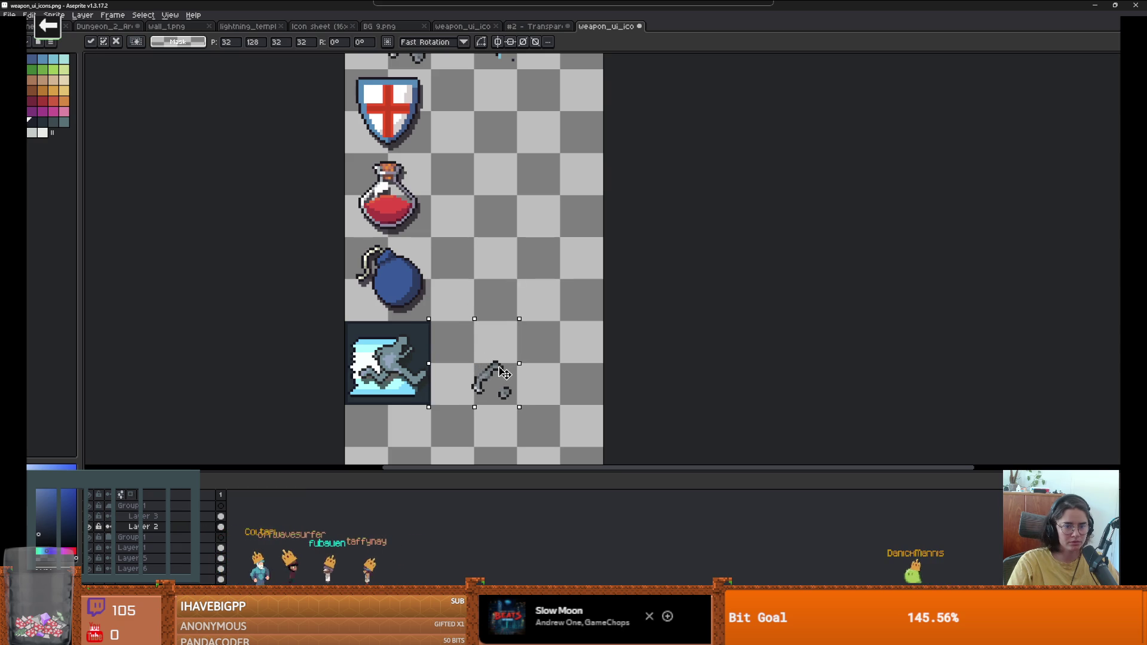
pyautogui.press('Escape')
pyautogui.scroll(-1, 509, 239)
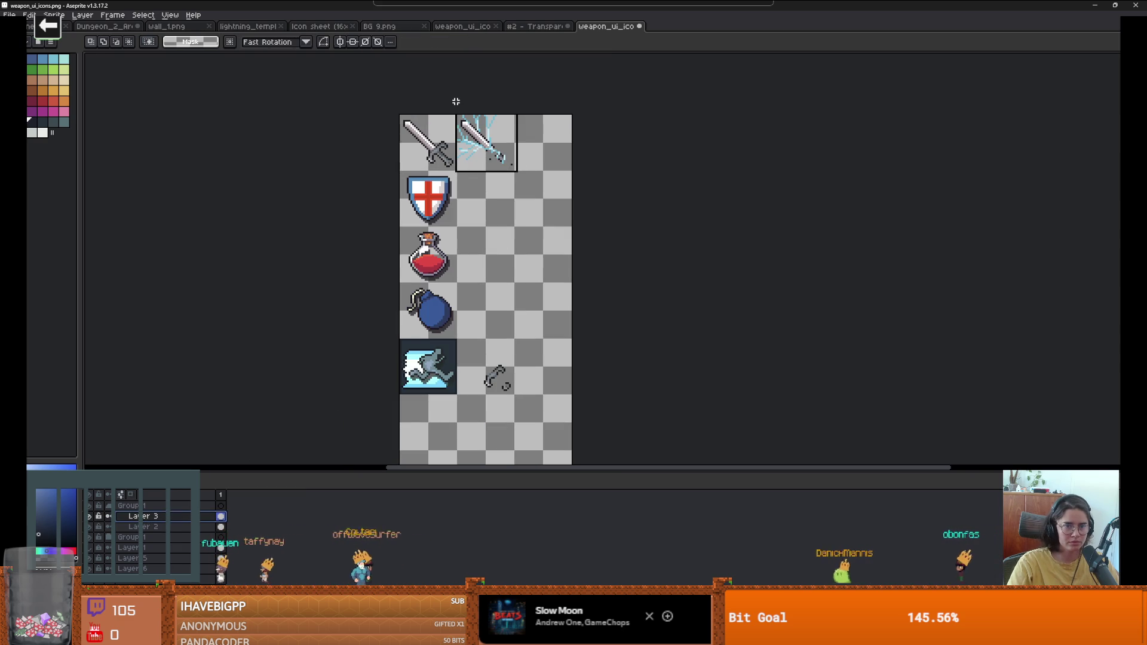
pyautogui.click(515, 186)
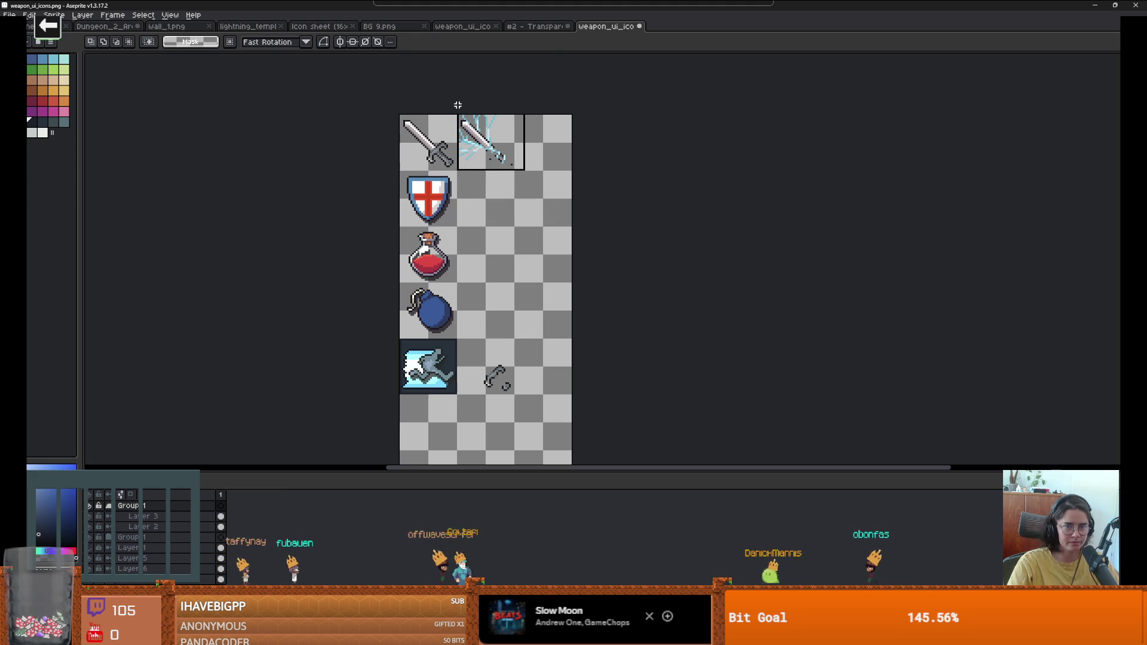
# Step: Place a plain sword in the tile next to the dash icon
pyautogui.click(489, 162)
pyautogui.moveTo(458, 223); pyautogui.dragTo(531, 283)
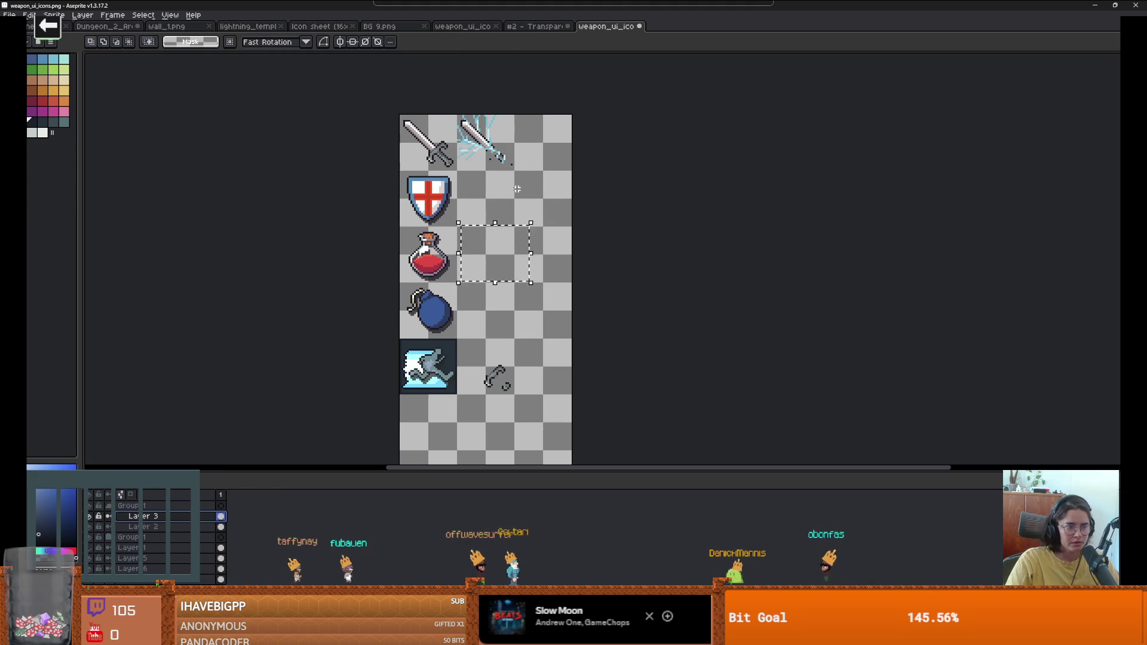
pyautogui.moveTo(519, 173)
pyautogui.mouseDown()
pyautogui.moveTo(457, 113)
pyautogui.moveTo(490, 312)
pyautogui.moveTo(488, 367)
pyautogui.moveTo(476, 363)
pyautogui.mouseUp()
pyautogui.click(118, 514)
pyautogui.click(94, 527)
pyautogui.click(95, 526)
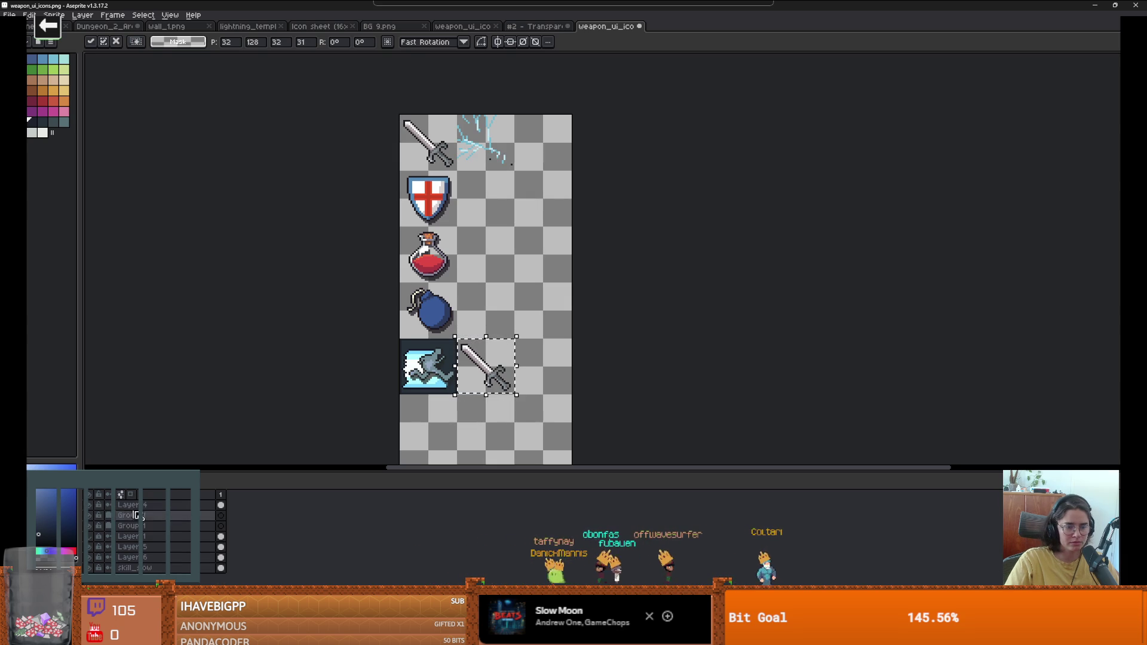
pyautogui.press('Return')
# Step: Move the lightning bolts down onto the sword, nudged one pixel left and up
pyautogui.moveTo(459, 114)
pyautogui.mouseDown()
pyautogui.moveTo(529, 181)
pyautogui.moveTo(490, 209)
pyautogui.moveTo(491, 417)
pyautogui.mouseUp()
pyautogui.scroll(4, 497, 387)
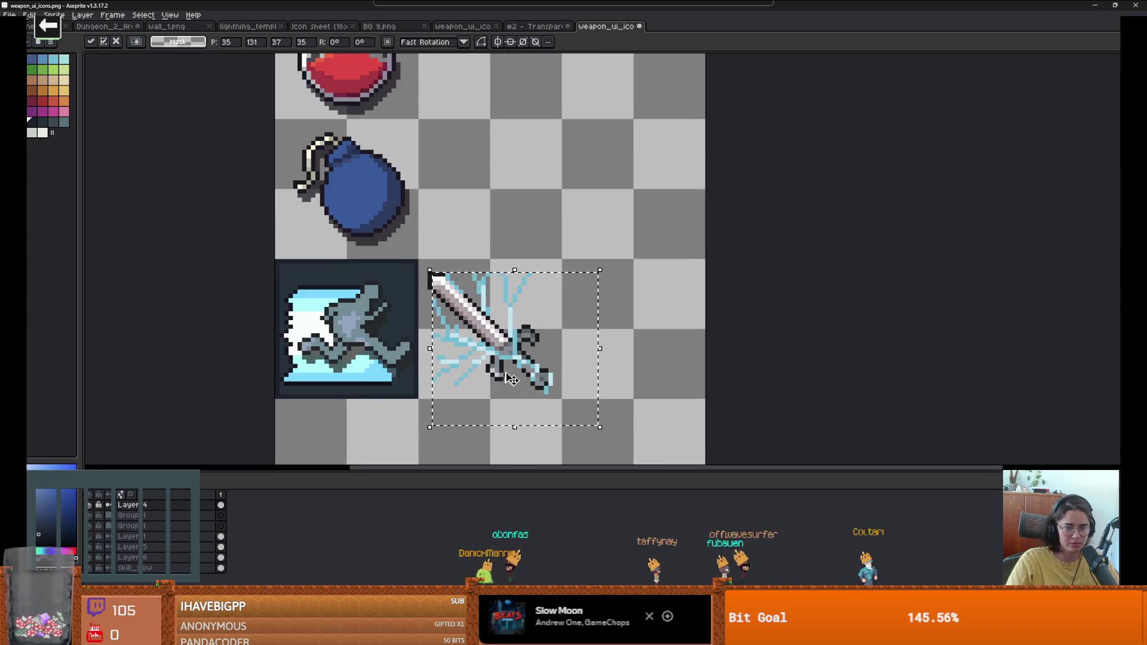
pyautogui.press('Left')
pyautogui.press('Up')
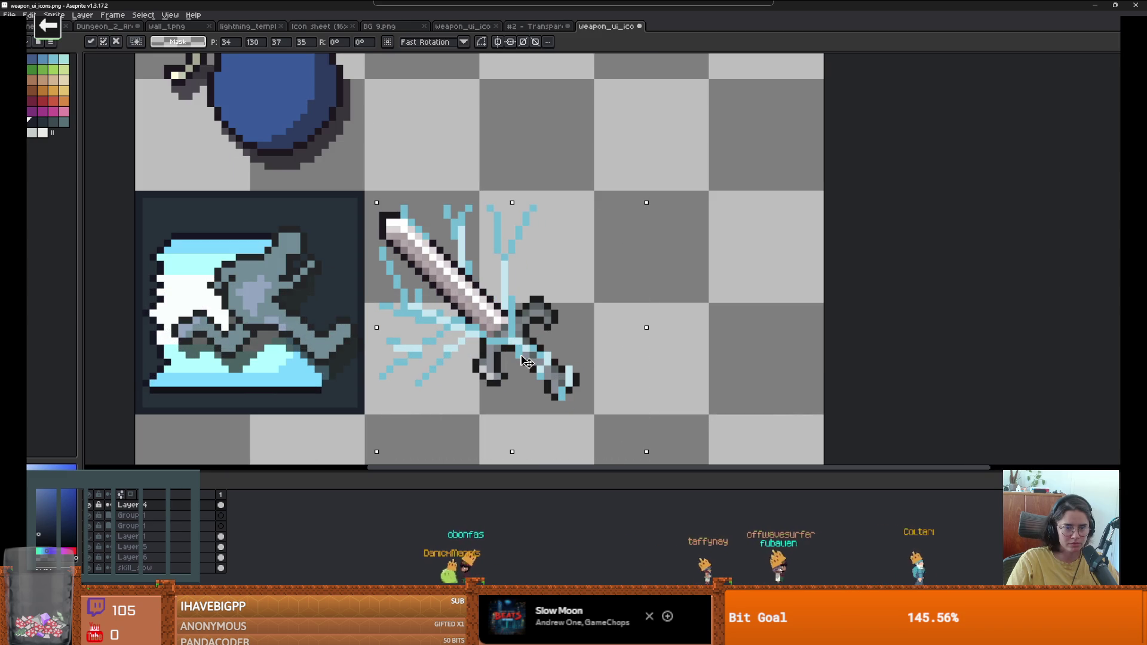
pyautogui.press('Return')
pyautogui.scroll(-3, 657, 323)
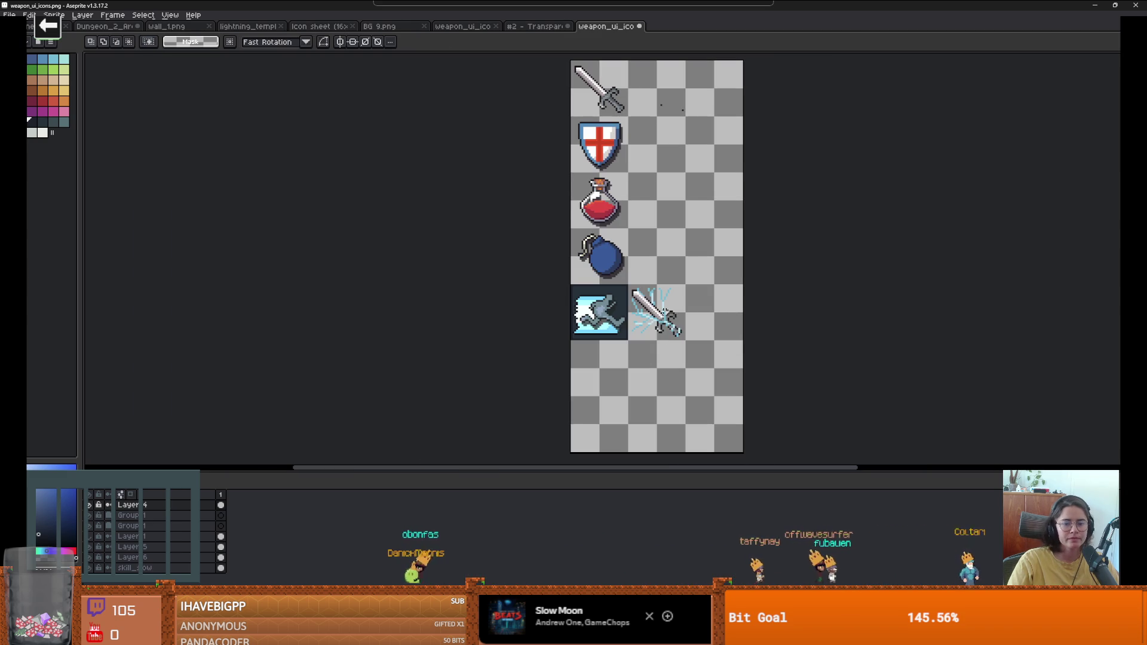
# Step: Copy the dash icon's dark background tile behind the lightning sword
pyautogui.keyDown('ctrl'); pyautogui.click(621, 325); pyautogui.keyUp('ctrl')
pyautogui.moveTo(622, 325); pyautogui.dragTo(679, 326)
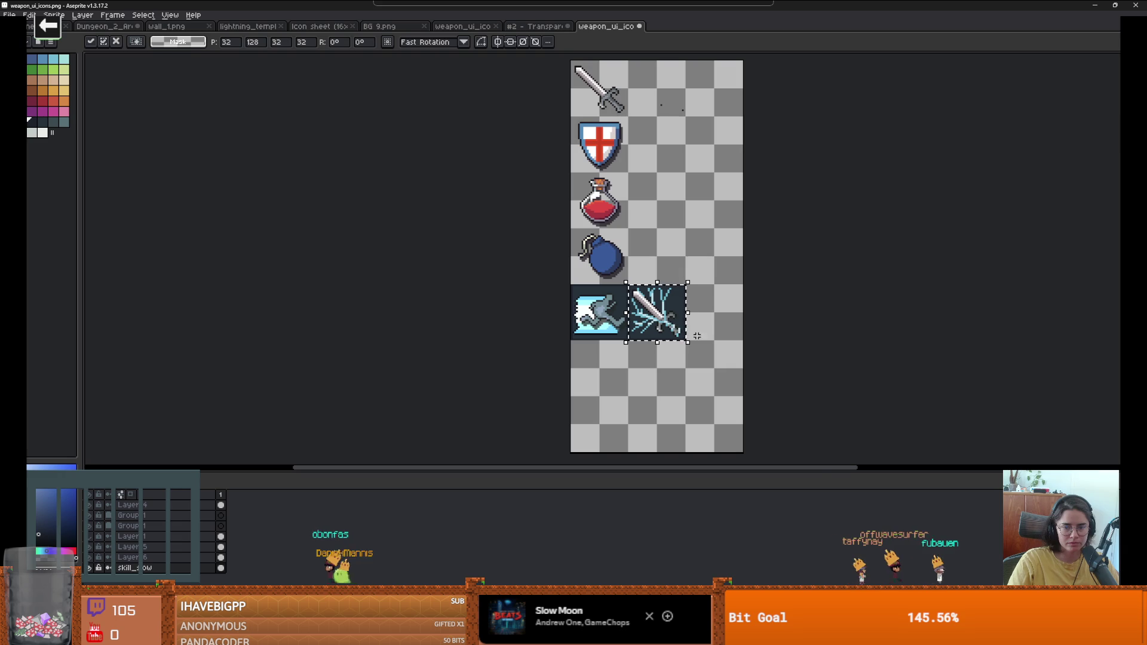
pyautogui.scroll(-1, 711, 339)
pyautogui.scroll(1, 674, 345)
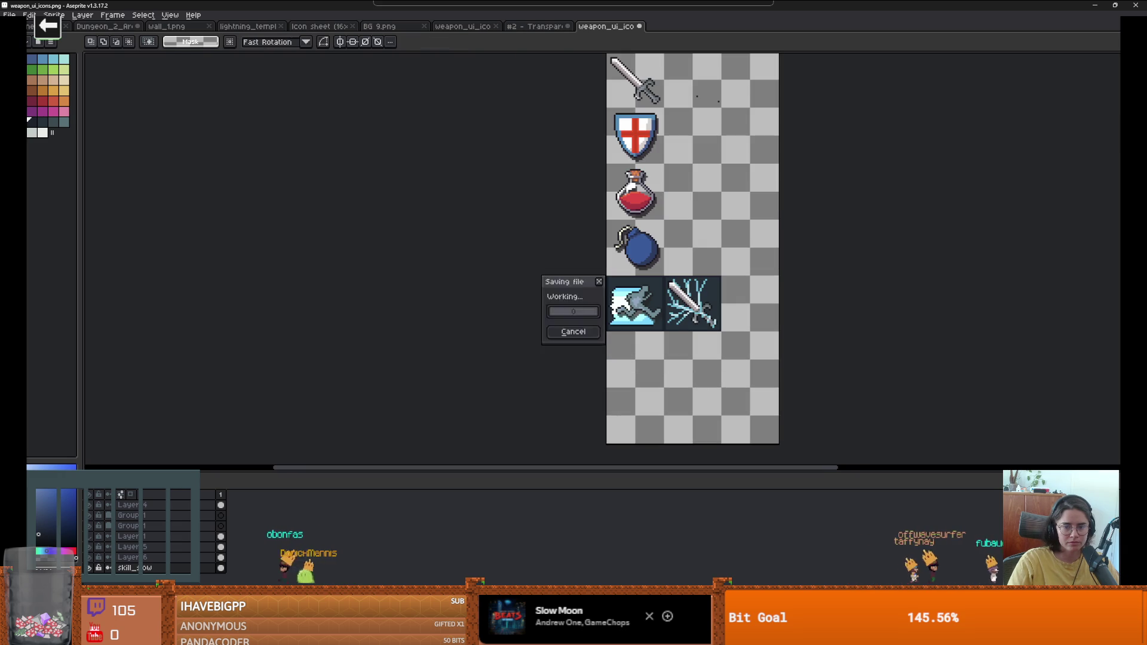
pyautogui.hotkey('alt', 'Tab')
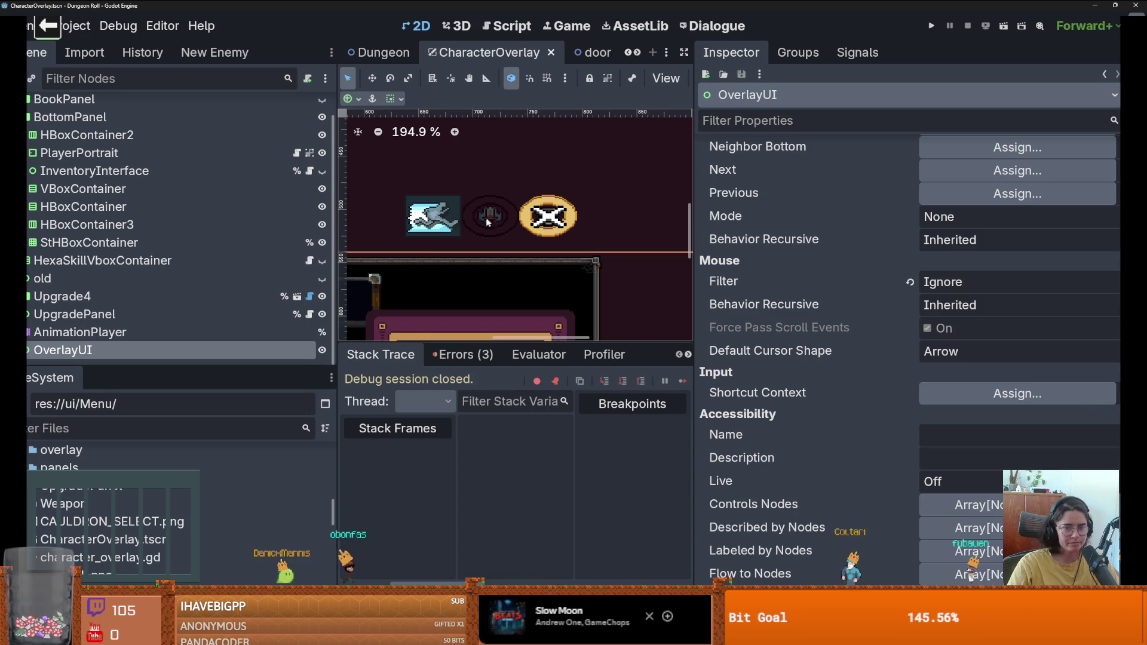
# Step: Copy the DashTextureProgressBar's Under texture
pyautogui.moveTo(263, 366); pyautogui.dragTo(263, 440)
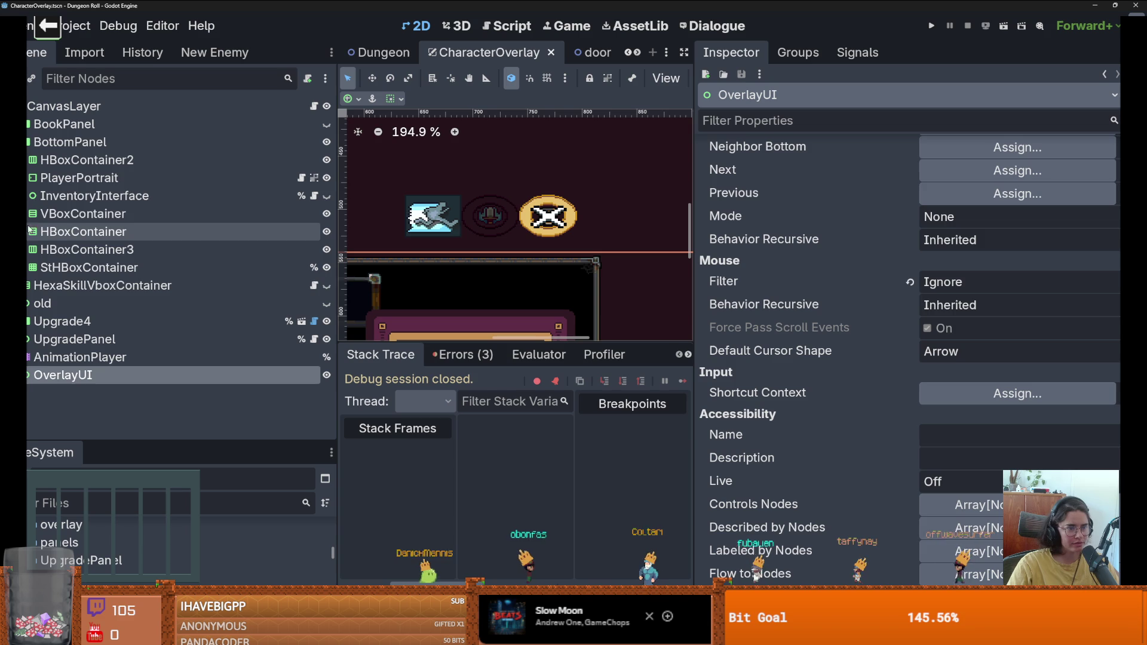
pyautogui.click(30, 160)
pyautogui.click(130, 214)
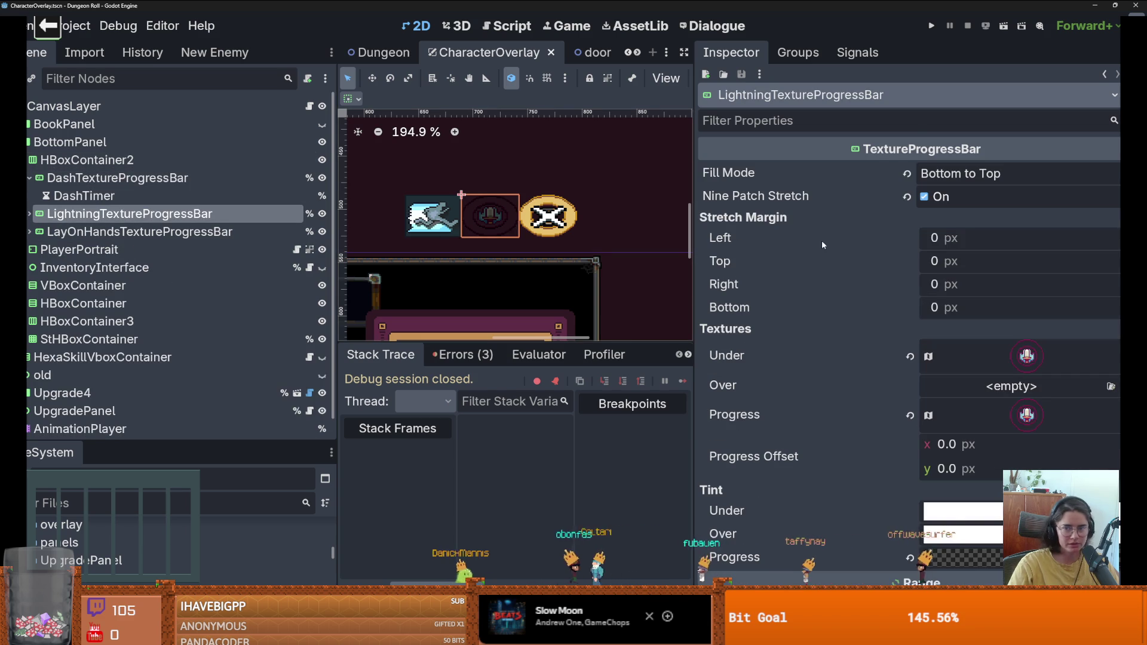
pyautogui.click(436, 217)
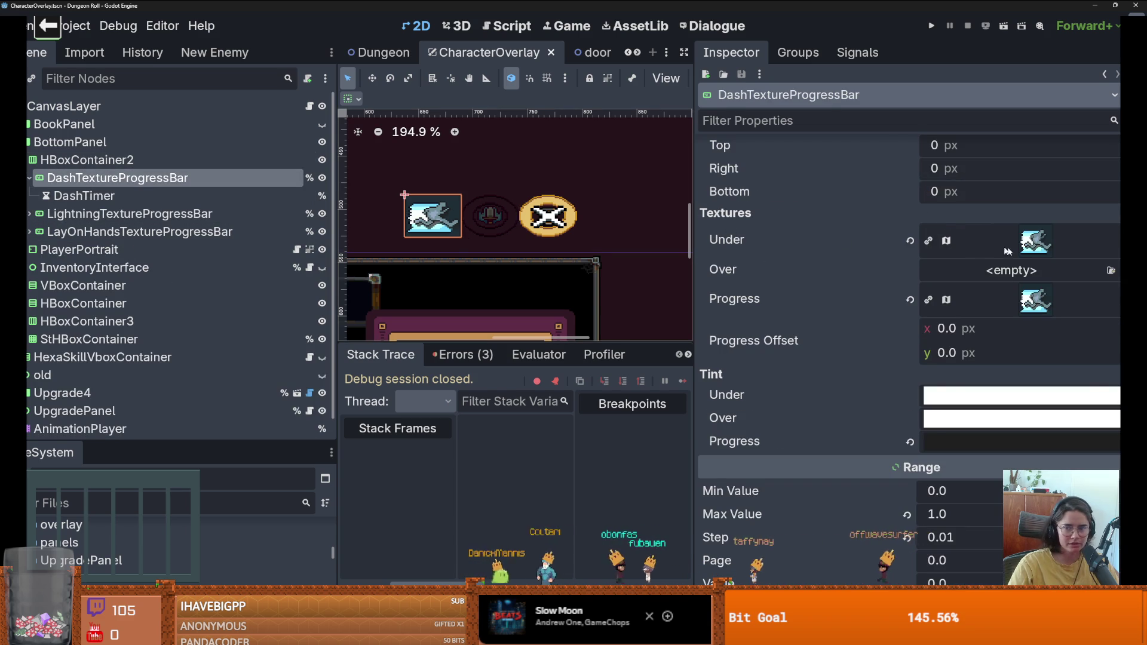
pyautogui.rightClick(1036, 240)
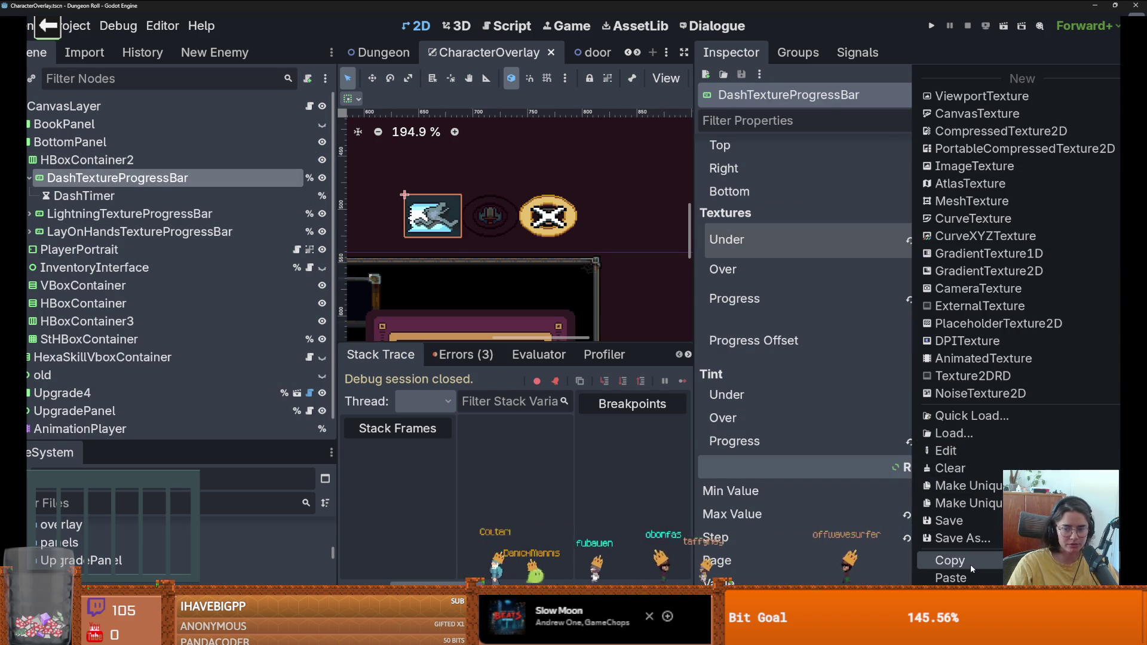
pyautogui.click(295, 358)
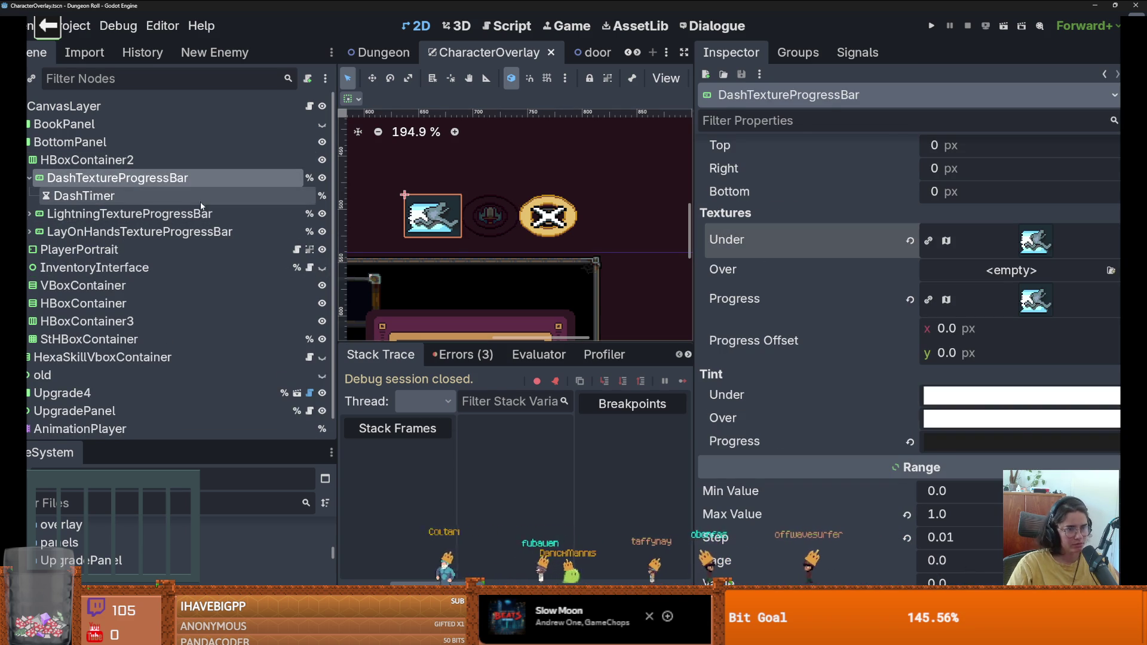
# Step: Make the Lightning bar's Under texture unique and paste the copied texture into Progress
pyautogui.click(276, 219)
pyautogui.click(1114, 355)
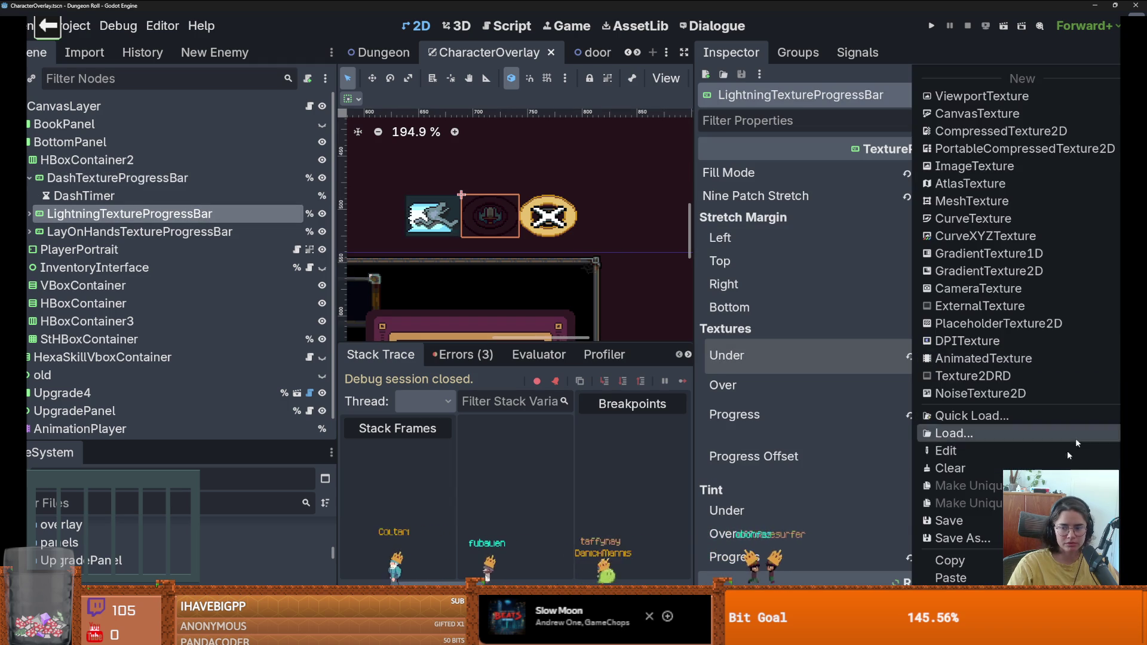
pyautogui.click(1016, 517)
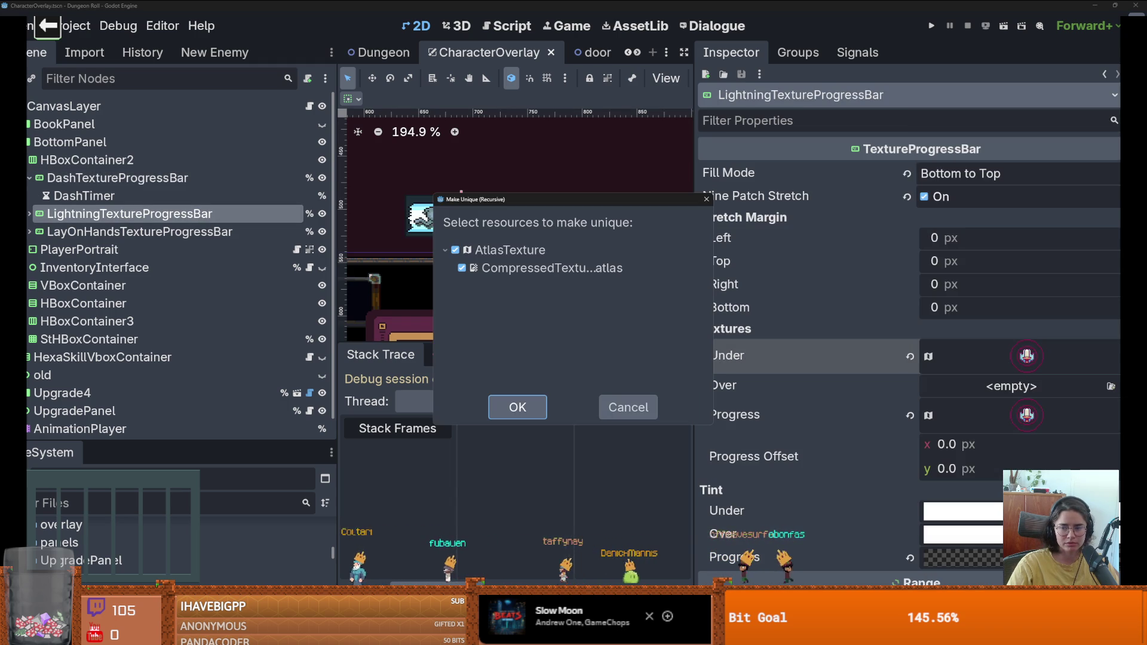
pyautogui.click(517, 407)
pyautogui.rightClick(1027, 415)
pyautogui.press('Escape')
pyautogui.rightClick(1027, 415)
pyautogui.click(950, 578)
# Step: Crop the Under atlas region to the lightning-sword icon and save CharacterOverlay
pyautogui.click(1036, 366)
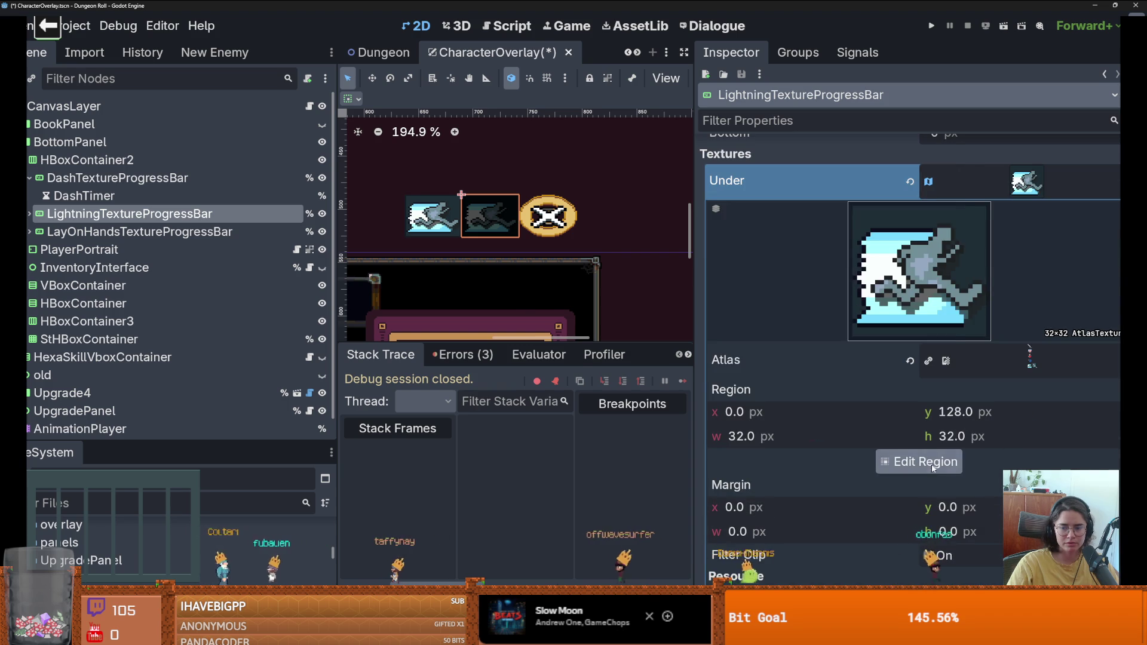
pyautogui.click(947, 392)
pyautogui.click(592, 359)
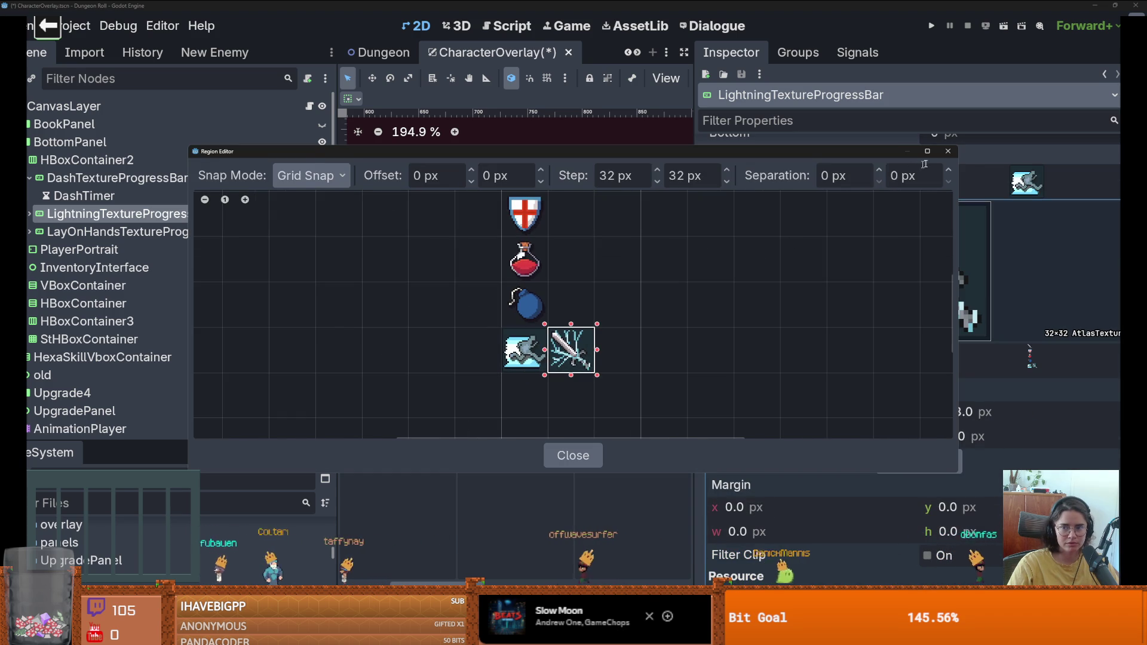
pyautogui.press('Escape')
pyautogui.hotkey('ctrl', 's')
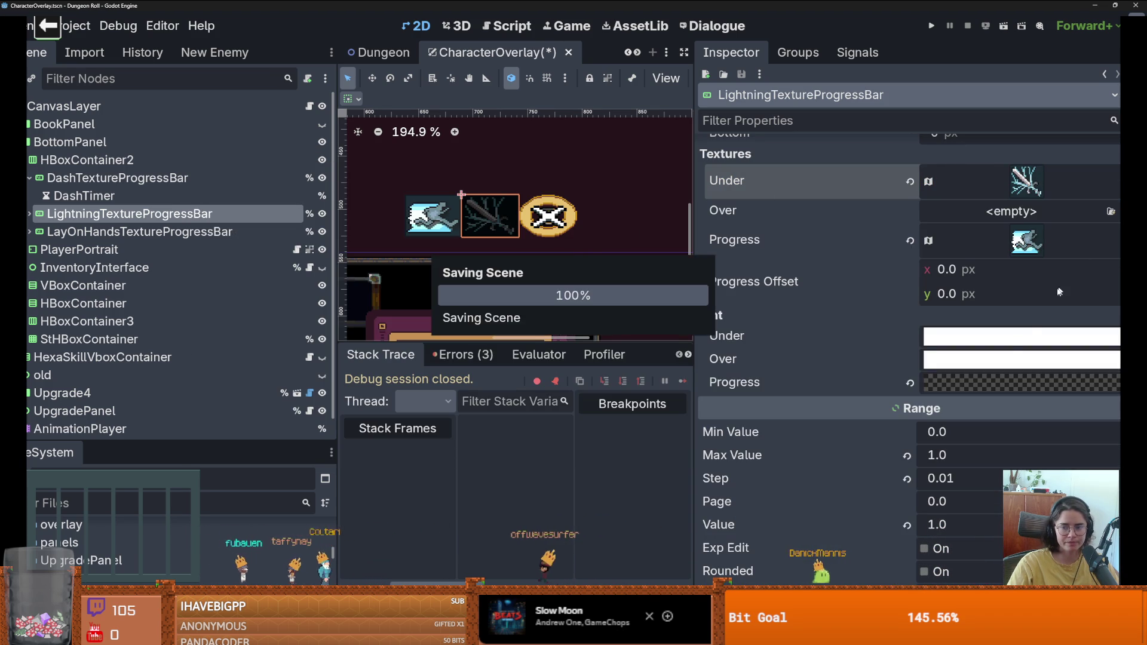
# Step: Check the Dash bar's progress tint colour for comparison
pyautogui.click(933, 525)
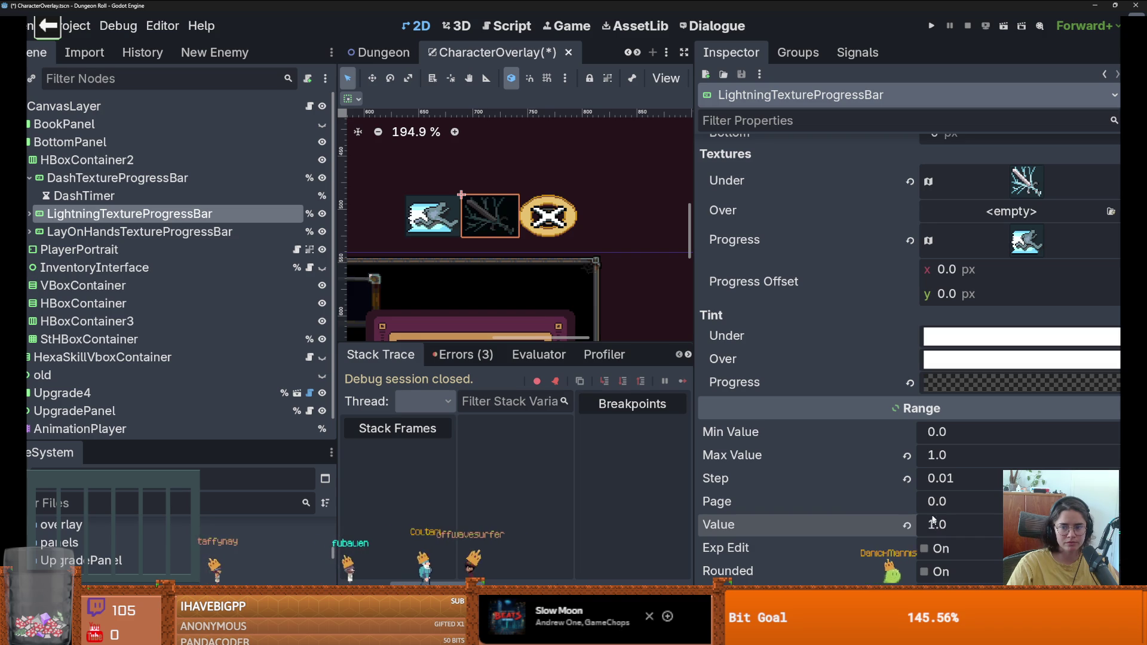
pyautogui.click(119, 177)
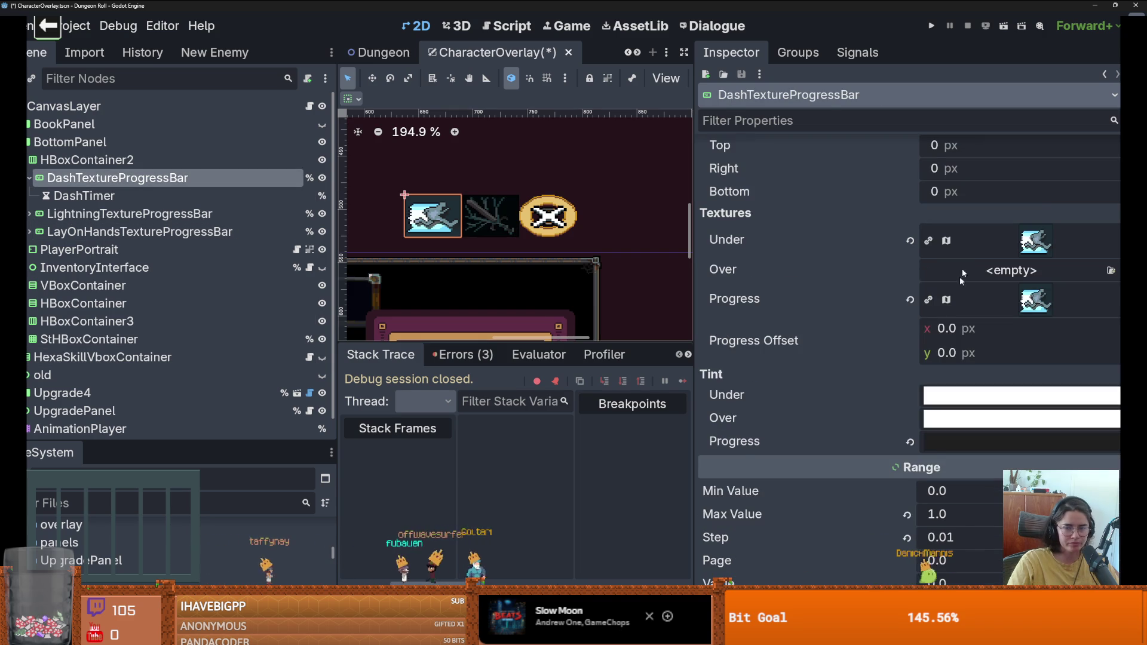
pyautogui.scroll(-2, 965, 323)
pyautogui.click(960, 386)
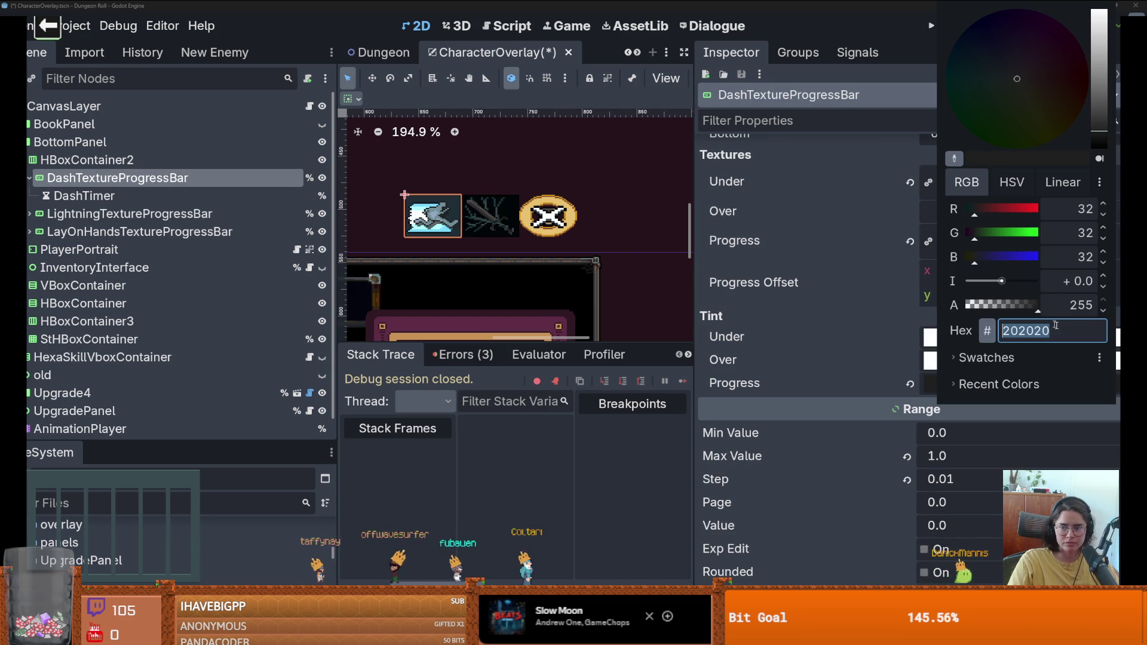
pyautogui.click(887, 321)
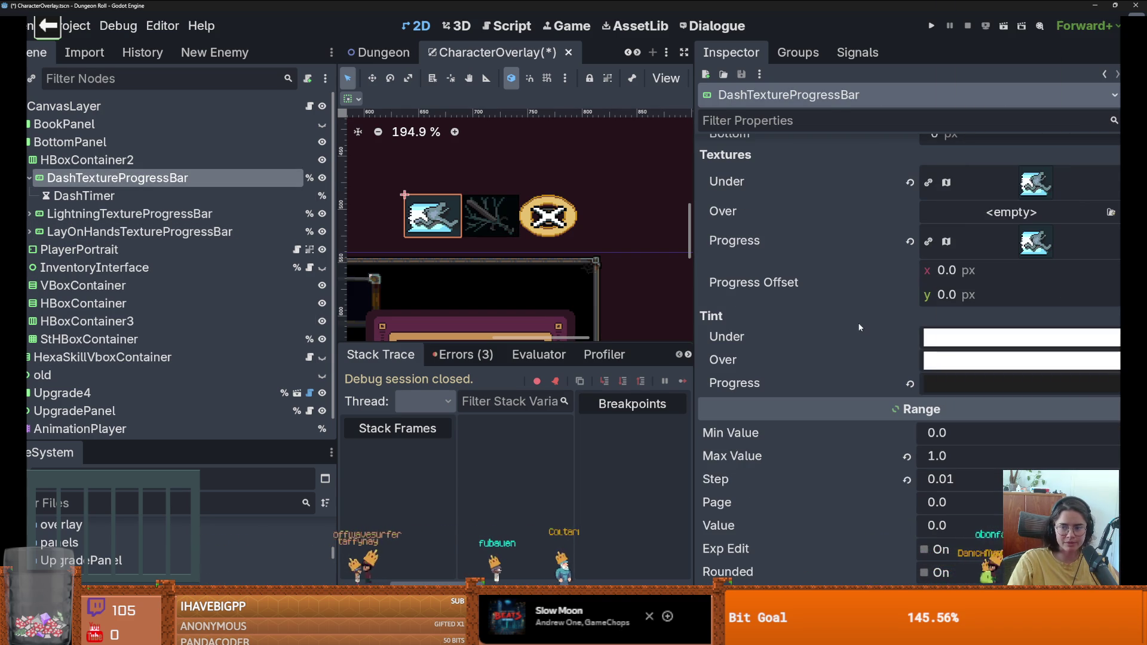
pyautogui.click(184, 215)
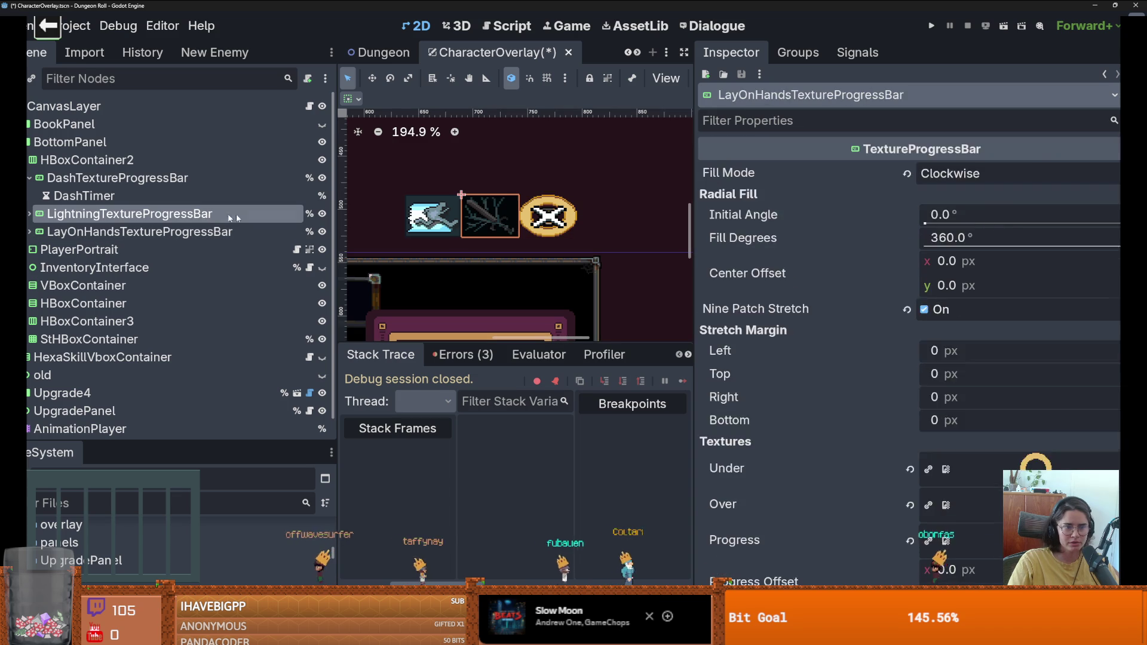
# Step: Try a #202020 progress tint on the Lightning bar, then reset it to default
pyautogui.click(930, 383)
pyautogui.write('202020')
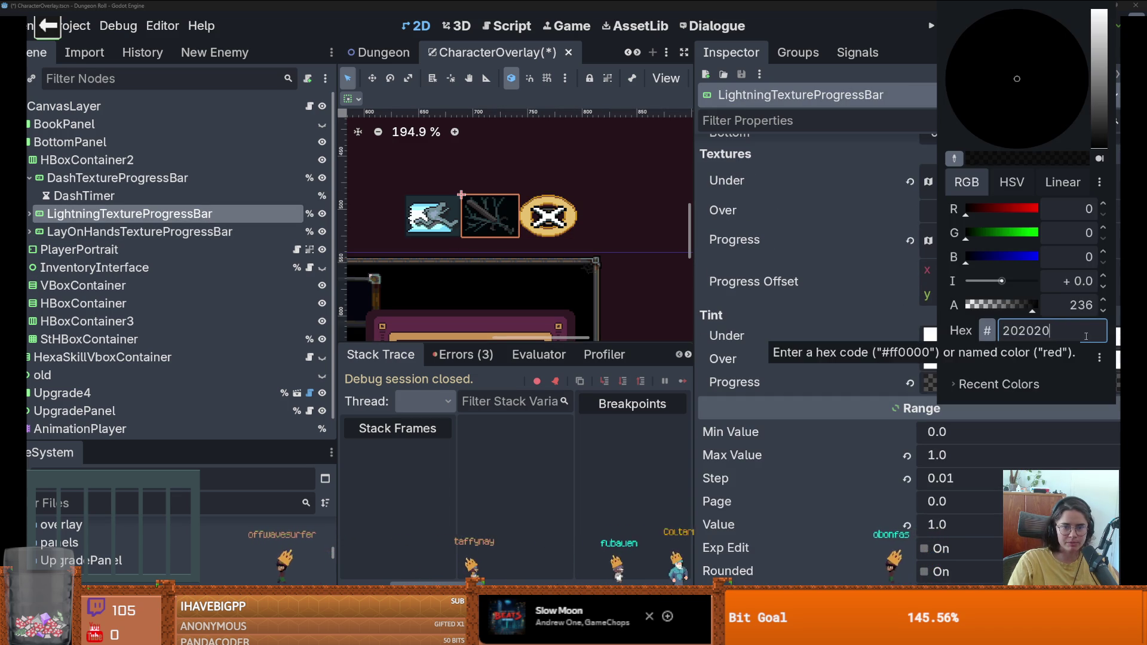
pyautogui.click(528, 219)
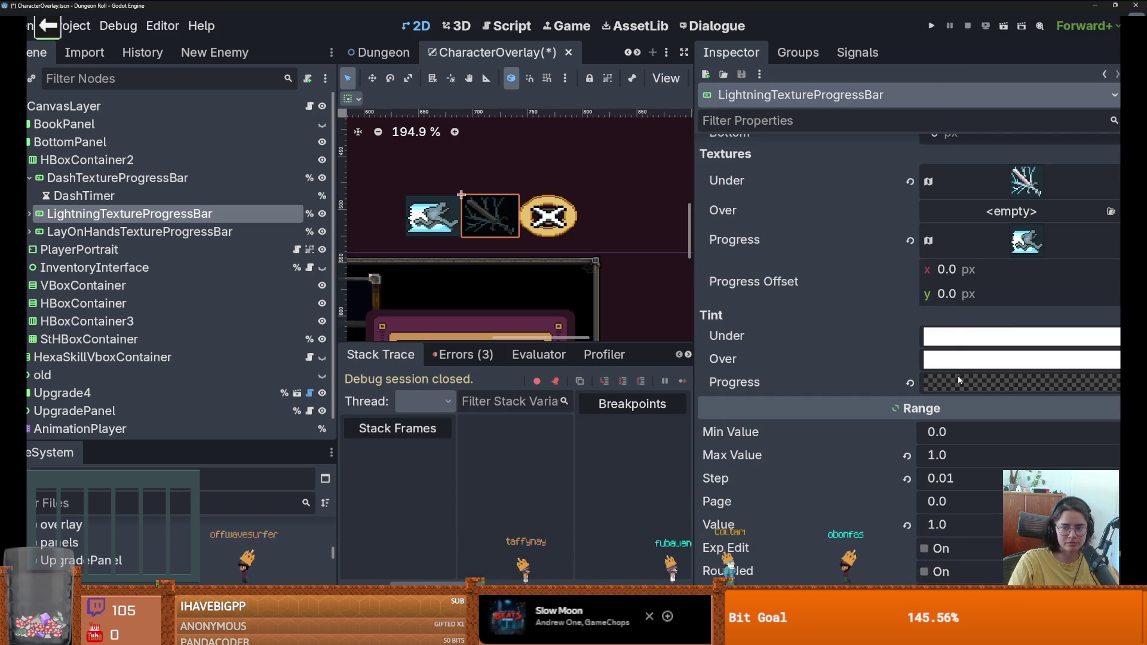
pyautogui.click(931, 382)
pyautogui.write('10')
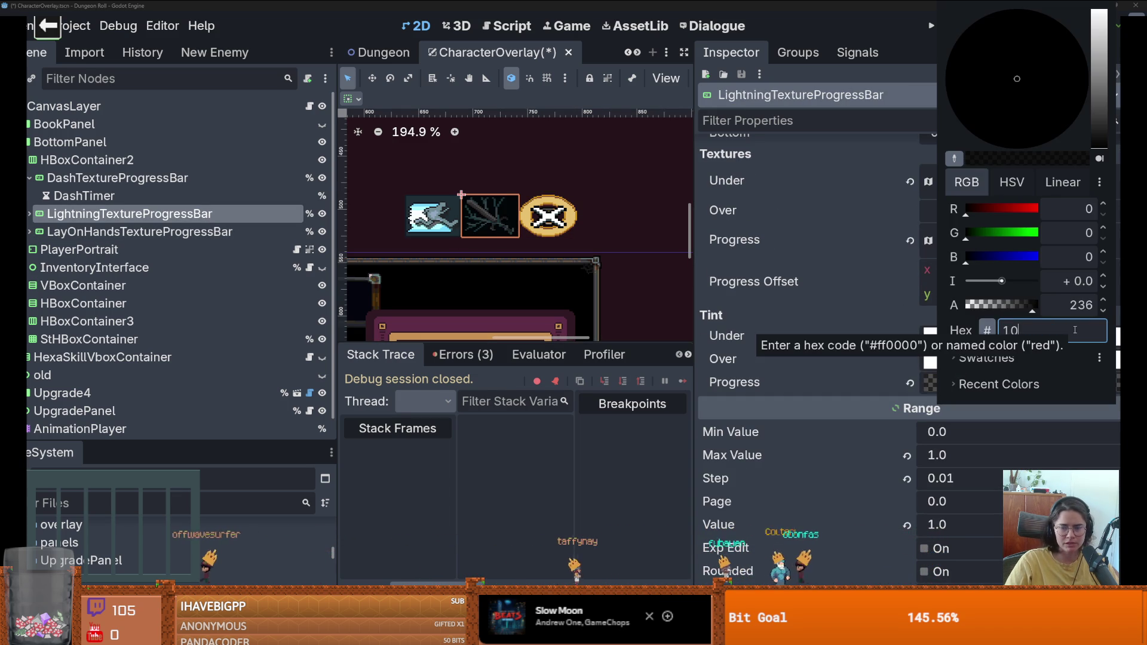
pyautogui.press('Return')
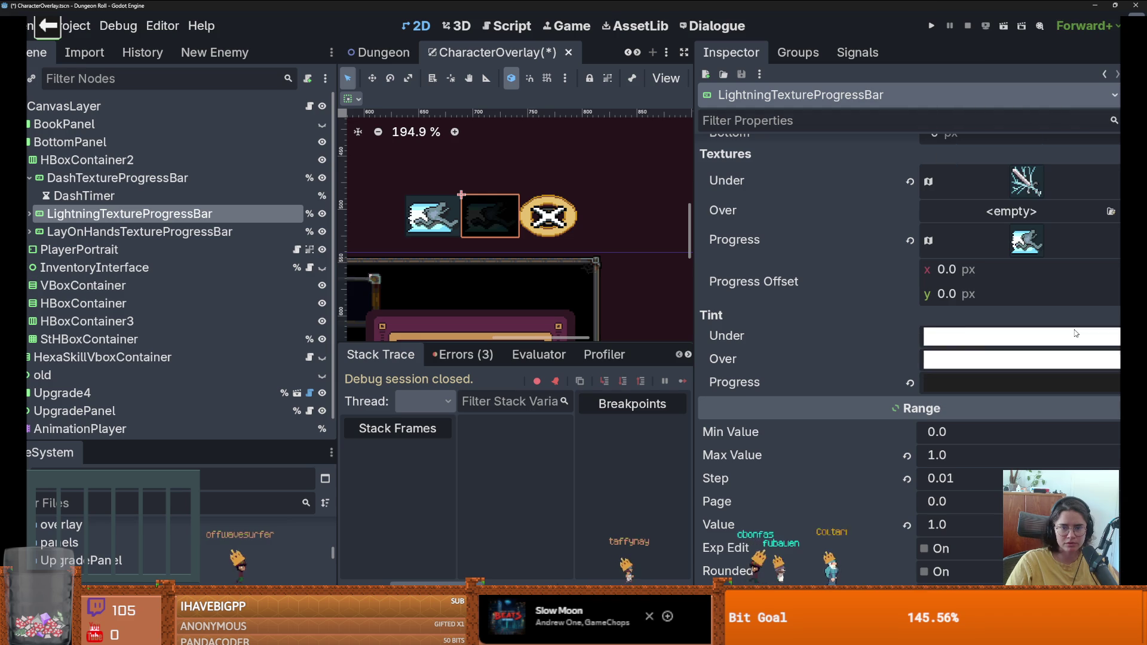
pyautogui.rightClick(996, 390)
pyautogui.click(1019, 418)
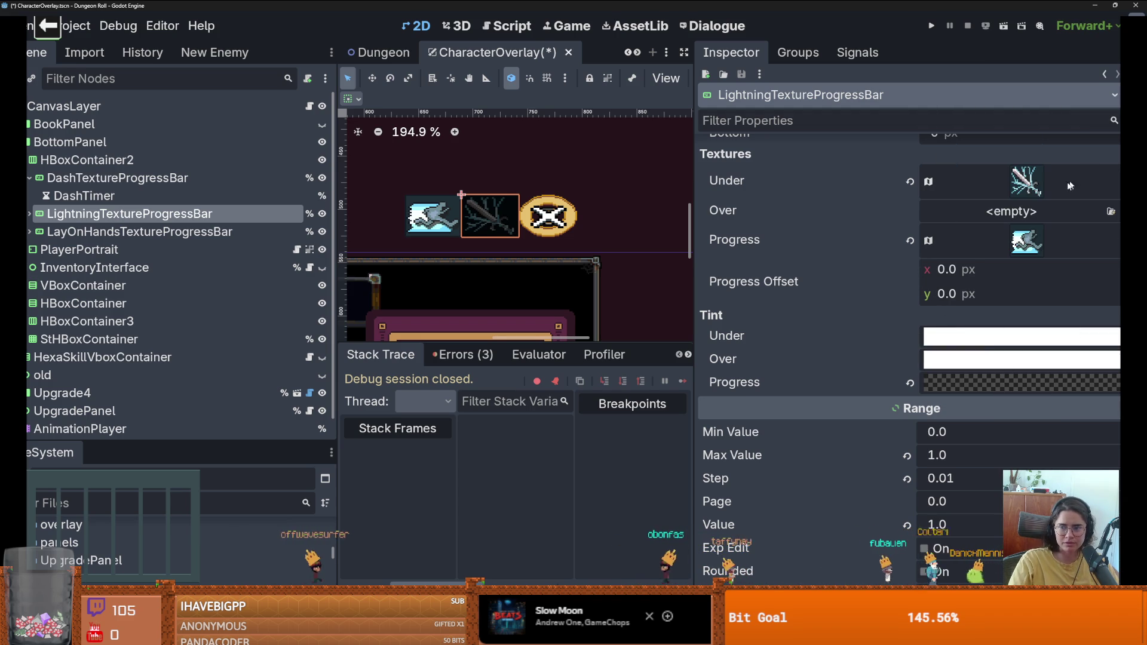
# Step: Move the Progress atlas region onto the sword icon
pyautogui.click(1114, 242)
pyautogui.click(925, 521)
pyautogui.moveTo(527, 358); pyautogui.dragTo(573, 359)
pyautogui.click(1027, 242)
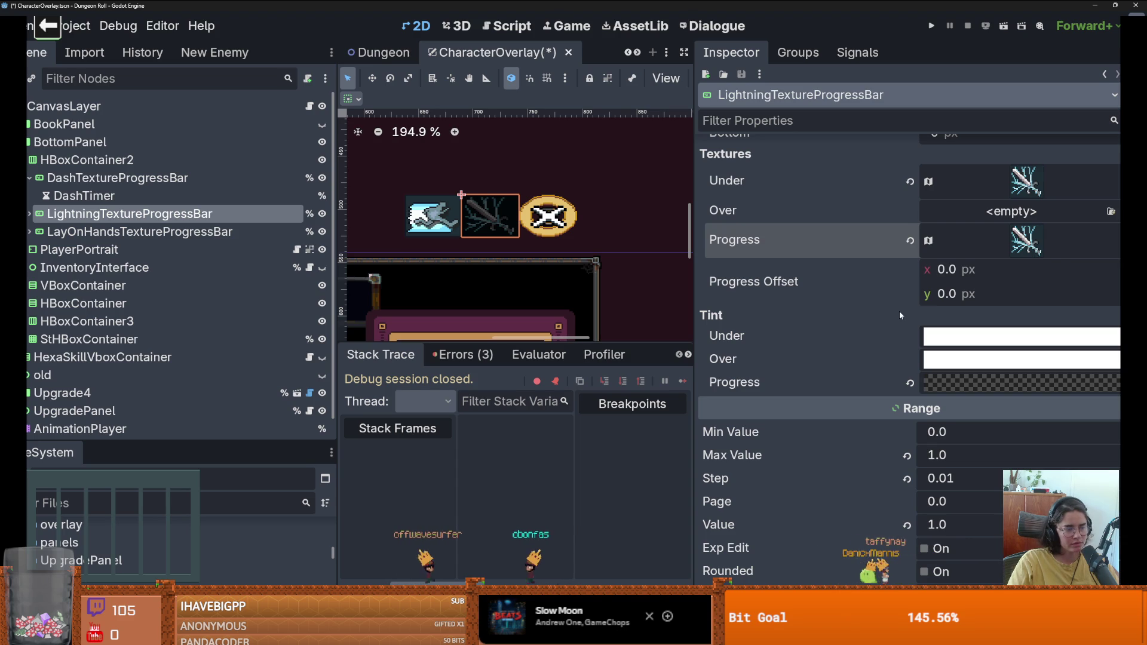
# Step: Apply the darker progress tint and set Value from 1.0 to 0.0
pyautogui.scroll(-7, 640, 273)
pyautogui.scroll(7, 639, 273)
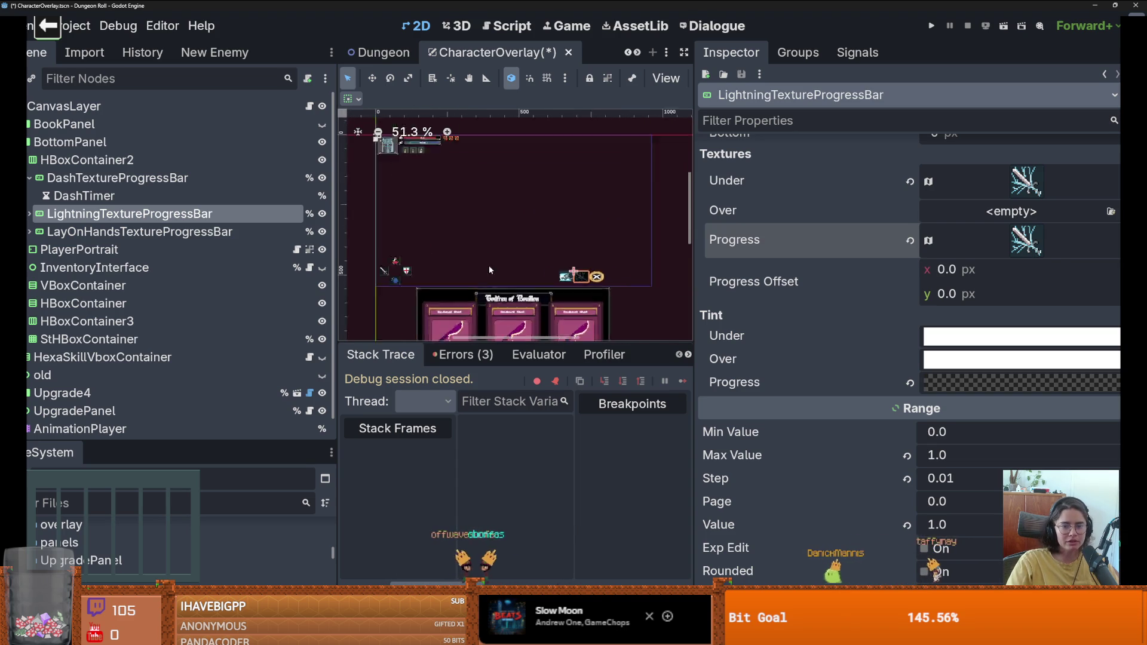
pyautogui.click(966, 385)
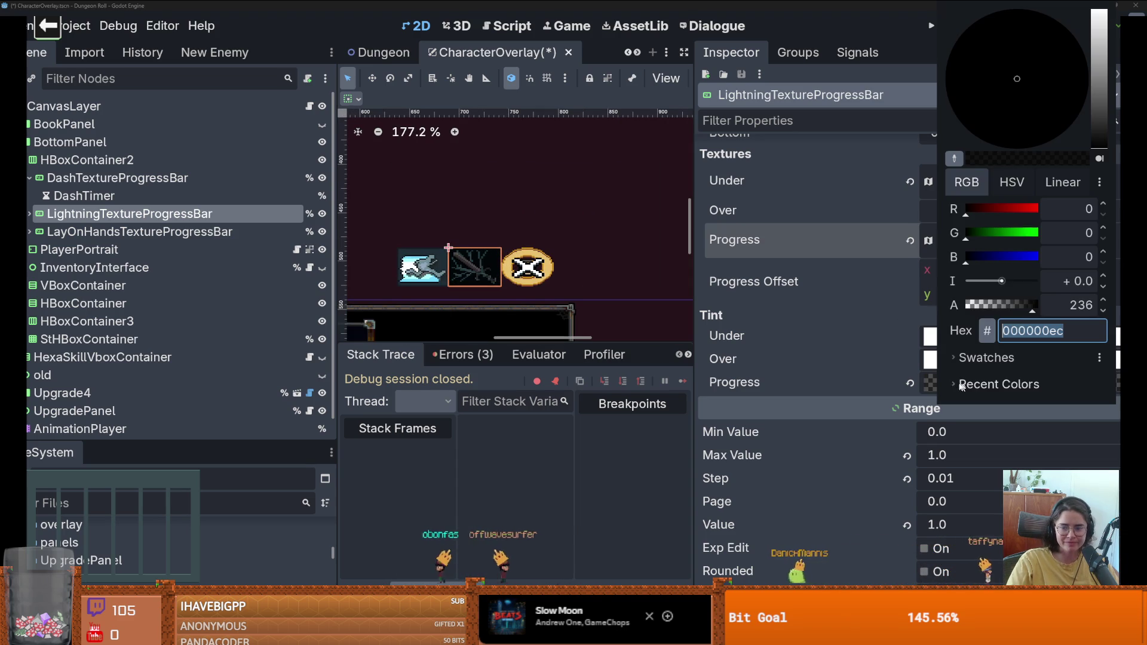
pyautogui.click(529, 292)
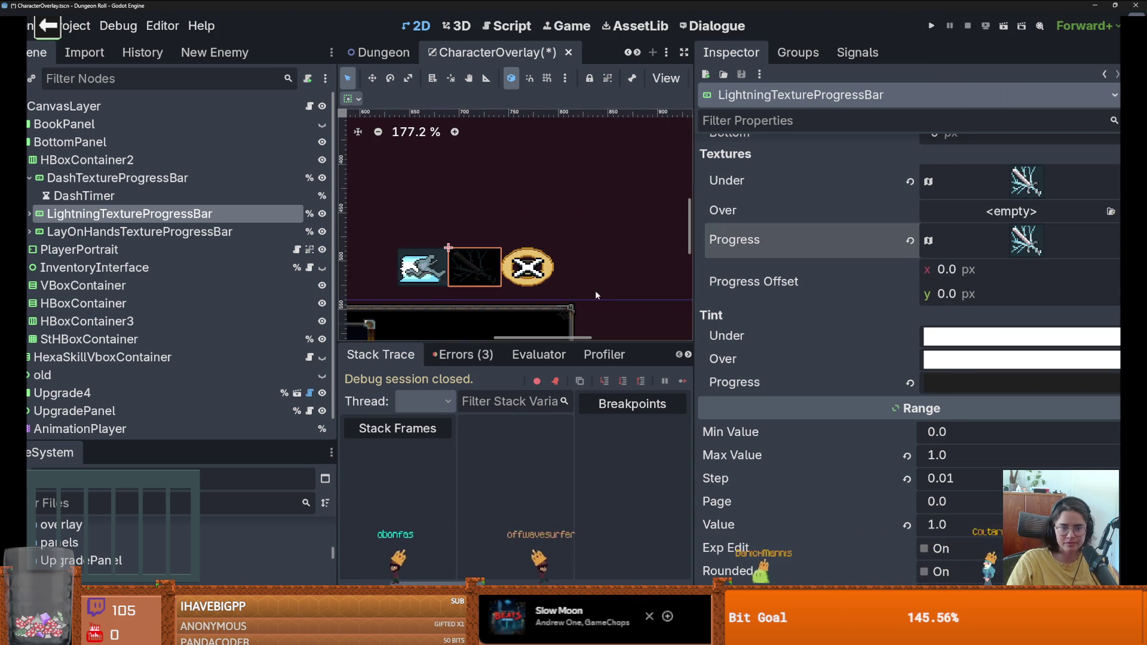
pyautogui.scroll(2, 530, 292)
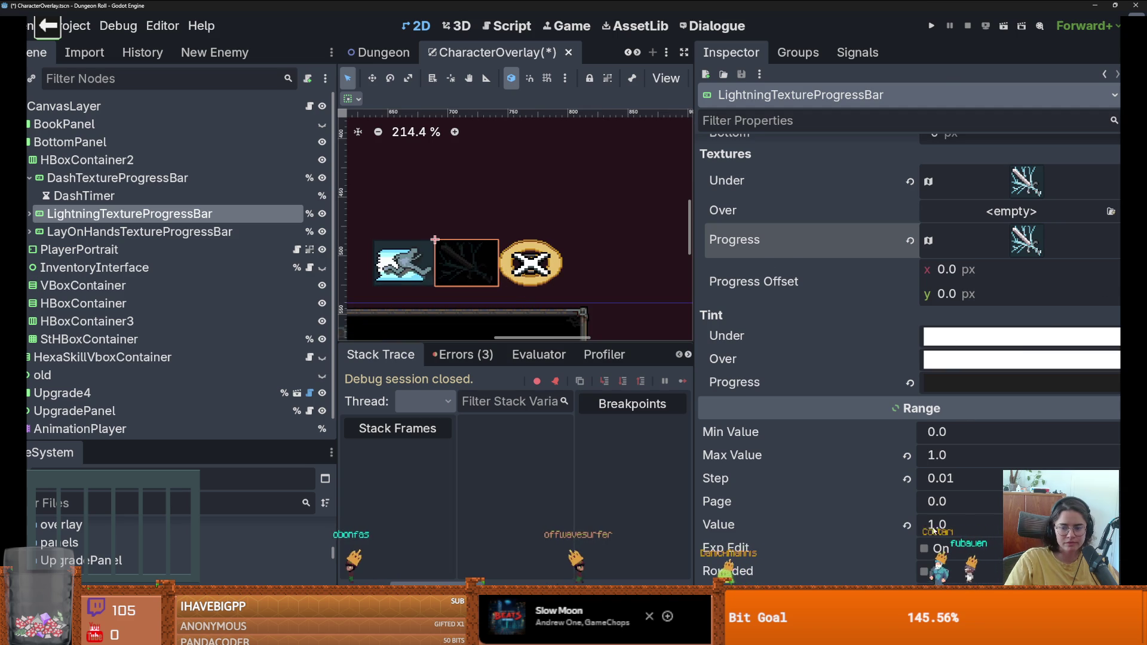
pyautogui.moveTo(934, 530); pyautogui.dragTo(908, 530)
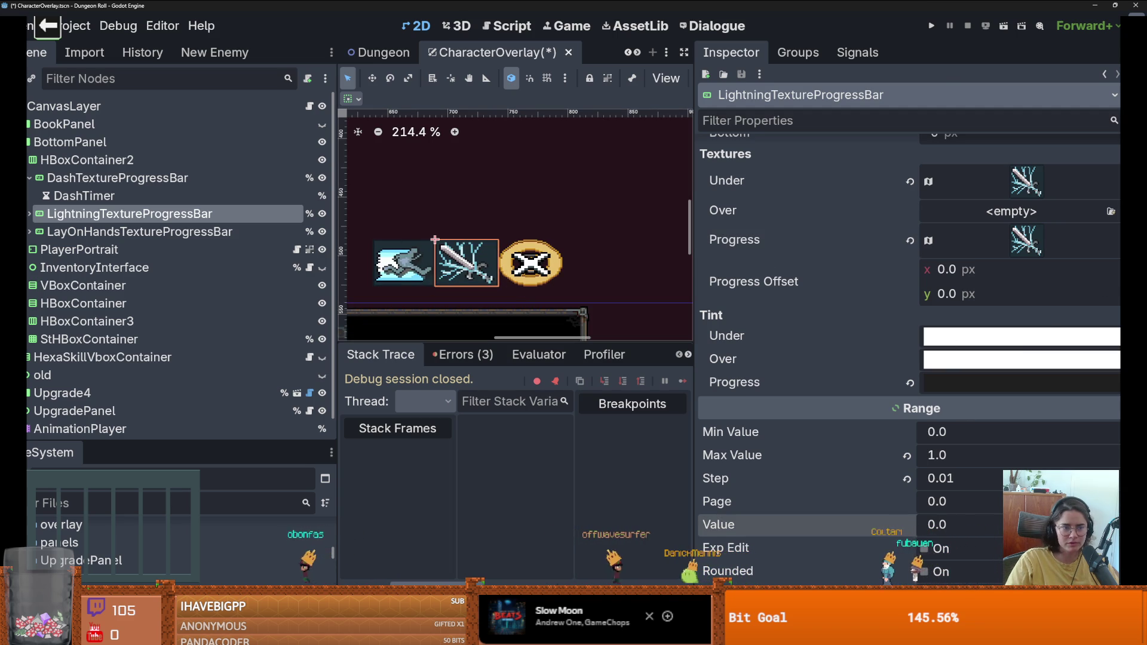
# Step: Review the Dash progress bar's settings
pyautogui.click(124, 179)
pyautogui.scroll(-2, 816, 303)
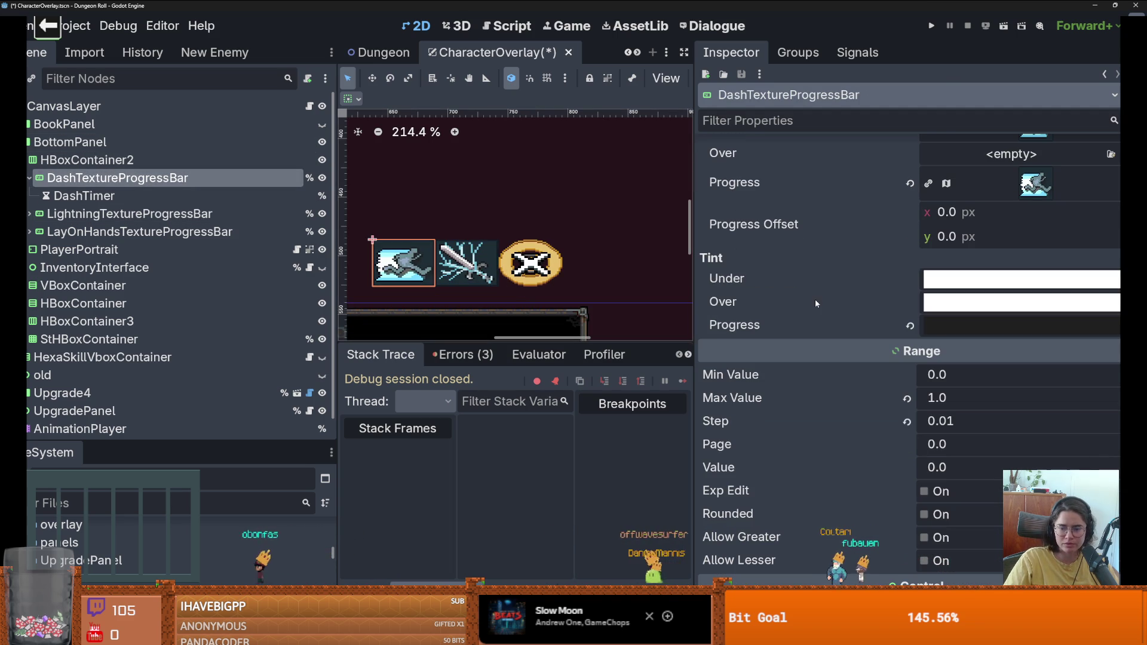
pyautogui.scroll(-3, 412, 161)
pyautogui.scroll(1, 411, 162)
pyautogui.hotkey('alt', 'Tab')
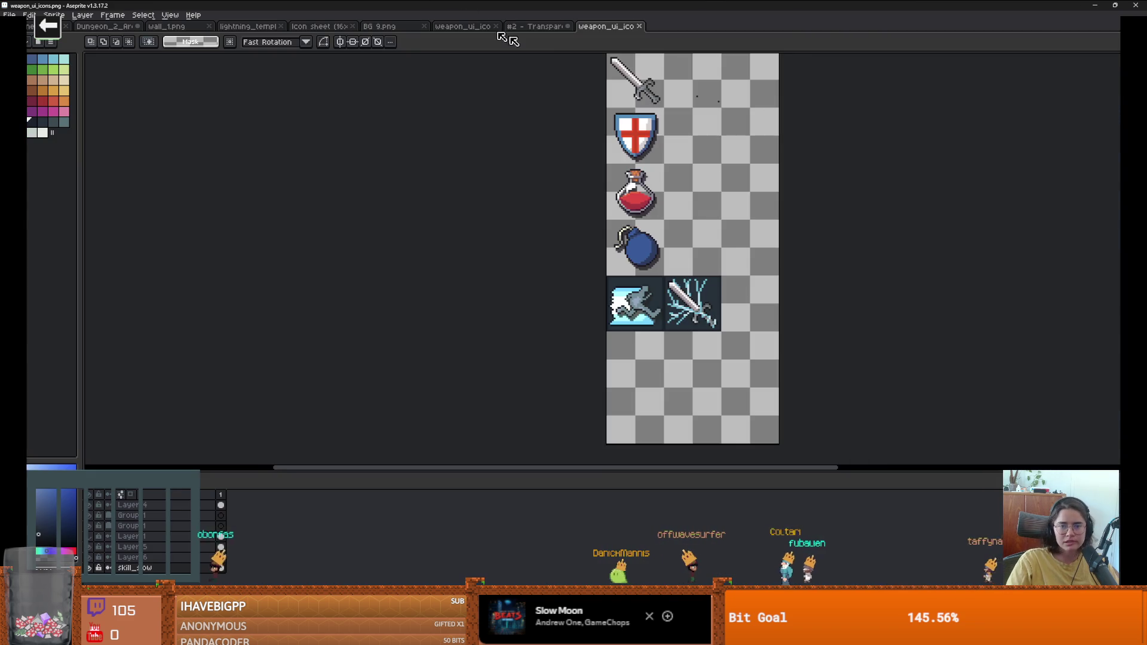
# Step: Switch to the Transparent Icons sheet and browse for the coin-hand icon
pyautogui.scroll(2, 709, 84)
pyautogui.press('b')
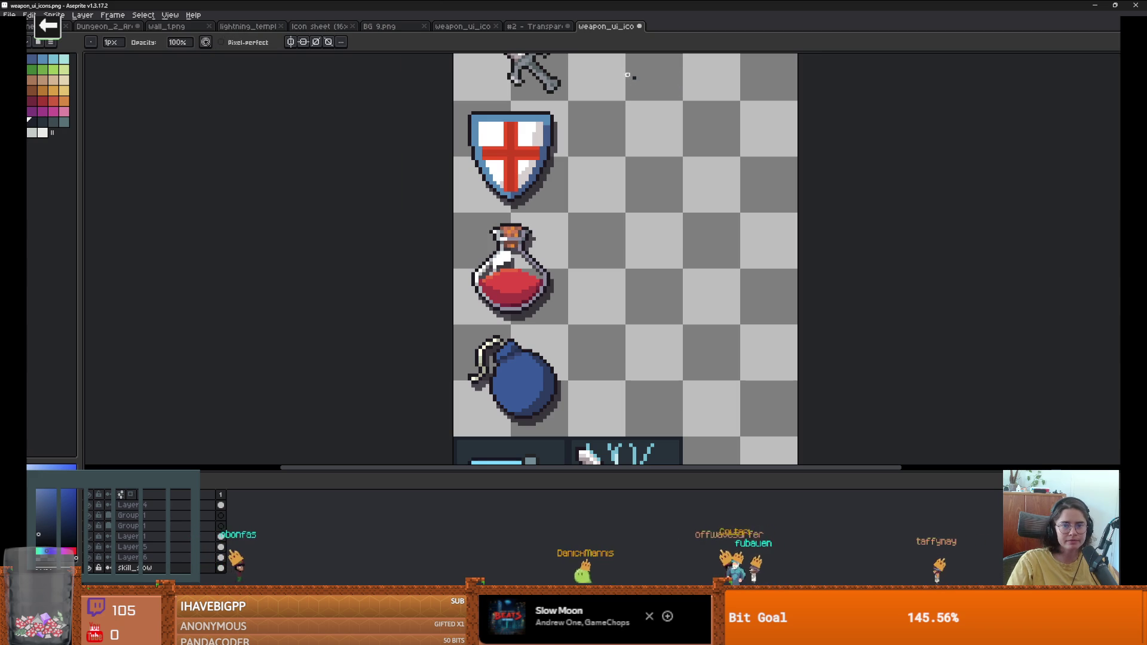
pyautogui.hotkey('ctrl', 'shift', 'Tab')
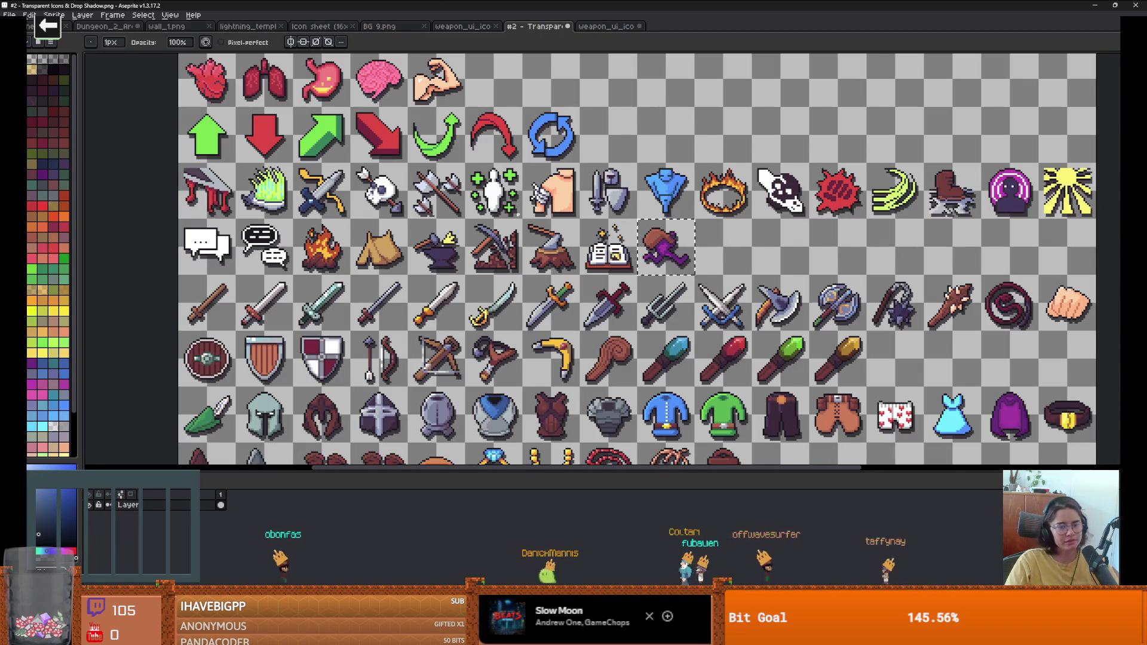
pyautogui.scroll(-2, 573, 266)
pyautogui.scroll(-1, 580, 284)
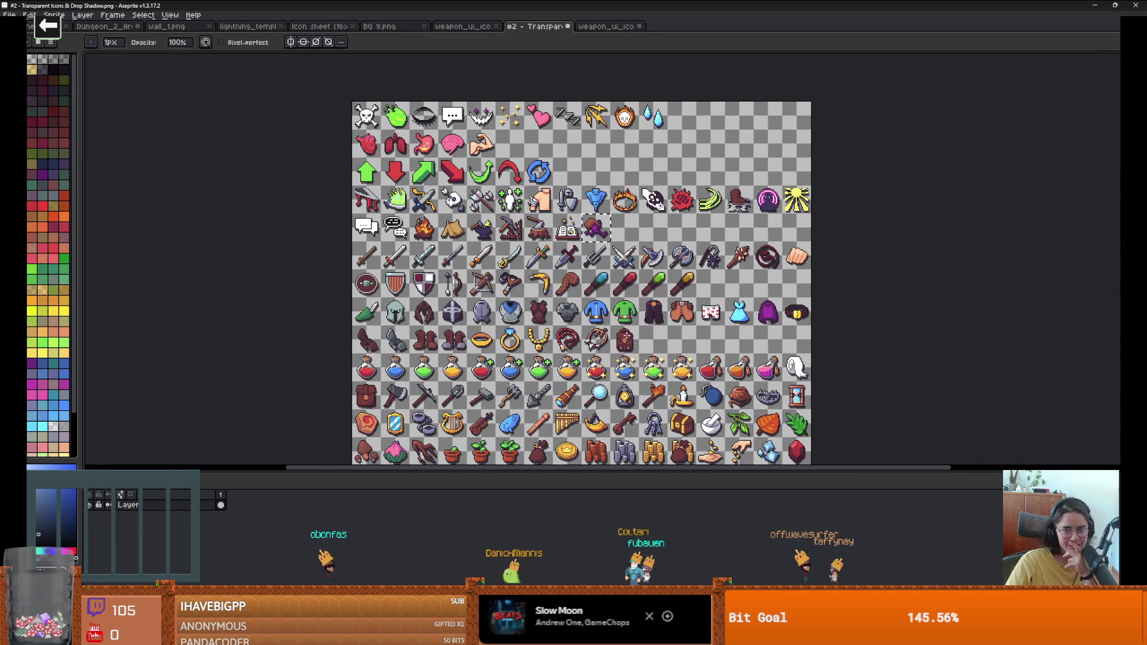
pyautogui.scroll(-4, 562, 257)
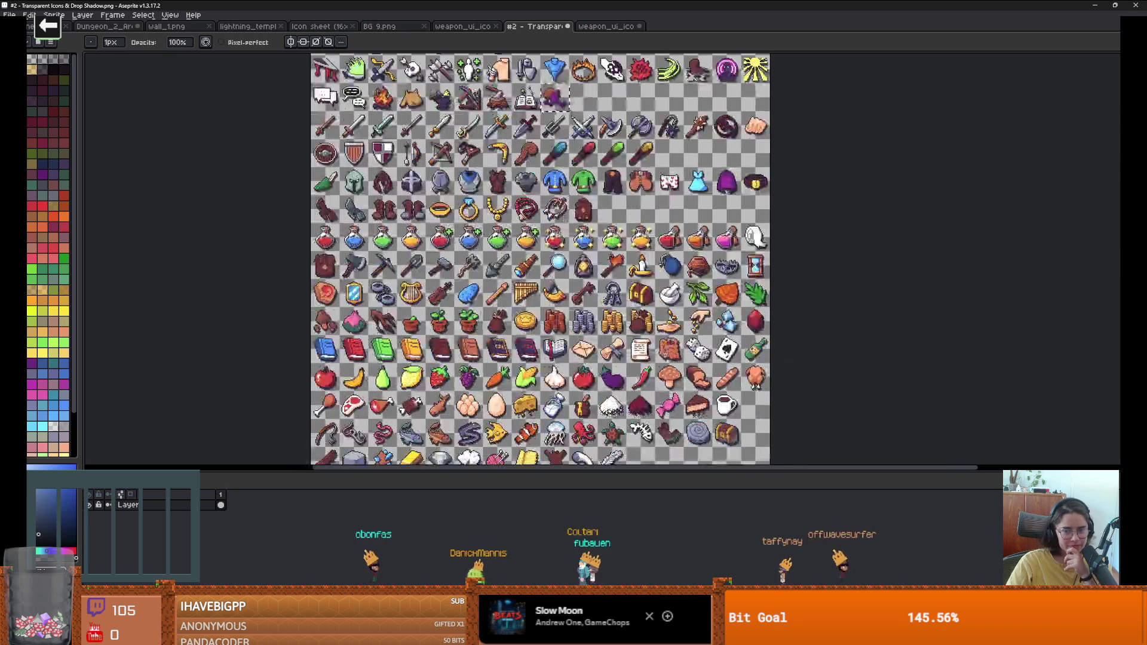
pyautogui.scroll(-3, 527, 259)
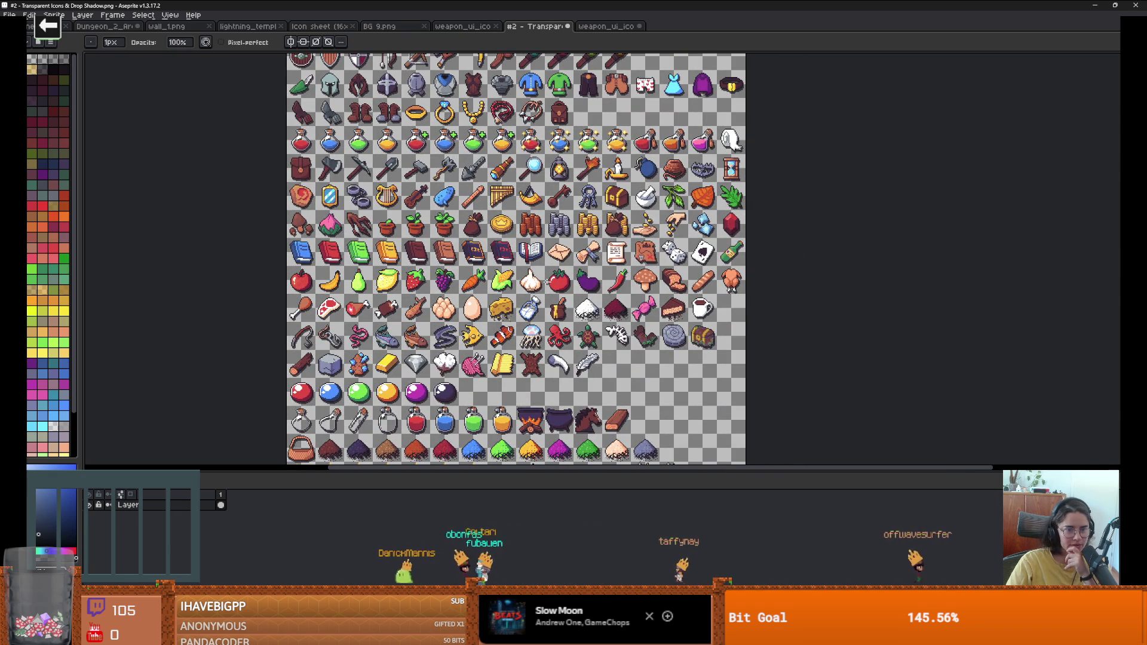
pyautogui.scroll(1, 514, 259)
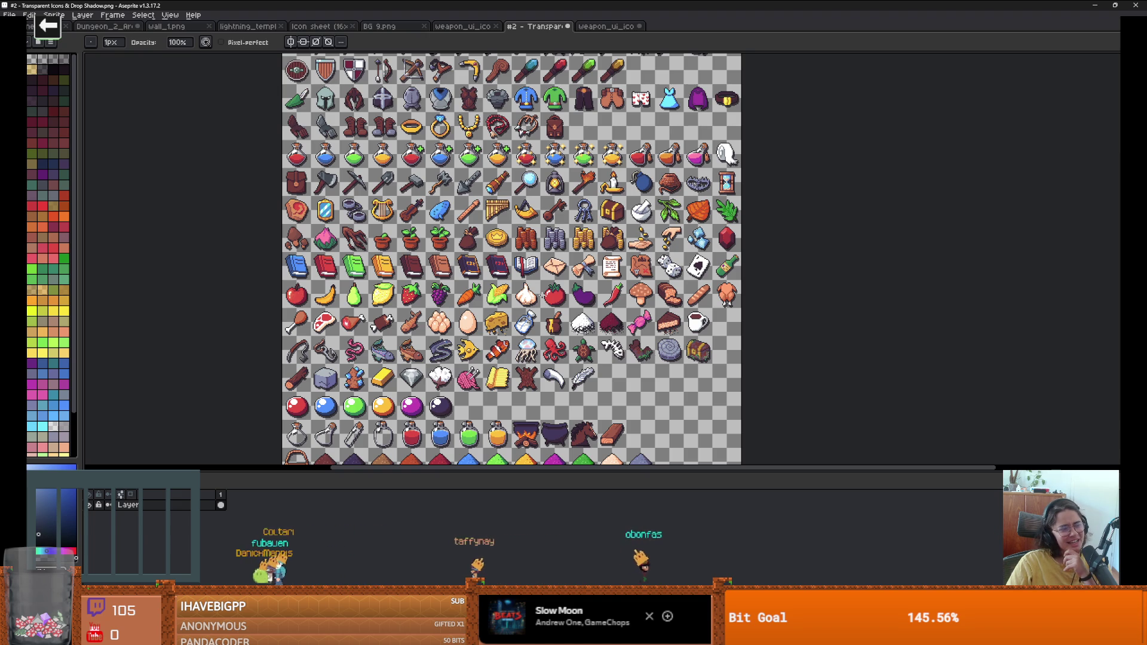
pyautogui.scroll(2, 542, 295)
pyautogui.scroll(-1, 543, 312)
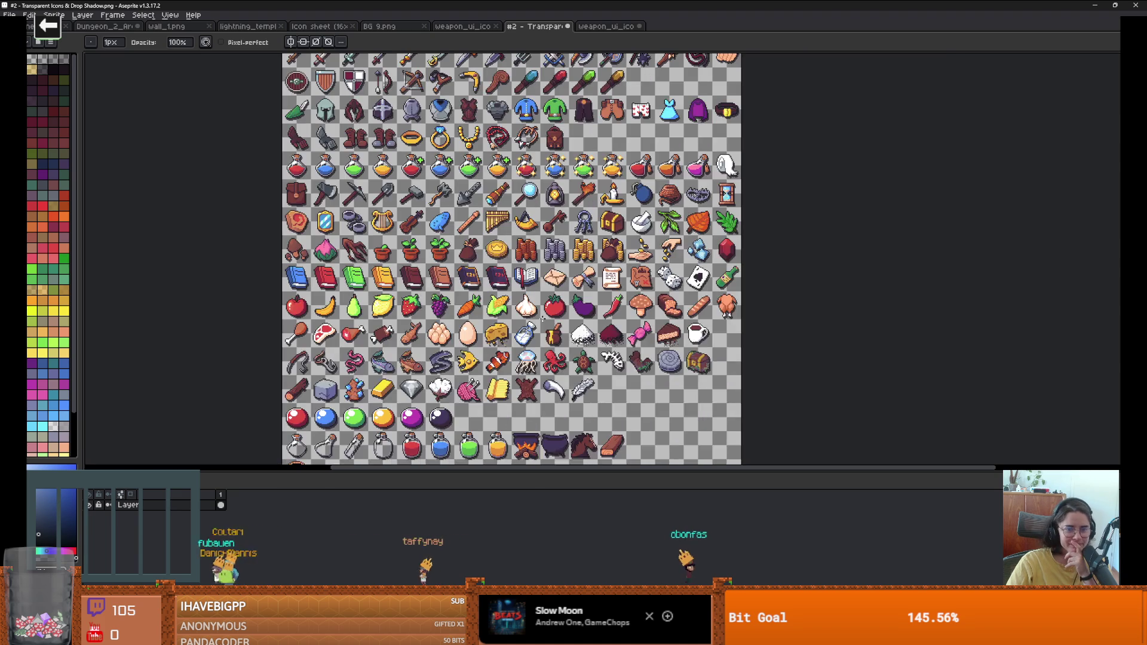
pyautogui.scroll(1, 653, 288)
pyautogui.scroll(1, 652, 289)
pyautogui.scroll(-3, 652, 288)
pyautogui.scroll(3, 663, 296)
pyautogui.scroll(1, 679, 301)
pyautogui.scroll(-2, 680, 300)
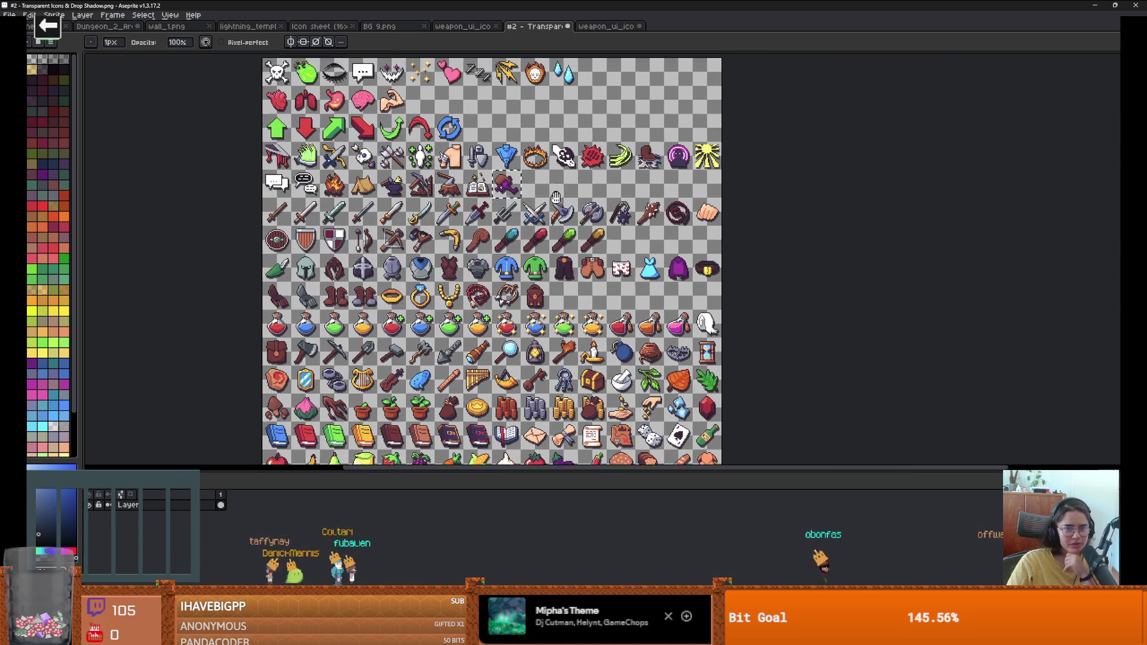
pyautogui.scroll(1, 546, 220)
pyautogui.scroll(-2, 545, 218)
pyautogui.scroll(2, 545, 218)
pyautogui.scroll(-1, 550, 179)
pyautogui.scroll(1, 547, 158)
pyautogui.scroll(-1, 546, 159)
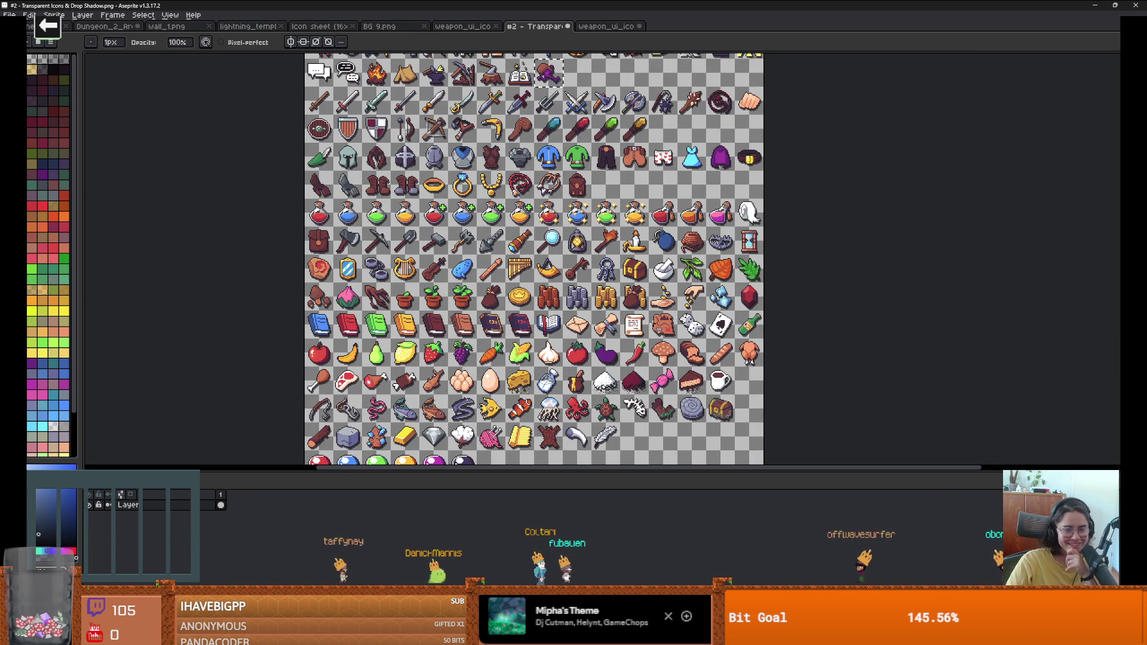
pyautogui.scroll(3, 656, 329)
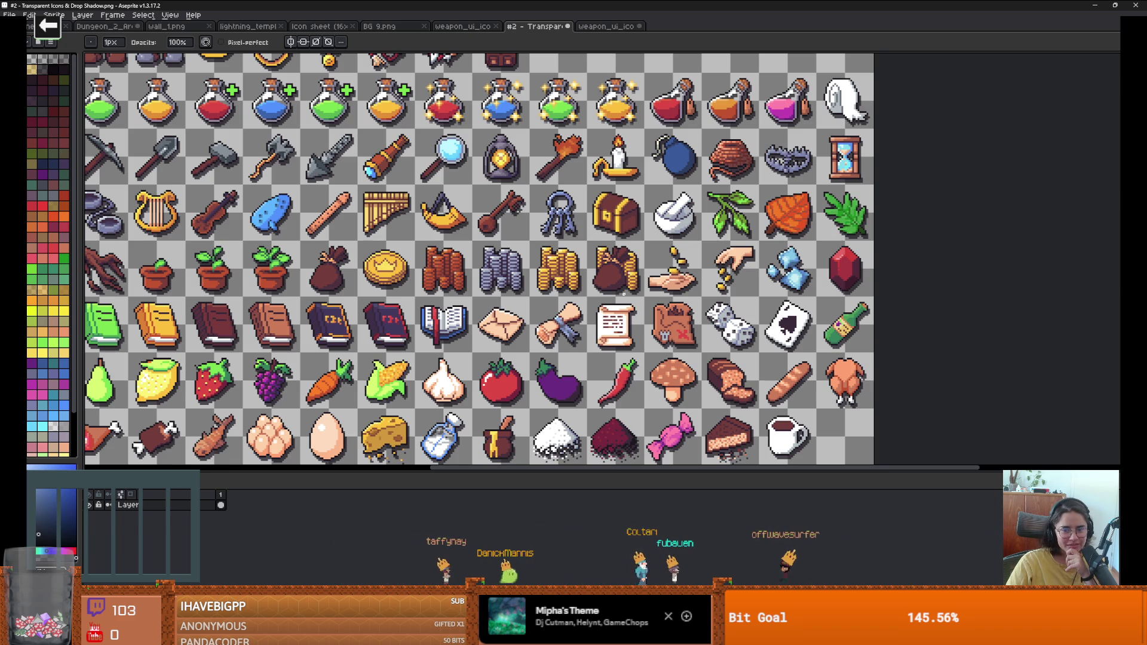
pyautogui.scroll(3, 678, 270)
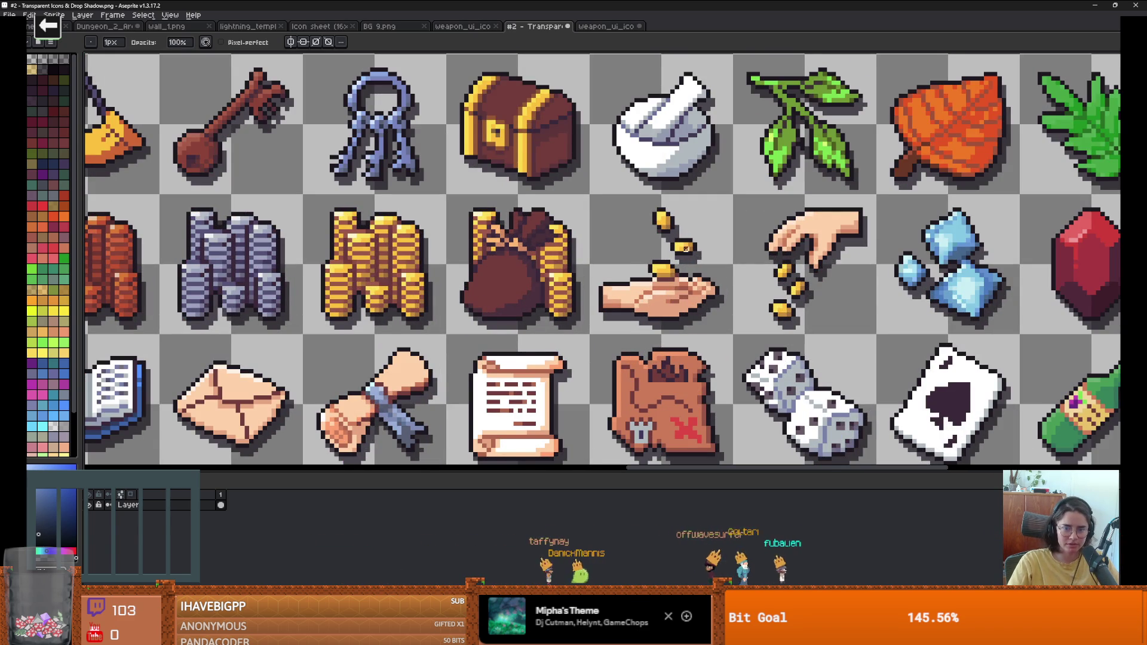
# Step: Marquee-select the dropping-coins hand icon and return to weapon_ui_icons
pyautogui.press('m')
pyautogui.moveTo(659, 264)
pyautogui.mouseDown()
pyautogui.moveTo(671, 298)
pyautogui.moveTo(735, 336)
pyautogui.mouseUp()
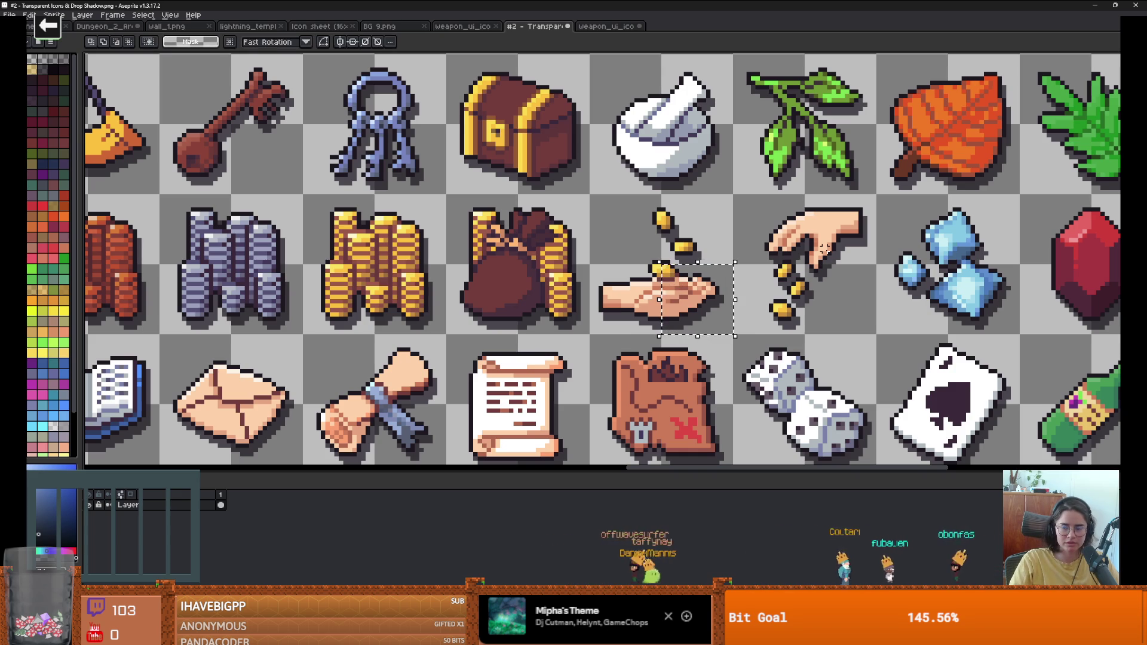
pyautogui.moveTo(804, 195)
pyautogui.mouseDown()
pyautogui.moveTo(812, 270)
pyautogui.moveTo(771, 251)
pyautogui.moveTo(836, 251)
pyautogui.moveTo(778, 293)
pyautogui.mouseUp()
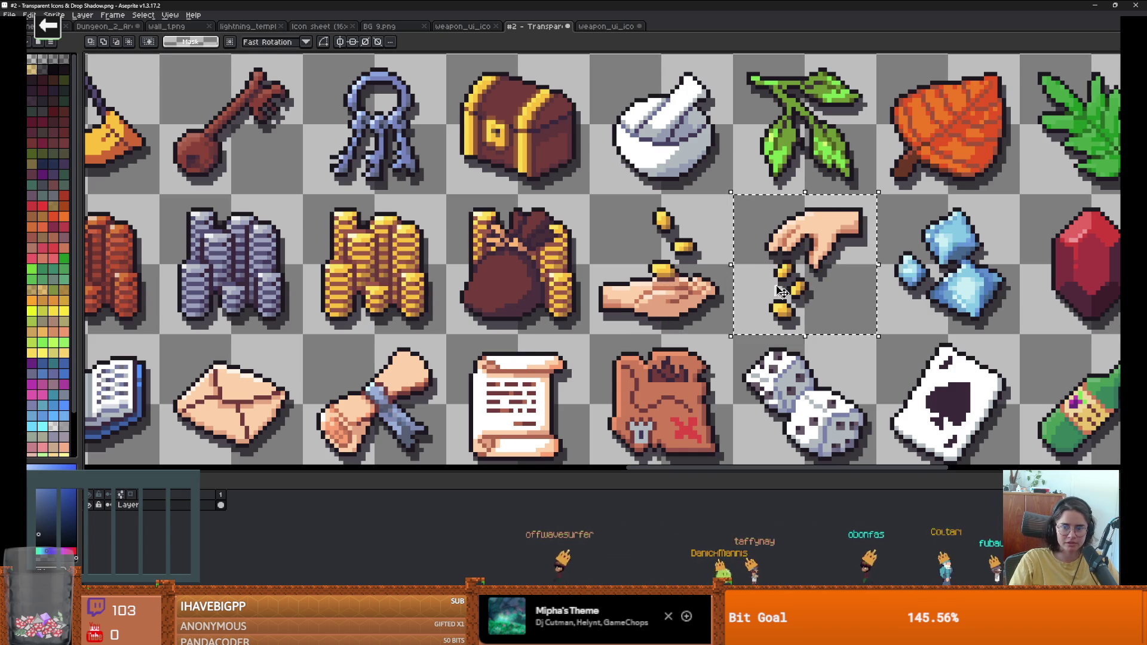
pyautogui.hotkey('ctrl', 'Tab')
pyautogui.scroll(-2, 639, 239)
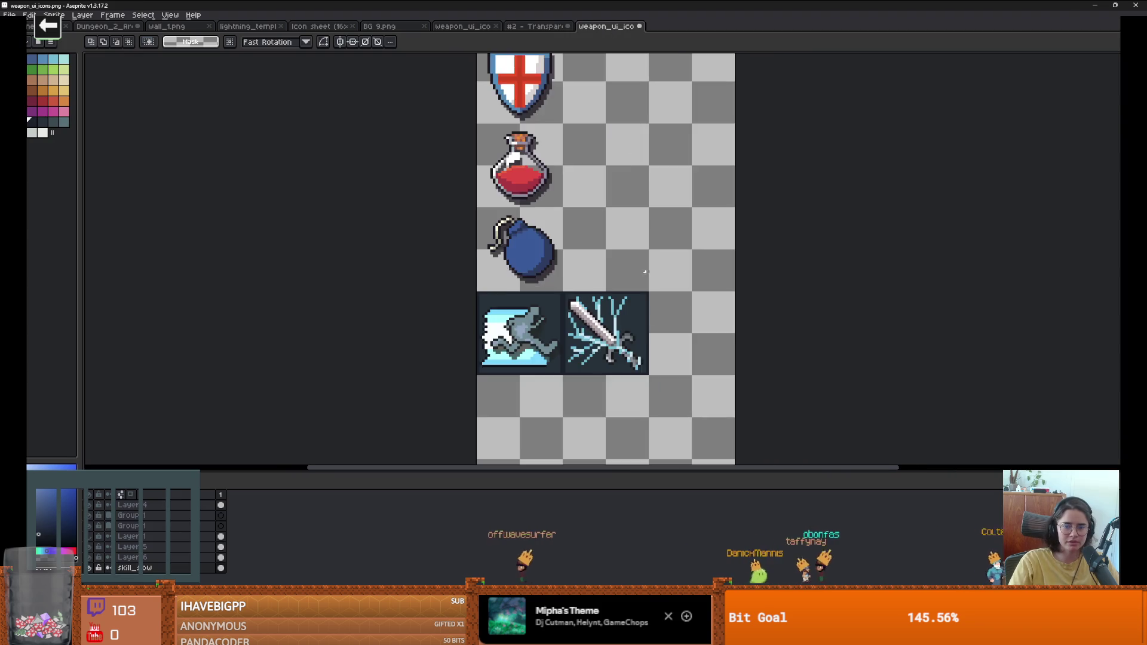
# Step: Paste the coin-hand icon into the cell beside the lightning sword
pyautogui.hotkey('ctrl', 'v')
pyautogui.moveTo(600, 248)
pyautogui.mouseDown()
pyautogui.moveTo(661, 205)
pyautogui.moveTo(652, 209)
pyautogui.mouseUp()
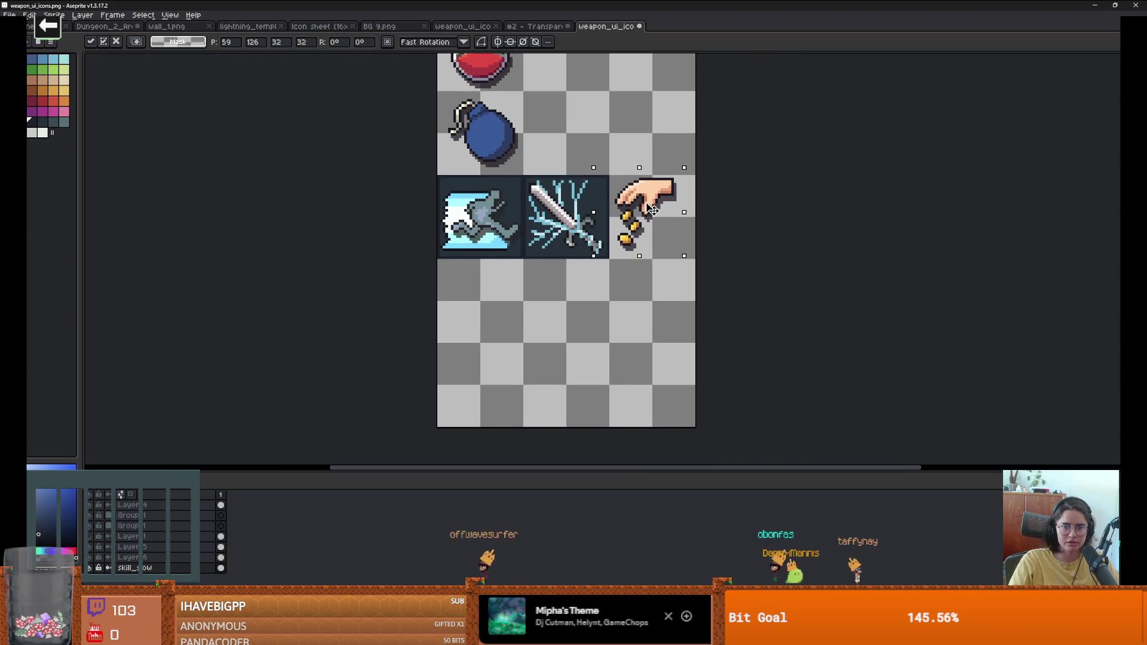
pyautogui.press('Return')
pyautogui.scroll(2, 635, 235)
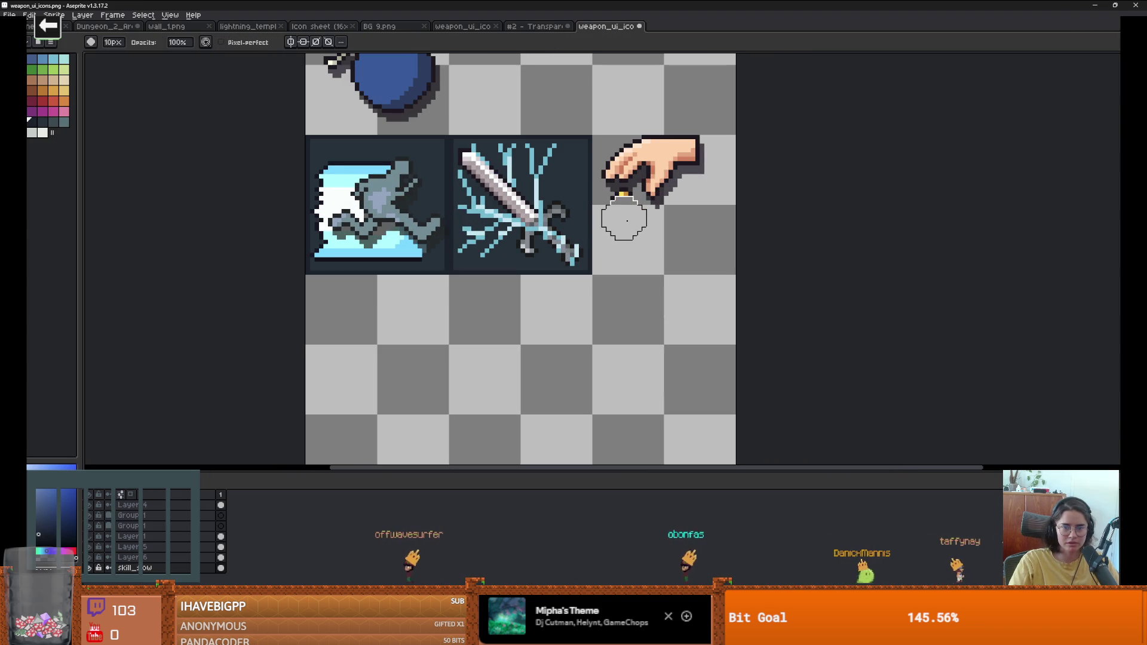
pyautogui.scroll(2, 625, 219)
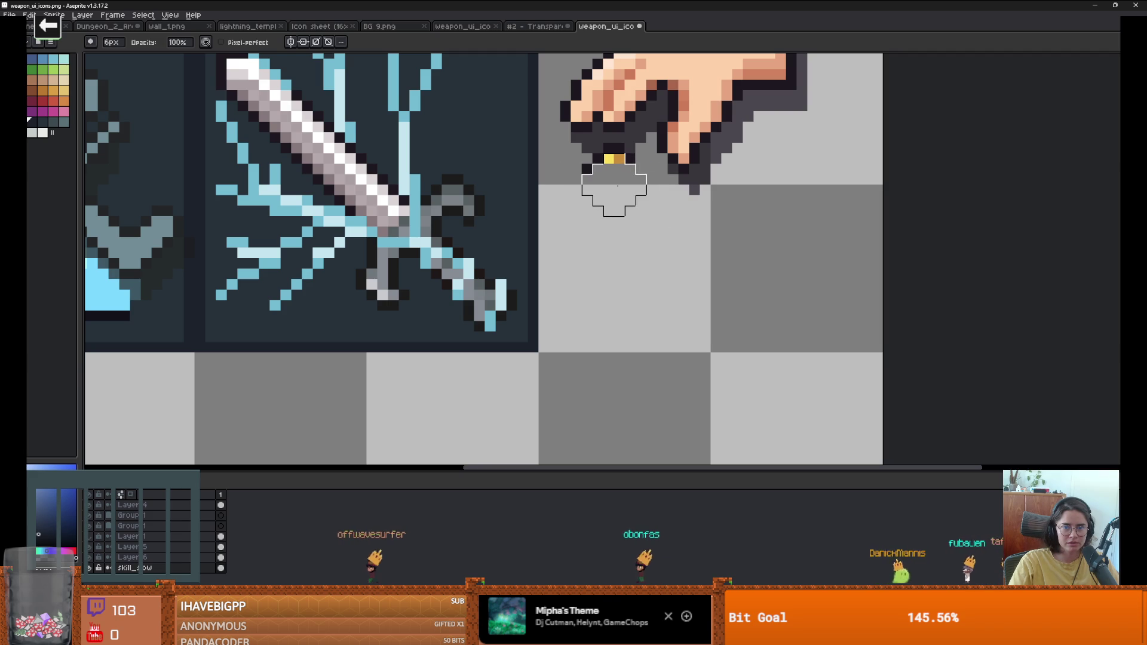
# Step: Erase the falling coins and marquee-select the hand icon's cell
pyautogui.press('b')
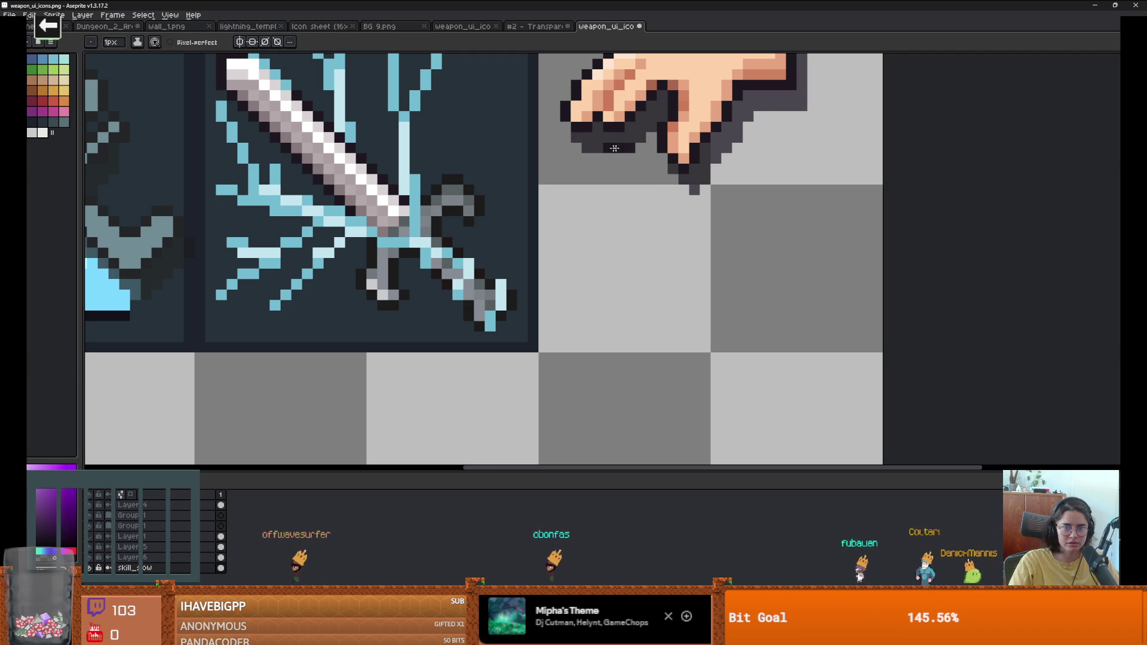
pyautogui.press('e')
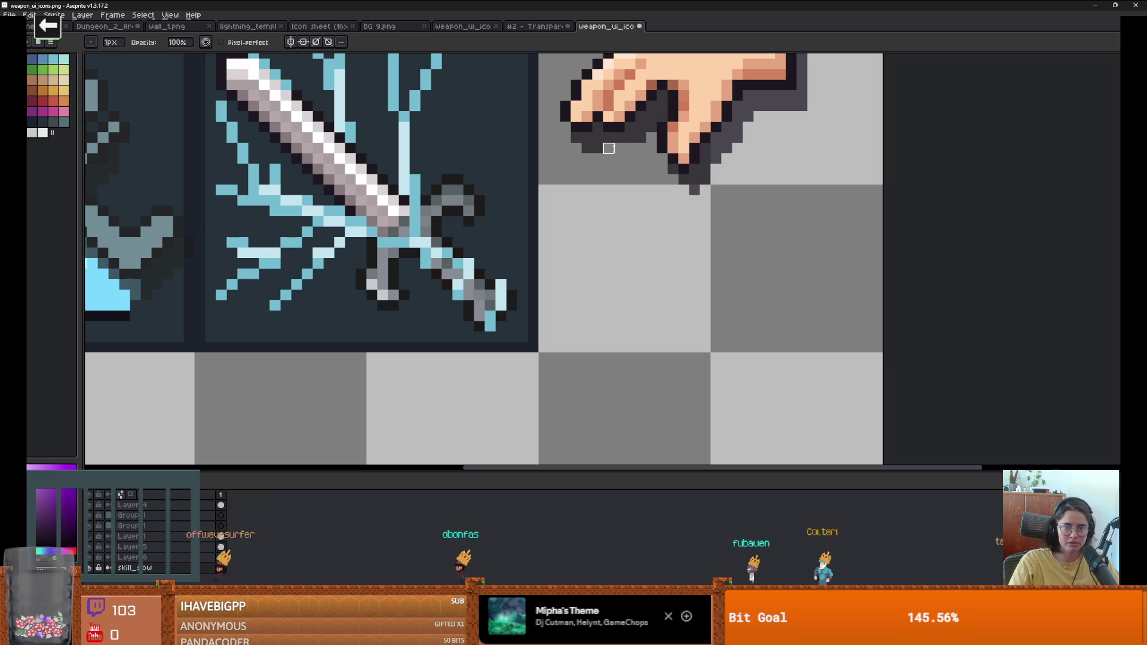
pyautogui.press('b')
pyautogui.scroll(-4, 645, 218)
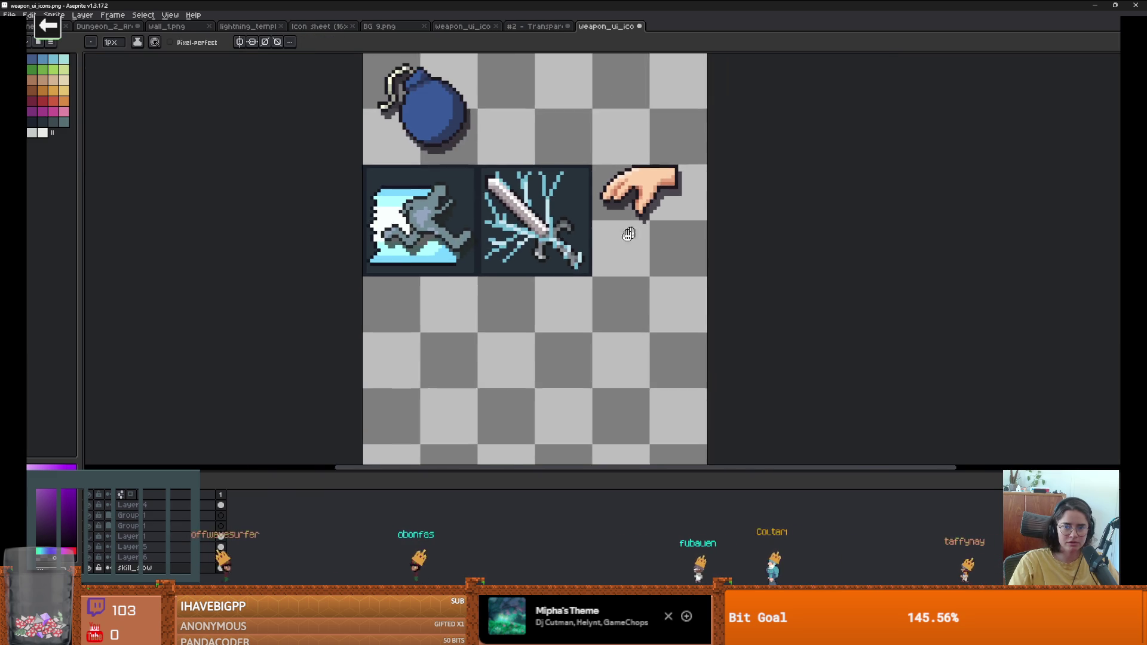
pyautogui.scroll(2, 605, 249)
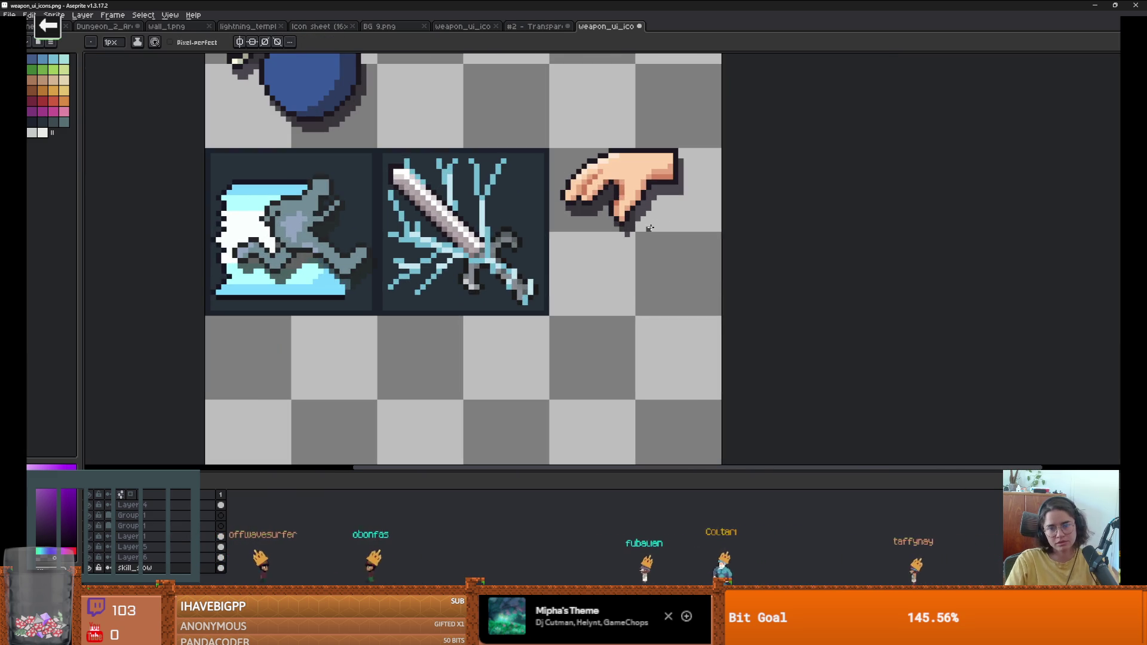
pyautogui.press('m')
pyautogui.moveTo(642, 219)
pyautogui.mouseDown()
pyautogui.moveTo(699, 242)
pyautogui.moveTo(661, 239)
pyautogui.moveTo(672, 290)
pyautogui.mouseUp()
# Step: Place a copy of the hand in the cell below and flip it vertically
pyautogui.press('Escape')
pyautogui.moveTo(669, 245)
pyautogui.mouseDown()
pyautogui.moveTo(644, 218)
pyautogui.moveTo(663, 224)
pyautogui.moveTo(689, 291)
pyautogui.mouseUp()
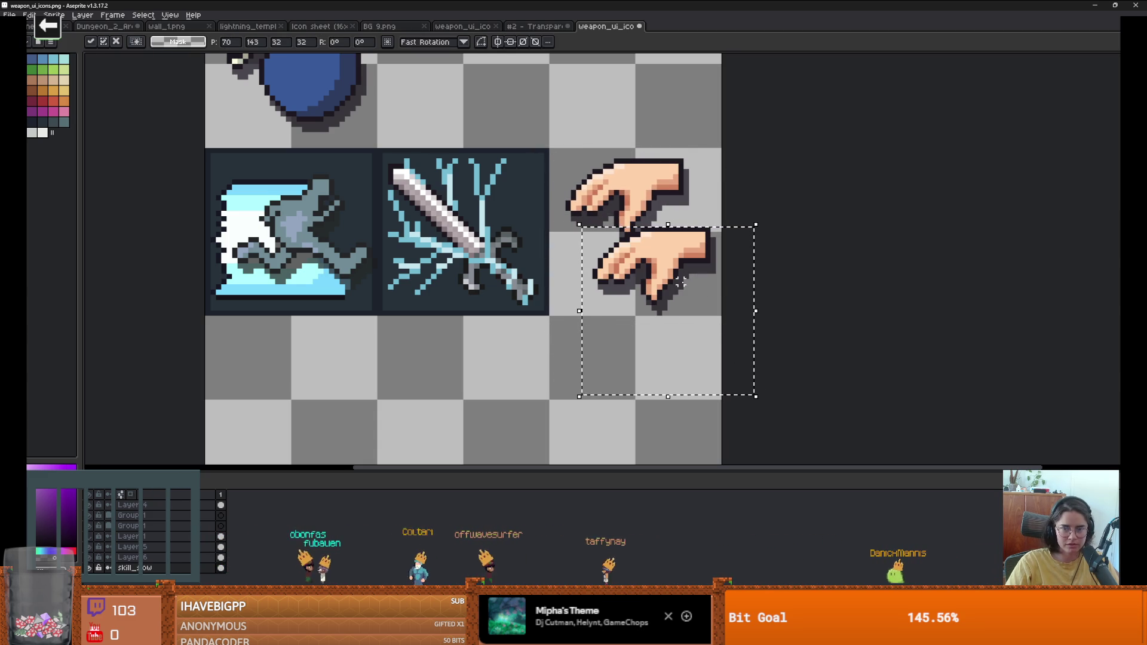
pyautogui.hotkey('shift', 'v')
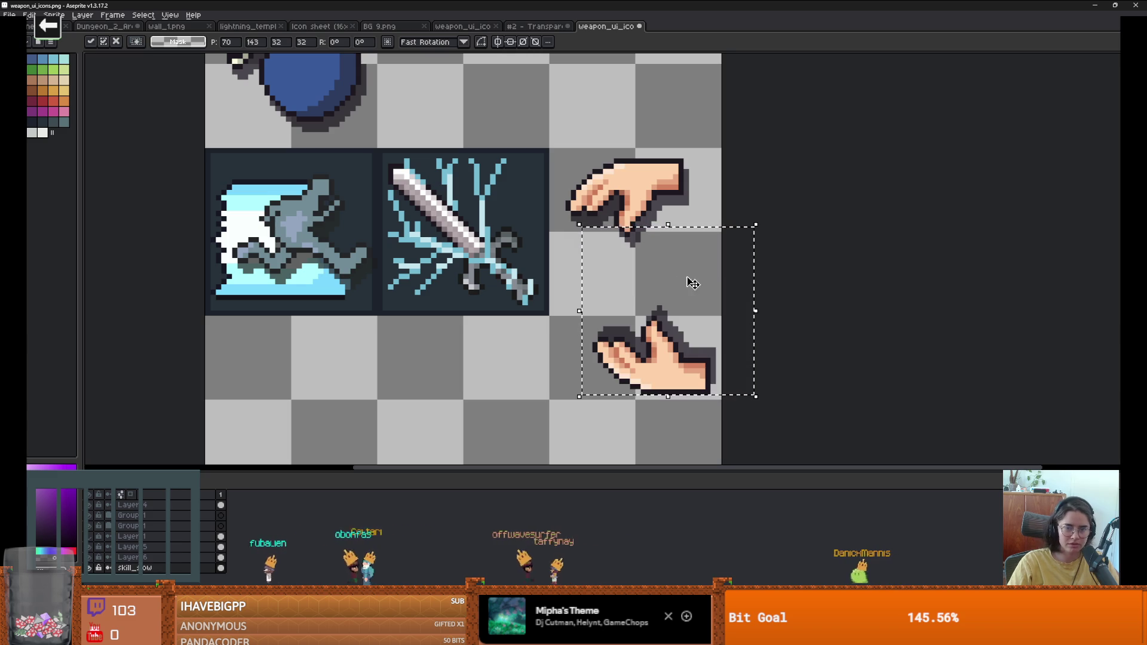
pyautogui.moveTo(682, 368); pyautogui.dragTo(694, 352)
pyautogui.hotkey('ctrl', 'd')
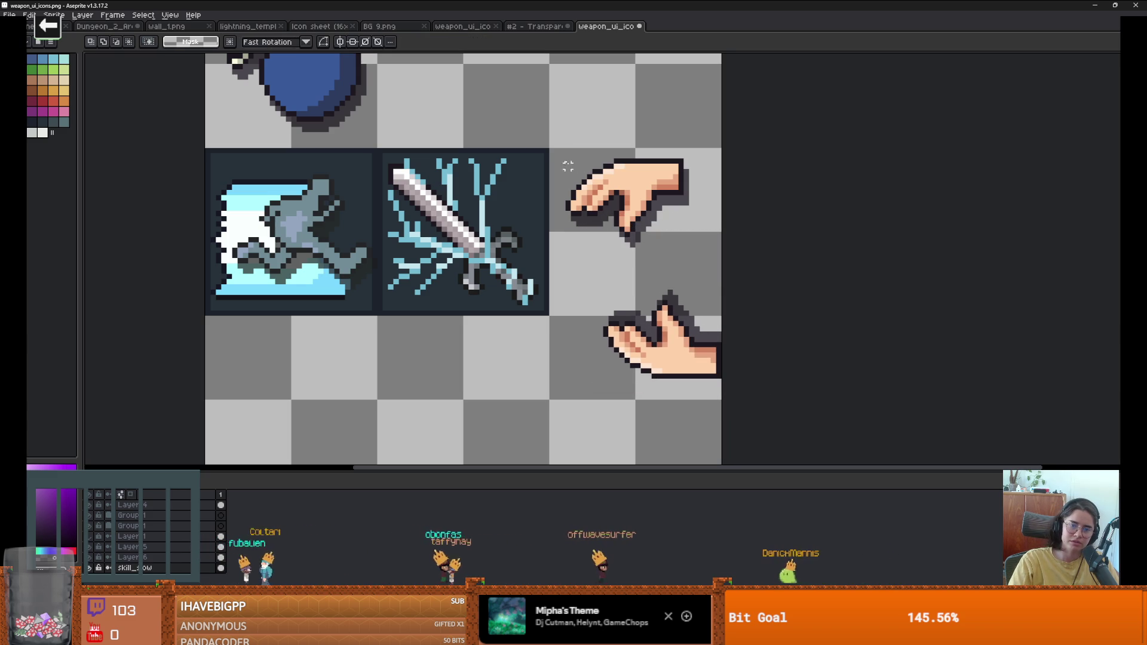
# Step: Reposition the upper hand and rotate it 90° counter-clockwise
pyautogui.moveTo(557, 151)
pyautogui.mouseDown()
pyautogui.moveTo(679, 245)
pyautogui.moveTo(695, 230)
pyautogui.moveTo(702, 244)
pyautogui.mouseUp()
pyautogui.hotkey('ctrl', 'd')
pyautogui.scroll(-1, 777, 254)
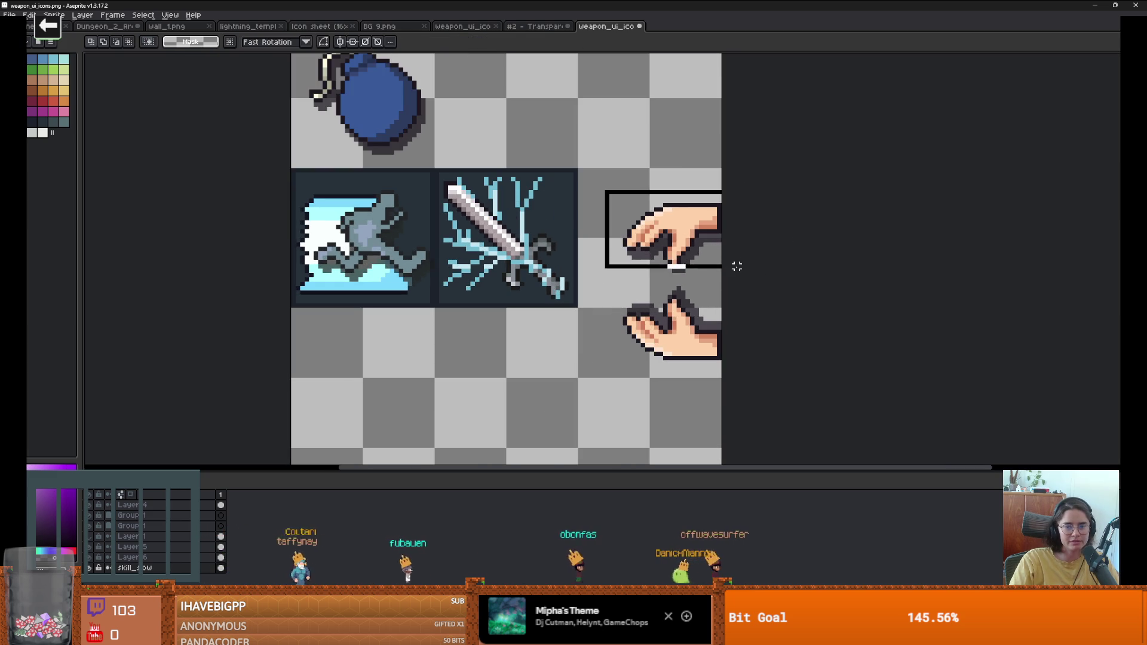
pyautogui.hotkey('ctrl', 'z')
pyautogui.hotkey('ctrl', 'z')
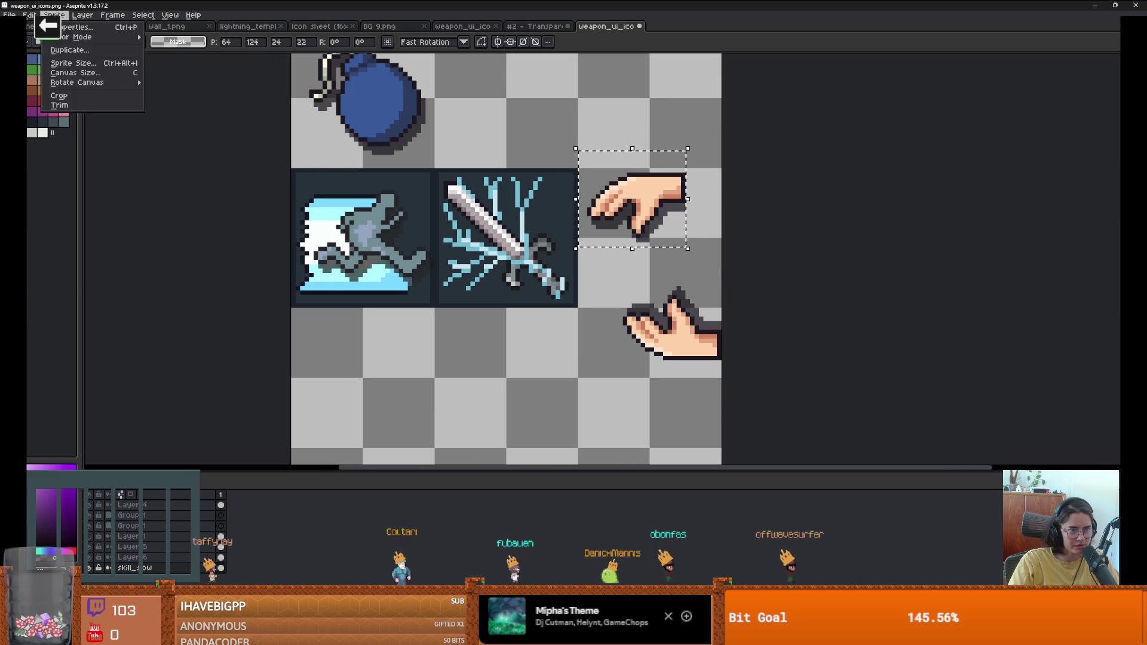
pyautogui.click(29, 15)
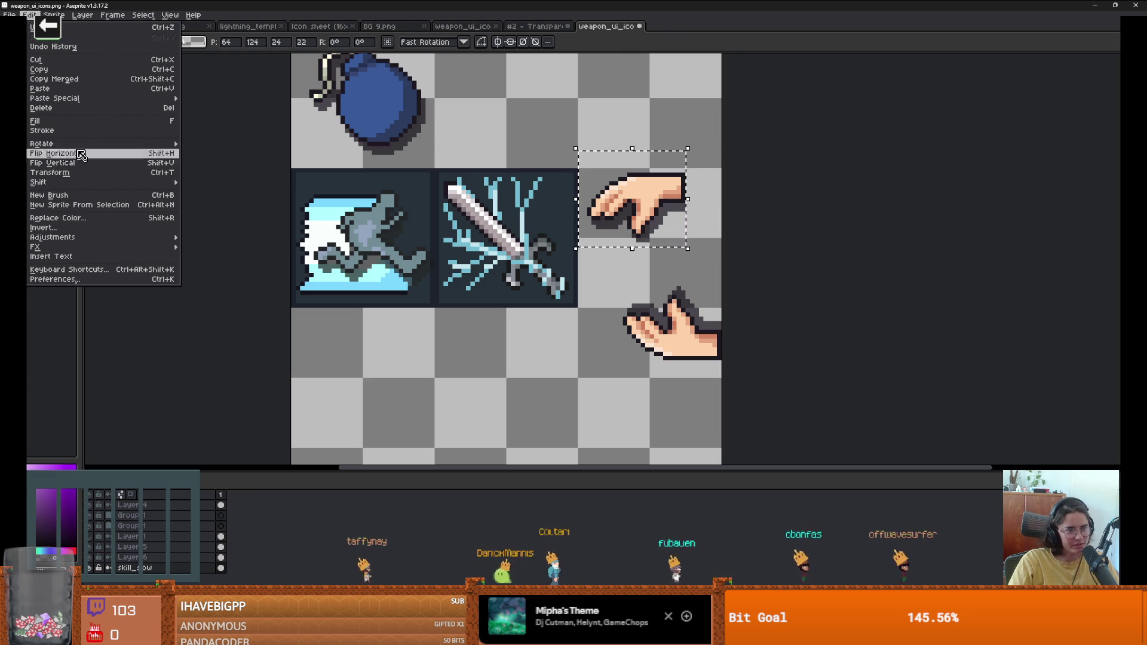
pyautogui.moveTo(88, 237)
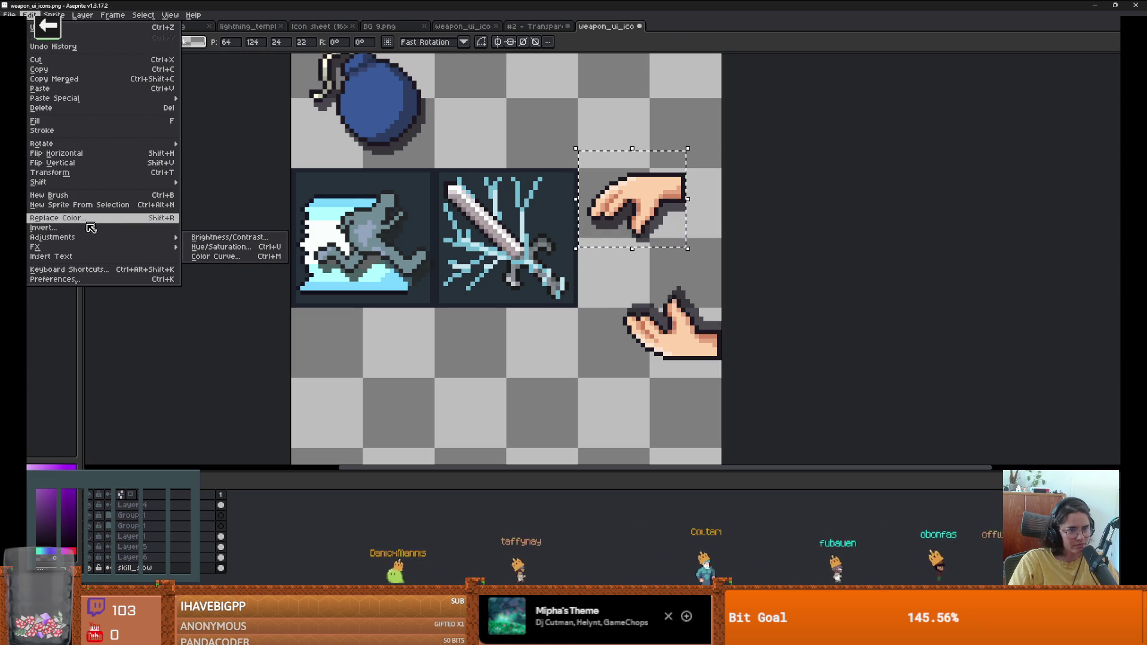
pyautogui.moveTo(100, 150)
pyautogui.click(212, 163)
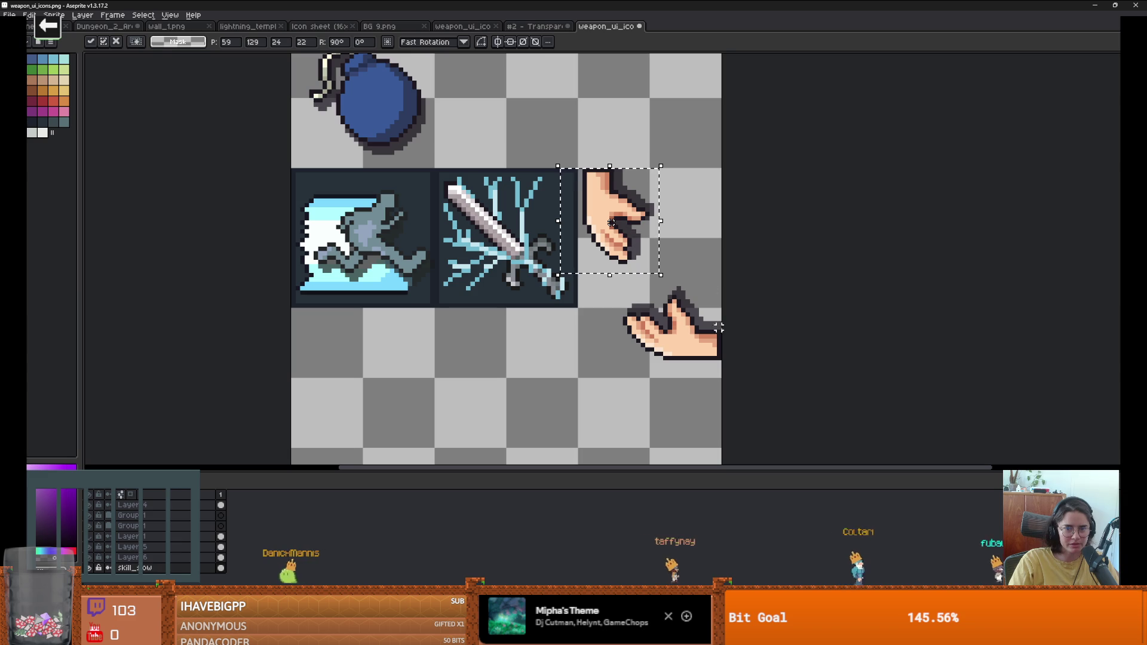
pyautogui.click(714, 304)
# Step: Rotate the lower hand 90° counter-clockwise and move it up beside the upper hand
pyautogui.moveTo(606, 289); pyautogui.dragTo(777, 402)
pyautogui.click(28, 15)
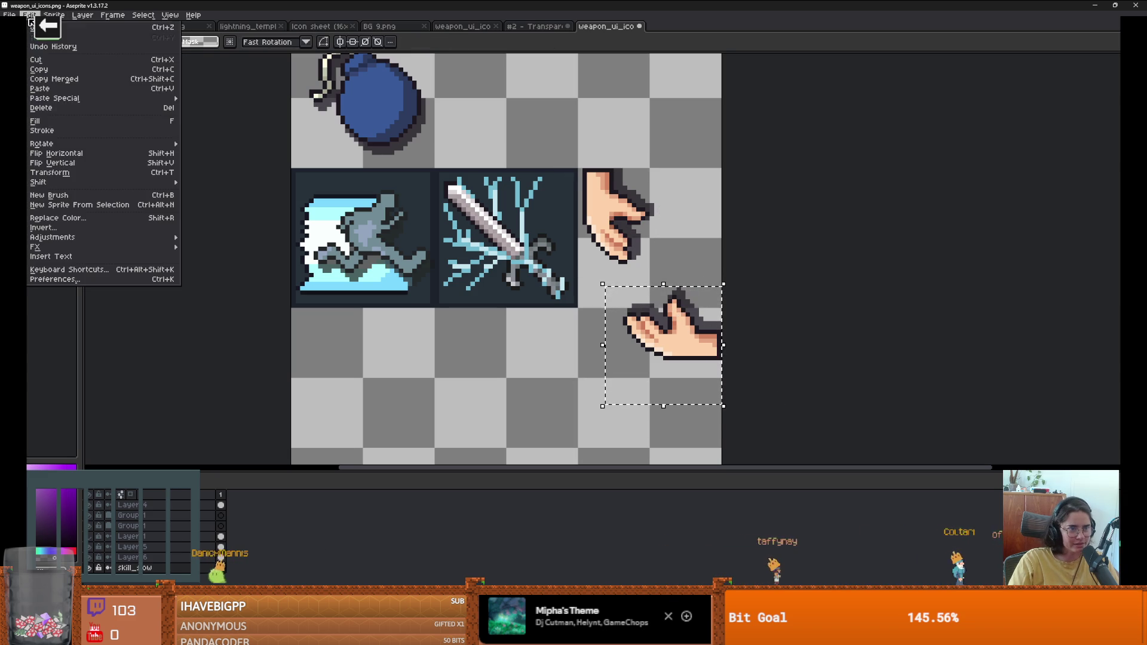
pyautogui.moveTo(80, 144)
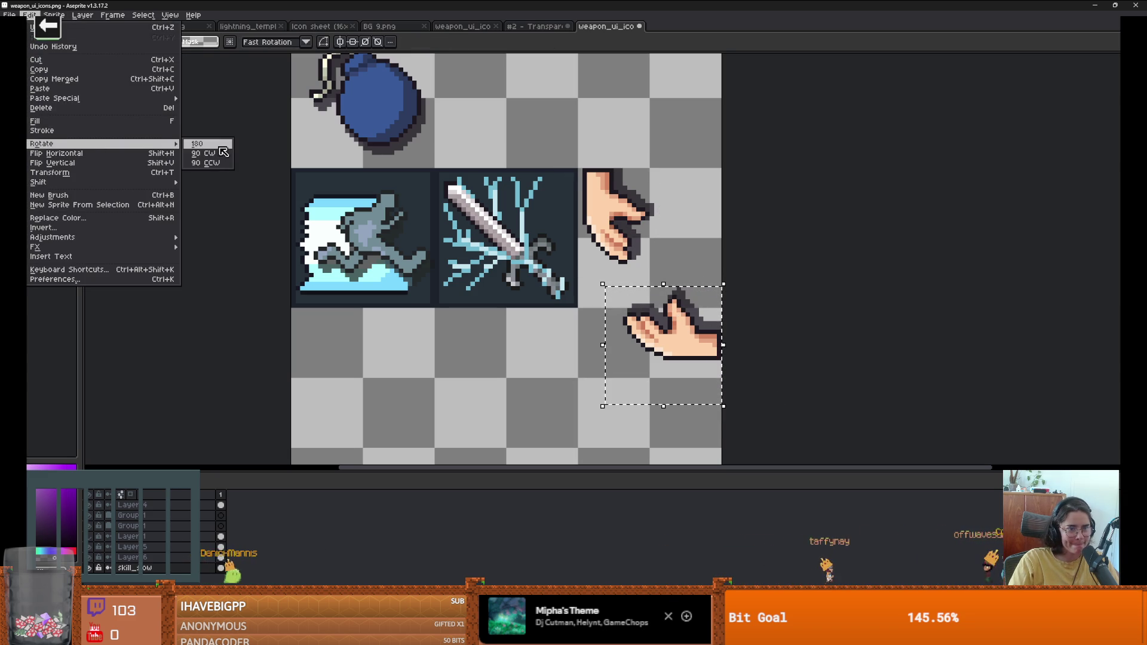
pyautogui.click(222, 164)
pyautogui.moveTo(670, 340)
pyautogui.mouseDown()
pyautogui.moveTo(711, 260)
pyautogui.moveTo(713, 223)
pyautogui.moveTo(685, 363)
pyautogui.mouseUp()
pyautogui.moveTo(666, 129)
pyautogui.mouseDown()
pyautogui.moveTo(615, 270)
pyautogui.moveTo(581, 284)
pyautogui.moveTo(622, 258)
pyautogui.mouseUp()
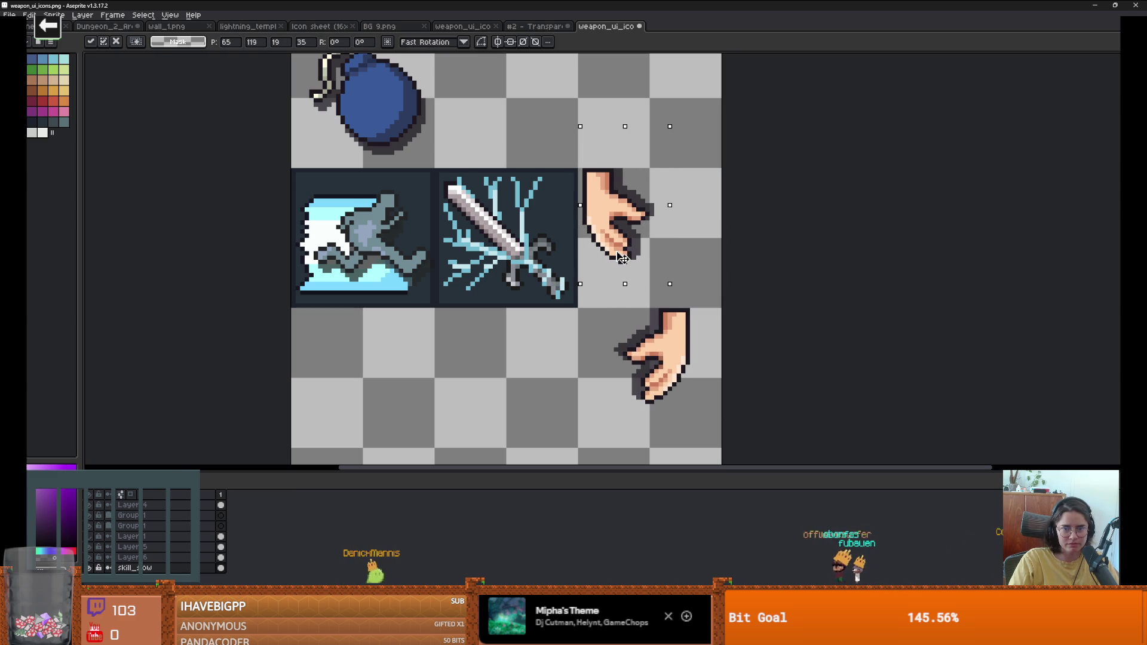
pyautogui.click(719, 231)
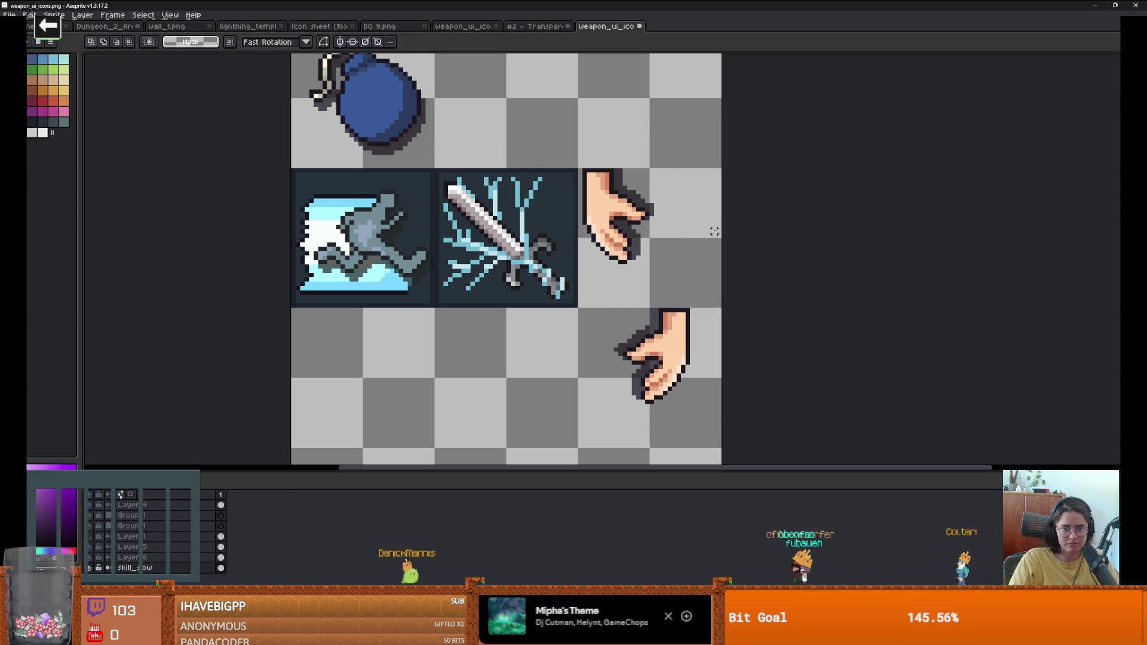
pyautogui.moveTo(697, 417); pyautogui.dragTo(620, 300)
pyautogui.moveTo(685, 354); pyautogui.dragTo(712, 218)
# Step: Nudge the right hand up one pixel and commit the placement
pyautogui.press('Up')
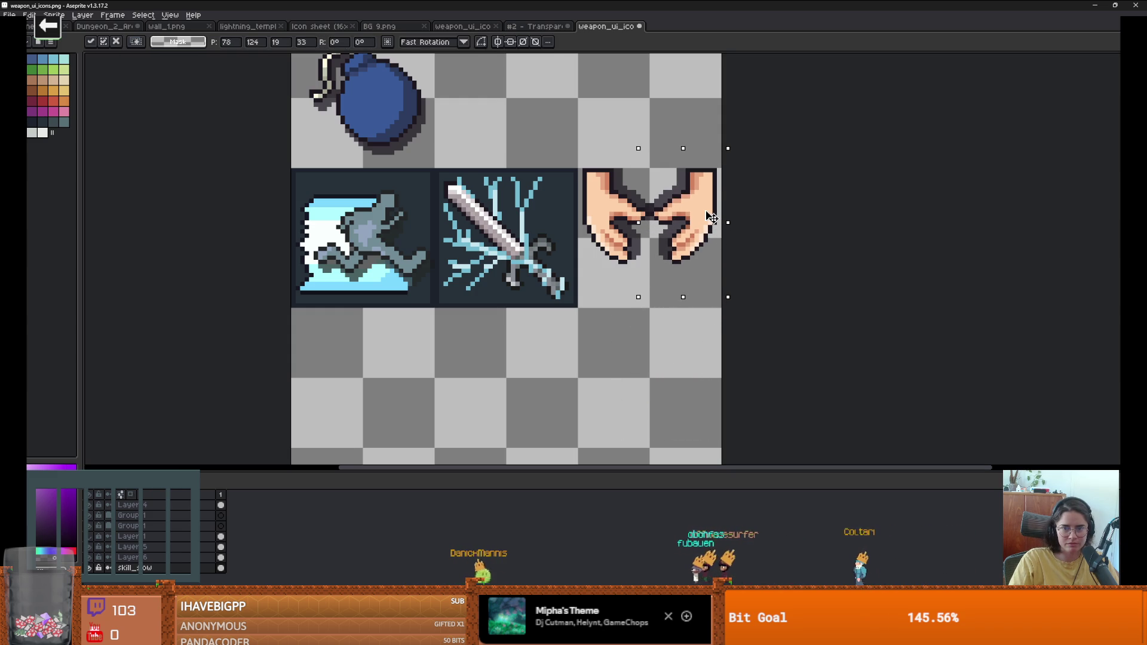
pyautogui.press('b')
pyautogui.scroll(1, 642, 230)
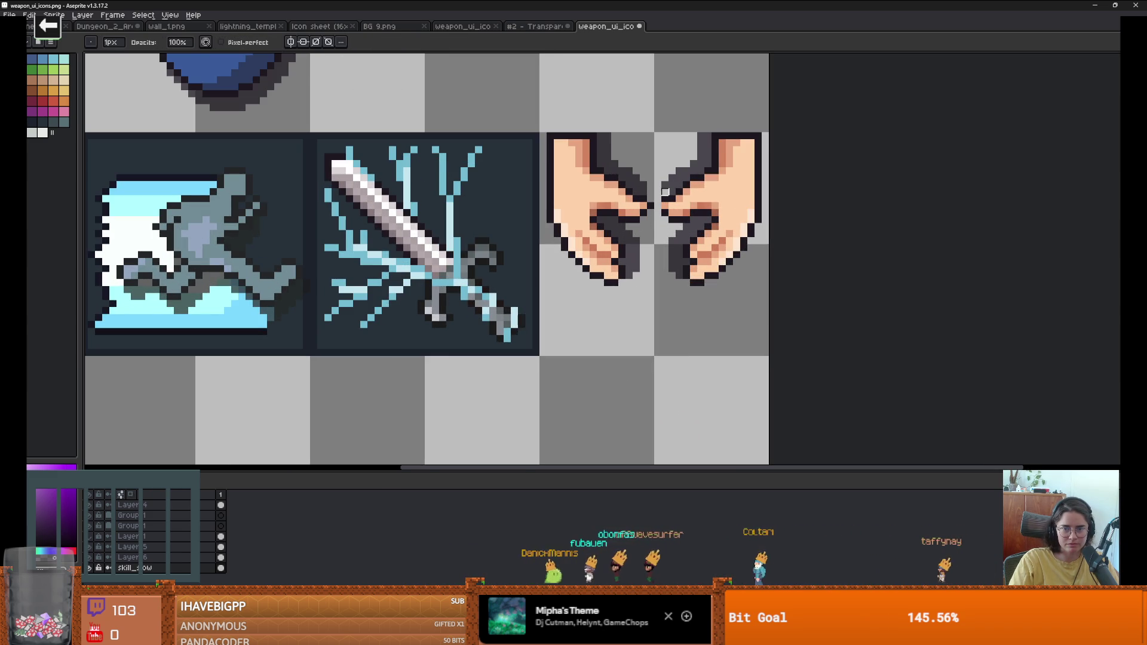
pyautogui.scroll(1, 665, 192)
# Step: Fill the gap between the two hands' fingertips with dark pixels
pyautogui.press('e')
pyautogui.scroll(1, 682, 202)
pyautogui.click(684, 179)
pyautogui.moveTo(669, 181); pyautogui.dragTo(640, 179)
pyautogui.click(621, 183)
pyautogui.click(621, 206)
pyautogui.click(643, 206)
pyautogui.click(642, 246)
pyautogui.click(621, 245)
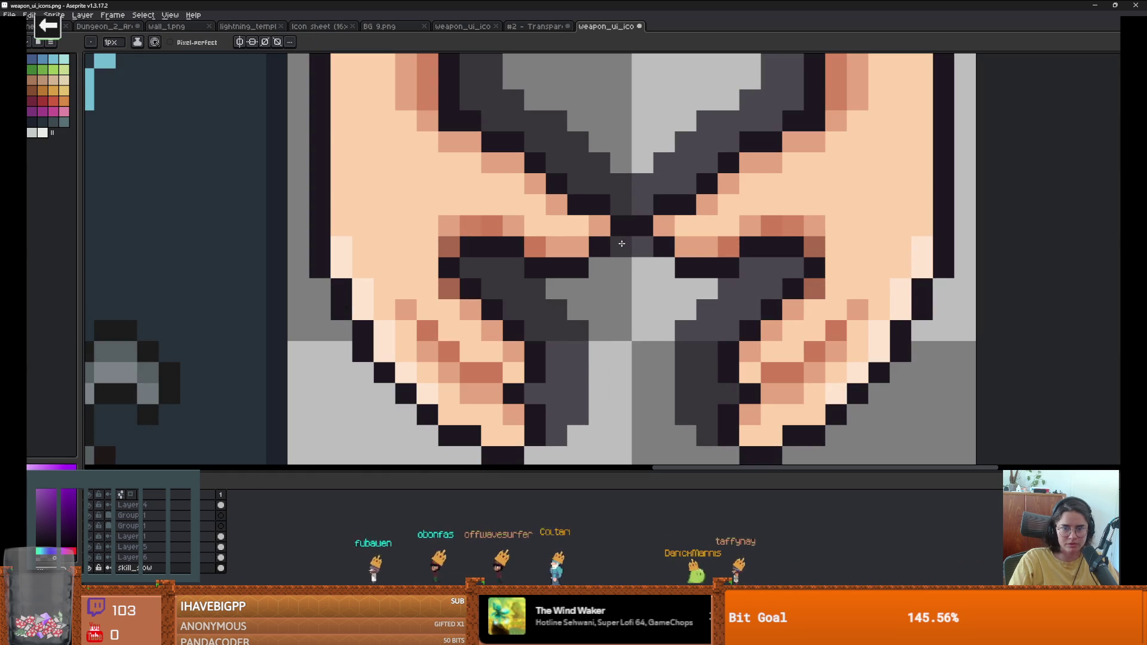
pyautogui.scroll(-4, 622, 244)
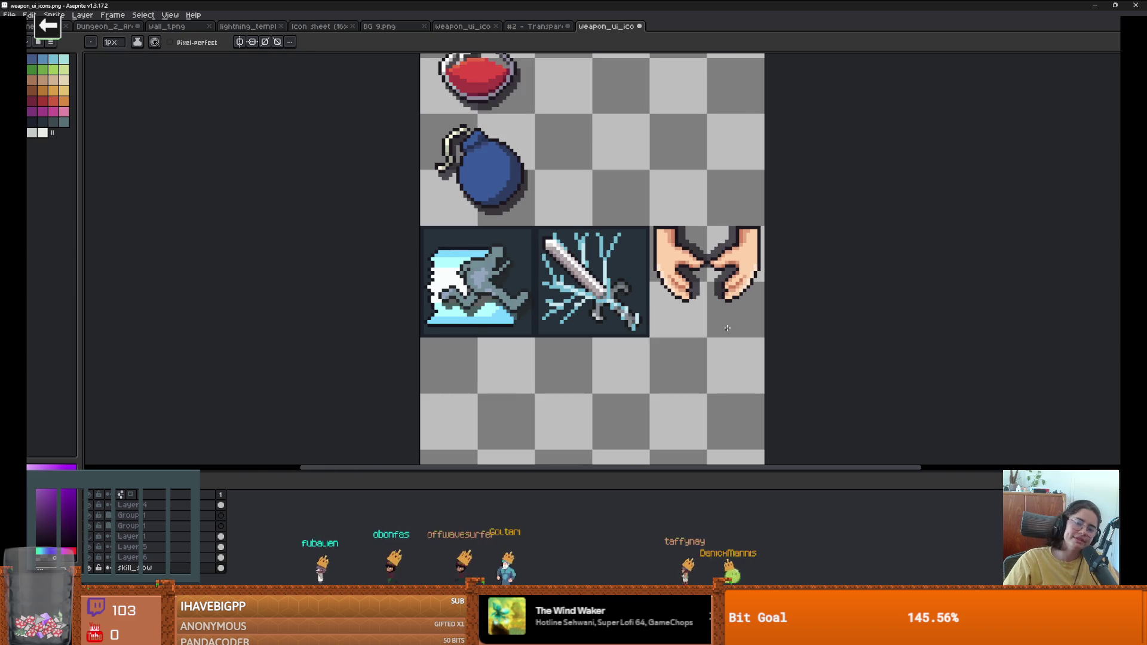
pyautogui.scroll(-1, 727, 328)
pyautogui.scroll(1, 676, 289)
pyautogui.scroll(1, 681, 295)
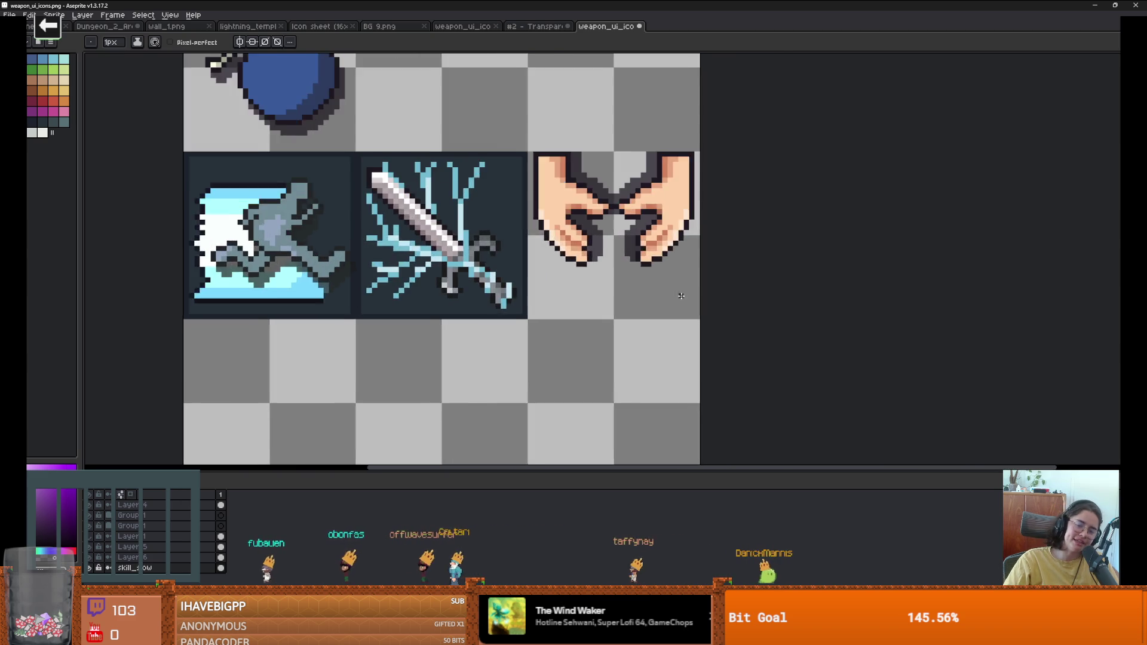
pyautogui.scroll(-1, 681, 296)
# Step: Bring up the Transparent Icons & Drop Shadow sheet
pyautogui.click(557, 26)
pyautogui.scroll(-4, 719, 315)
pyautogui.scroll(2, 732, 178)
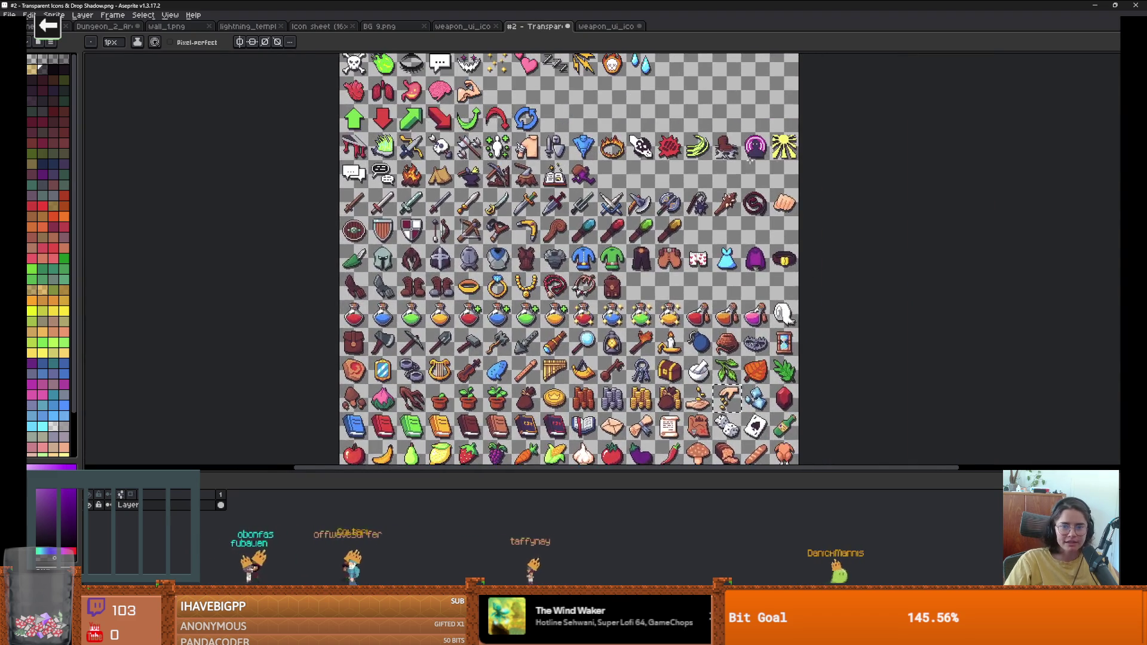
# Step: Paste the yellow sunburst into weapon_ui_icons and place it in the hands icon slot
pyautogui.scroll(2, 789, 179)
pyautogui.press('m')
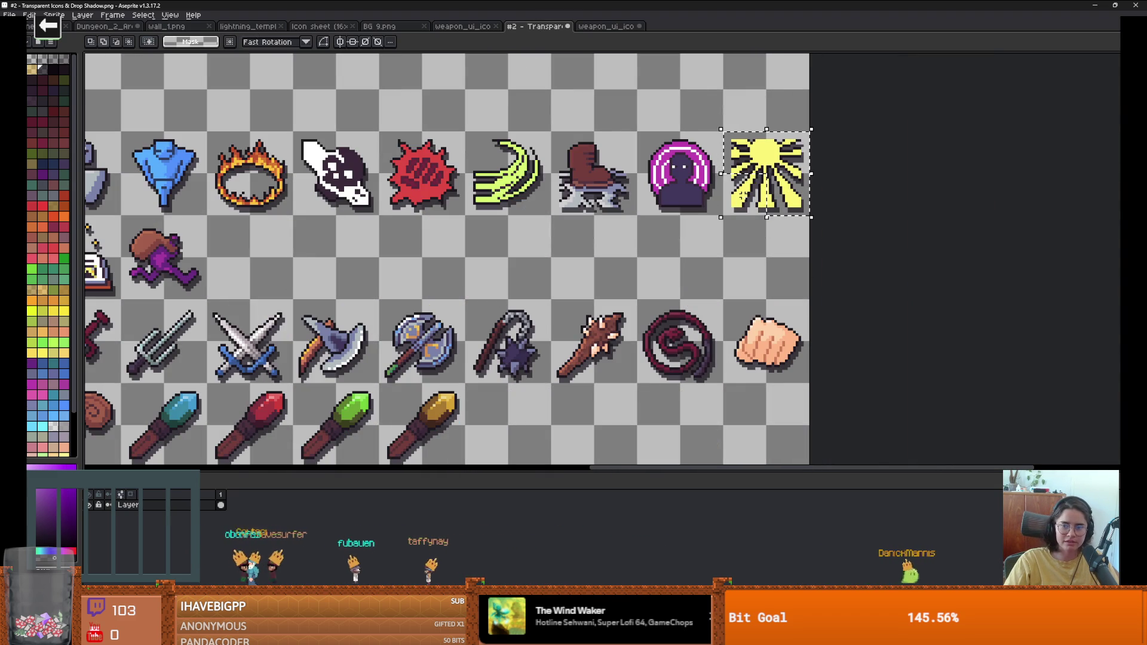
pyautogui.click(576, 26)
pyautogui.hotkey('ctrl', 'v')
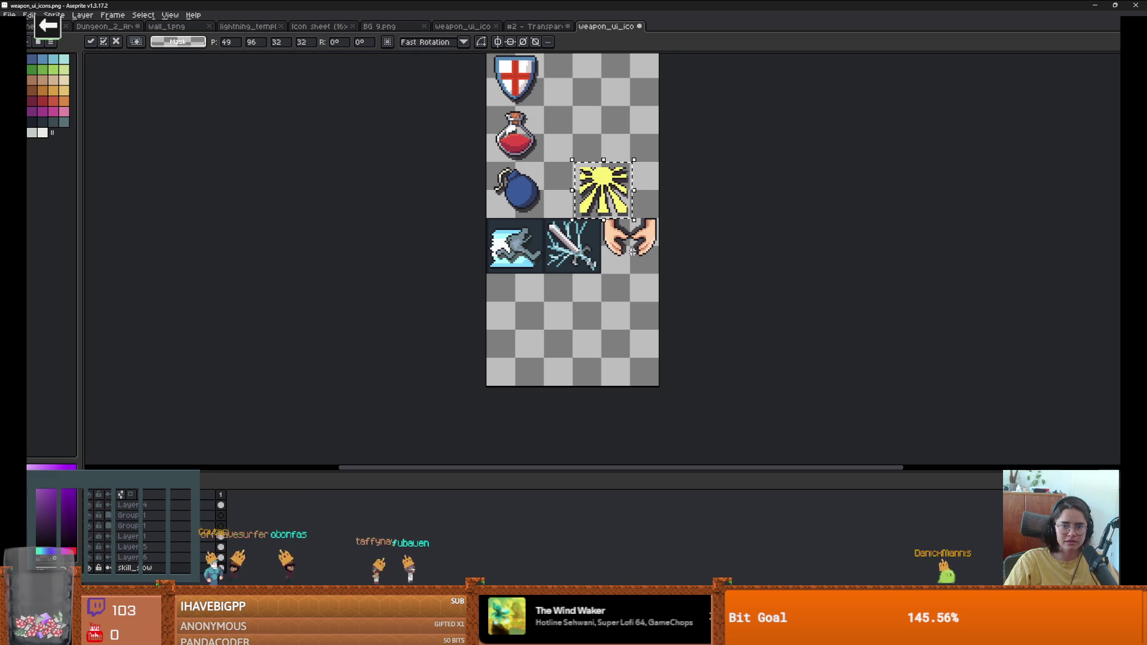
pyautogui.moveTo(613, 190)
pyautogui.mouseDown()
pyautogui.moveTo(643, 244)
pyautogui.moveTo(639, 266)
pyautogui.moveTo(583, 334)
pyautogui.mouseUp()
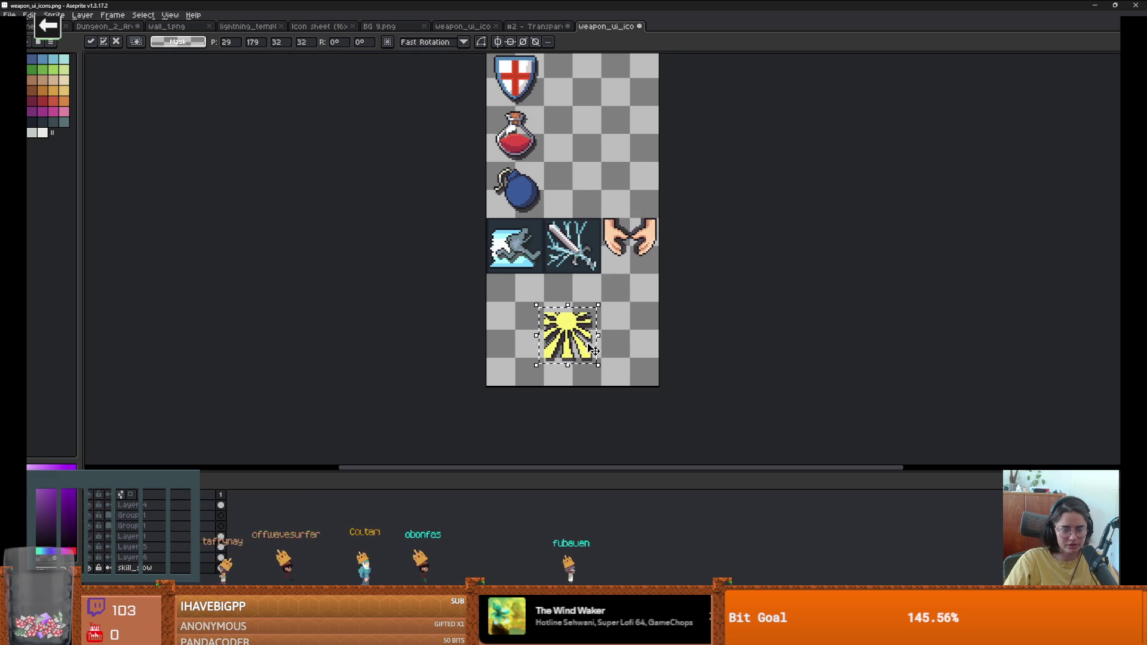
pyautogui.press('Escape')
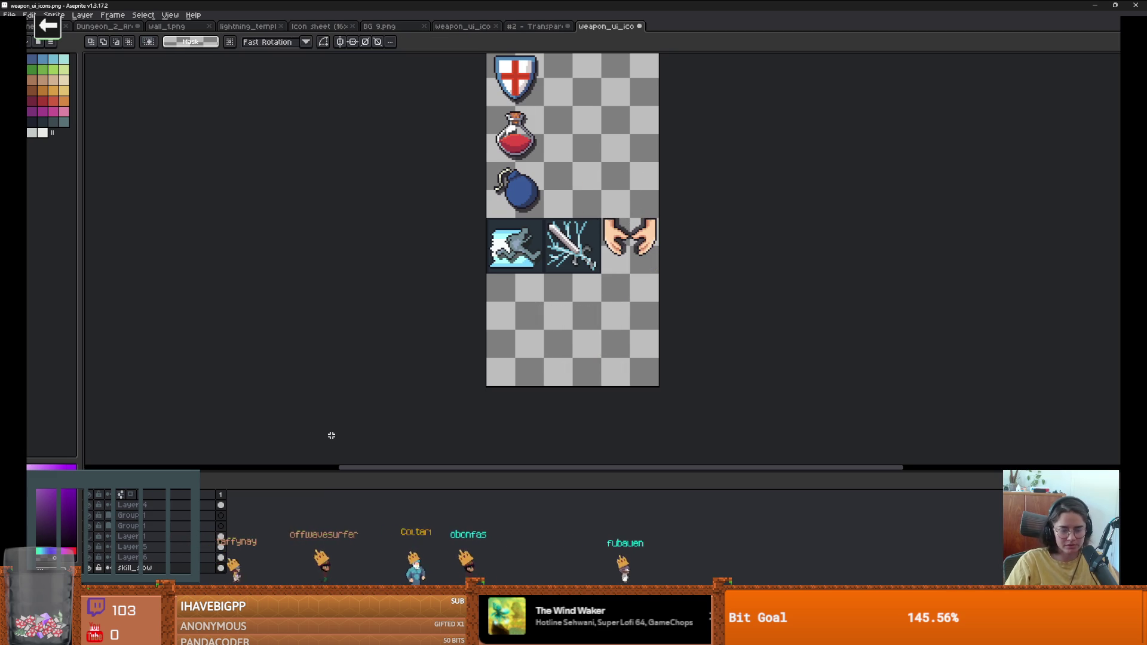
pyautogui.hotkey('ctrl', 'v')
pyautogui.moveTo(566, 331); pyautogui.dragTo(639, 247)
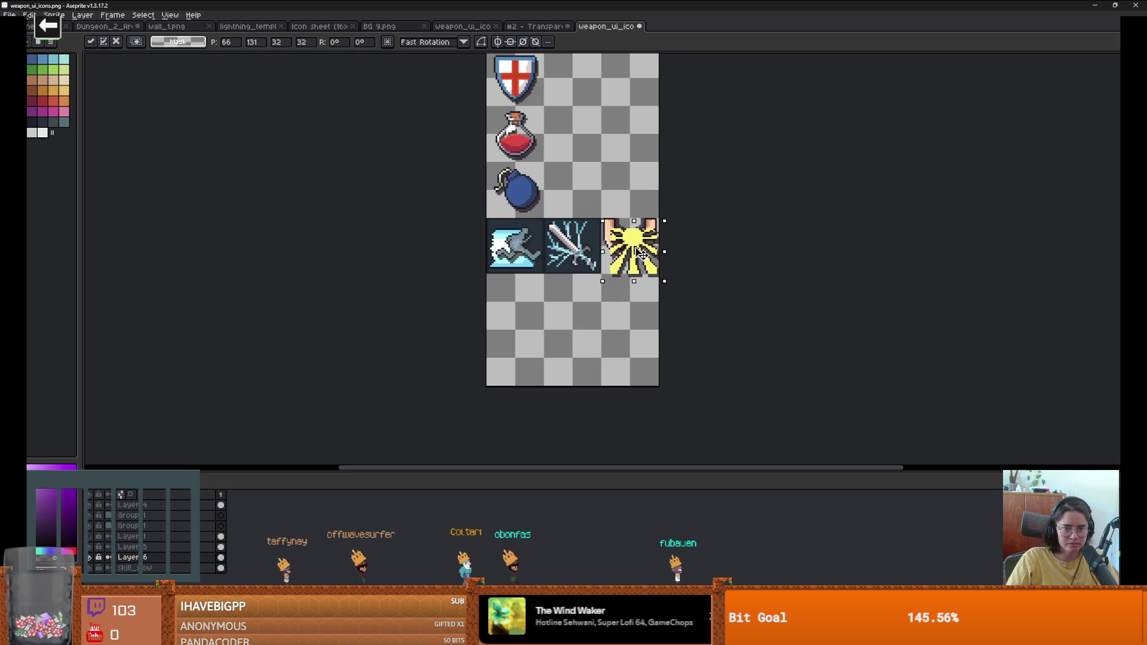
pyautogui.click(707, 244)
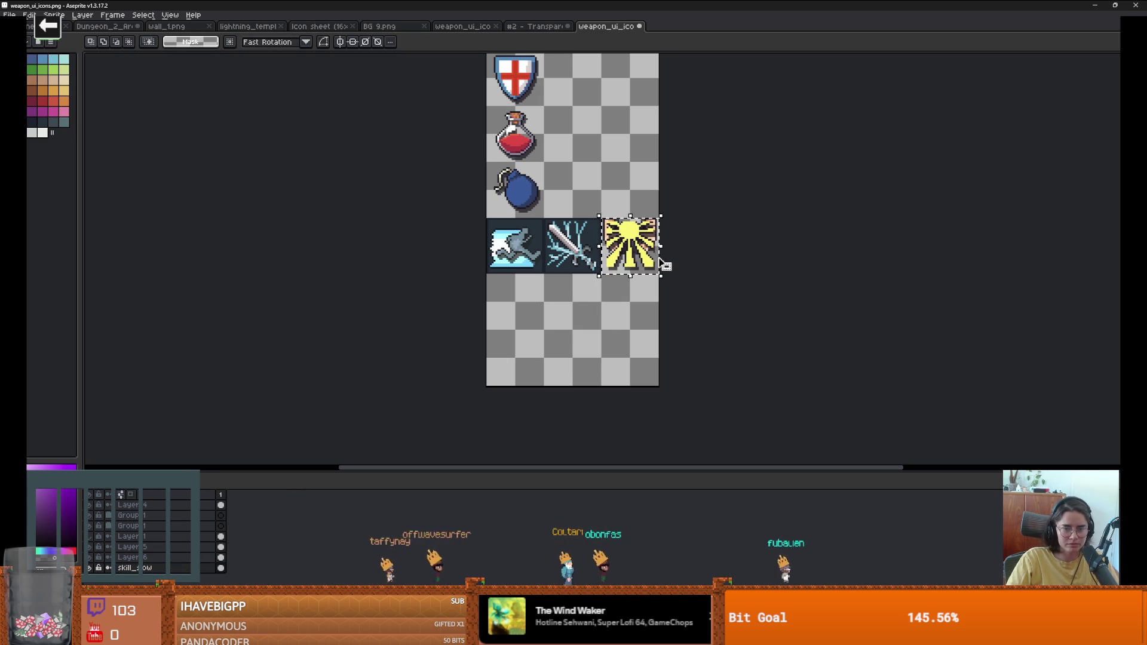
# Step: Make Layer 5 active so the hands show over the sunburst
pyautogui.click(172, 541)
pyautogui.click(173, 547)
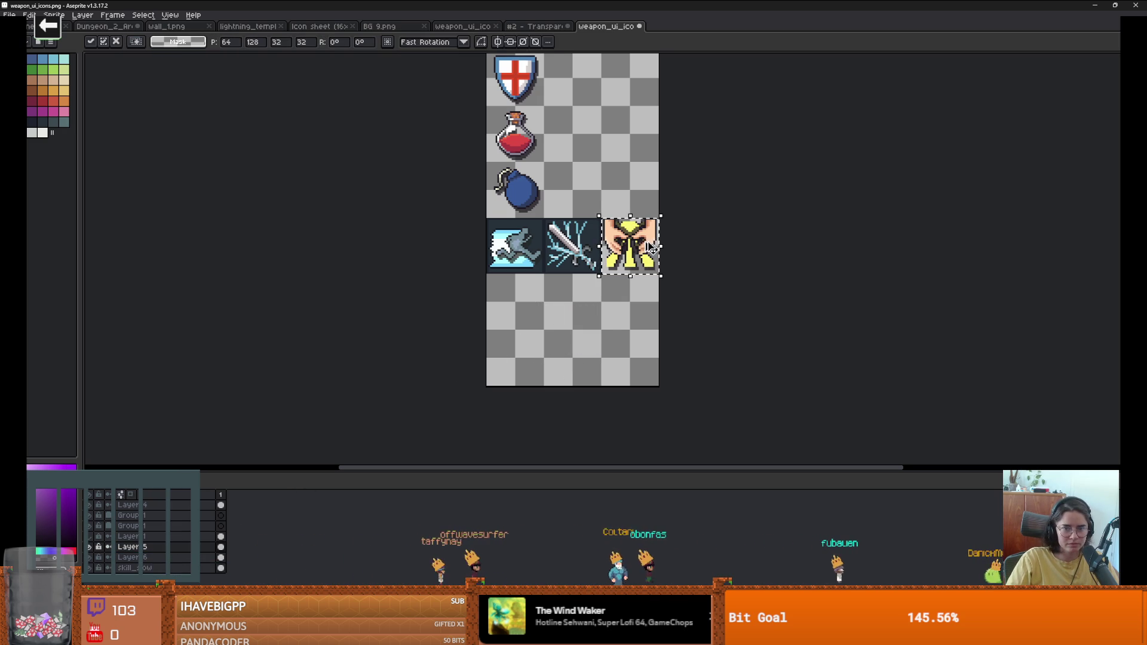
pyautogui.scroll(3, 689, 244)
pyautogui.scroll(-4, 658, 238)
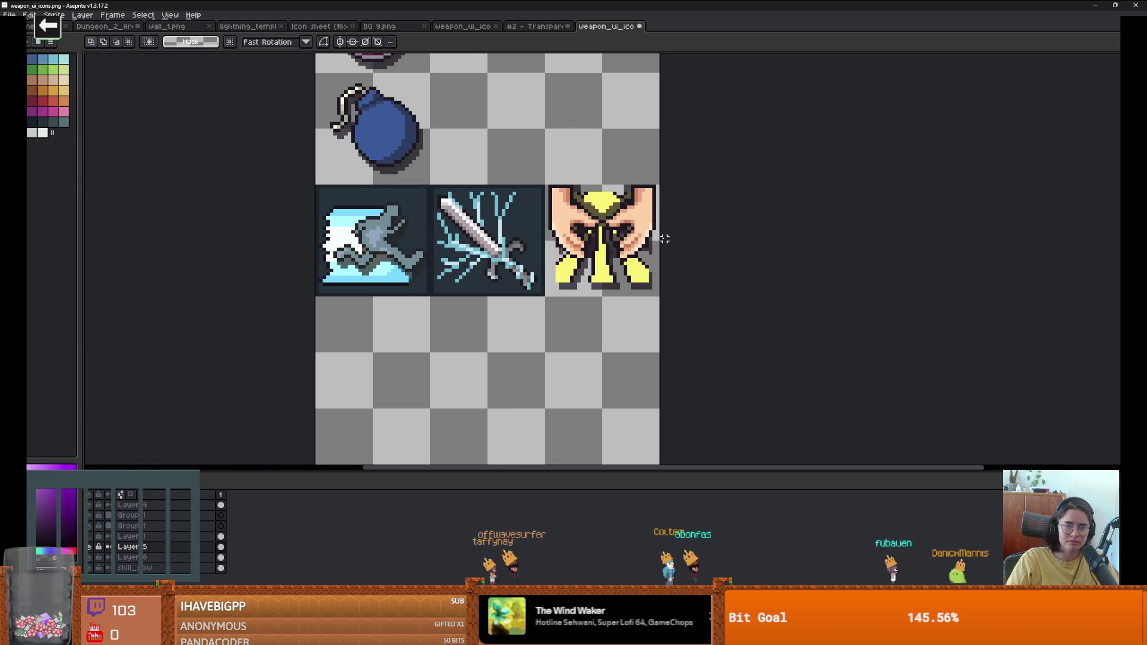
# Step: Erase the stray dark pixels around the top of the hands icon
pyautogui.scroll(3, 646, 235)
pyautogui.press('b')
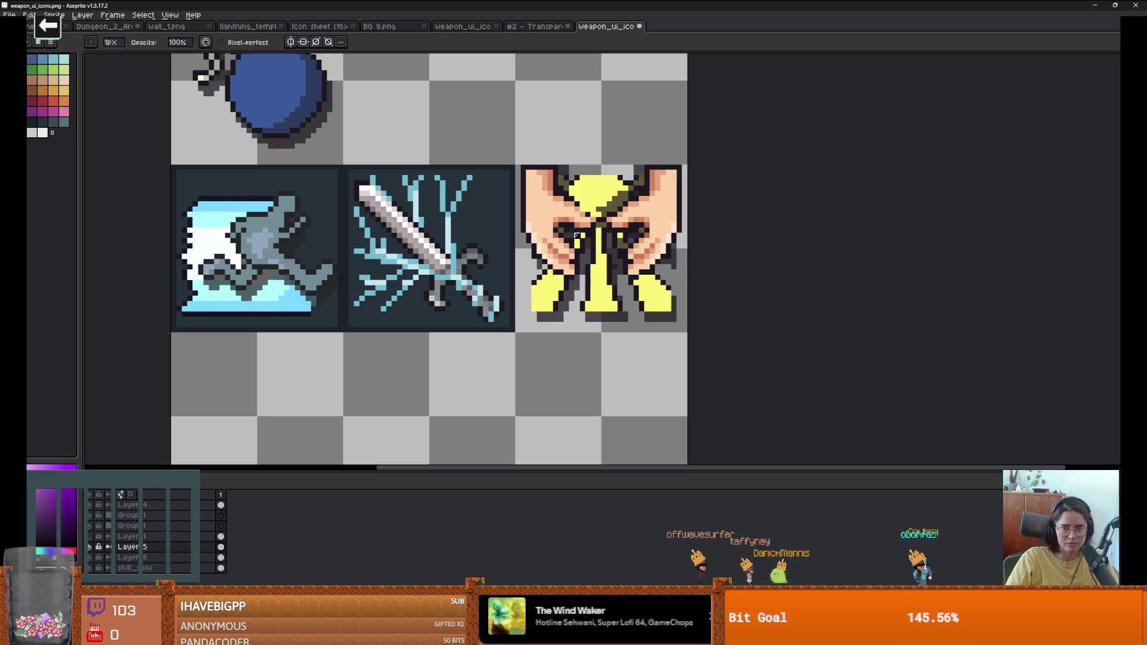
pyautogui.scroll(-5, 674, 267)
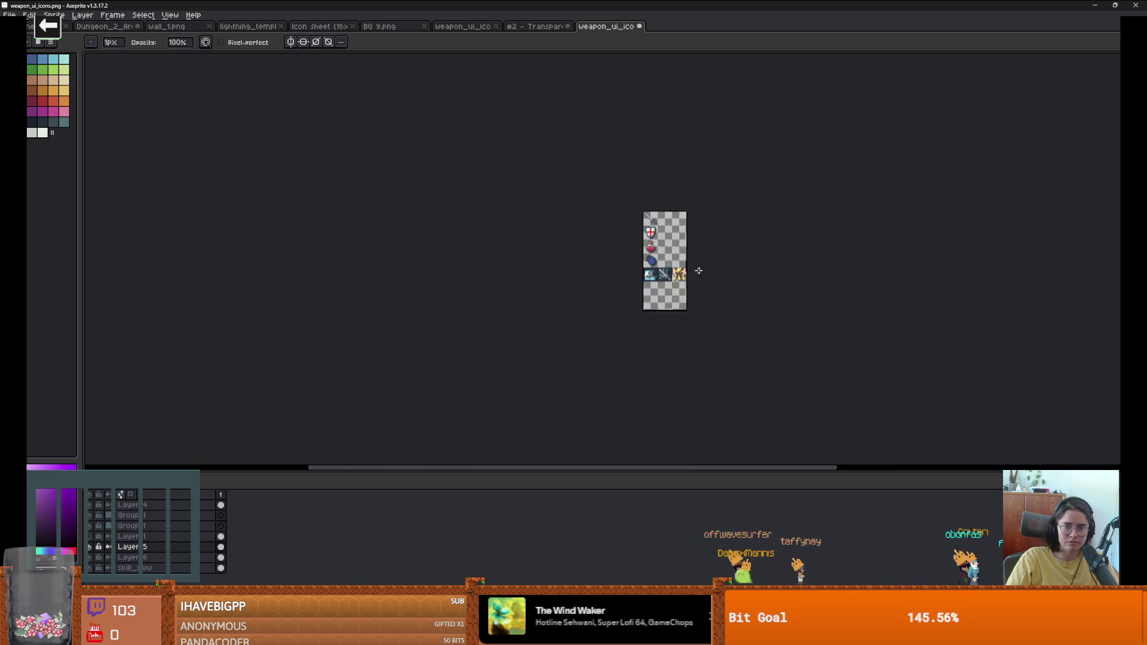
pyautogui.scroll(6, 703, 269)
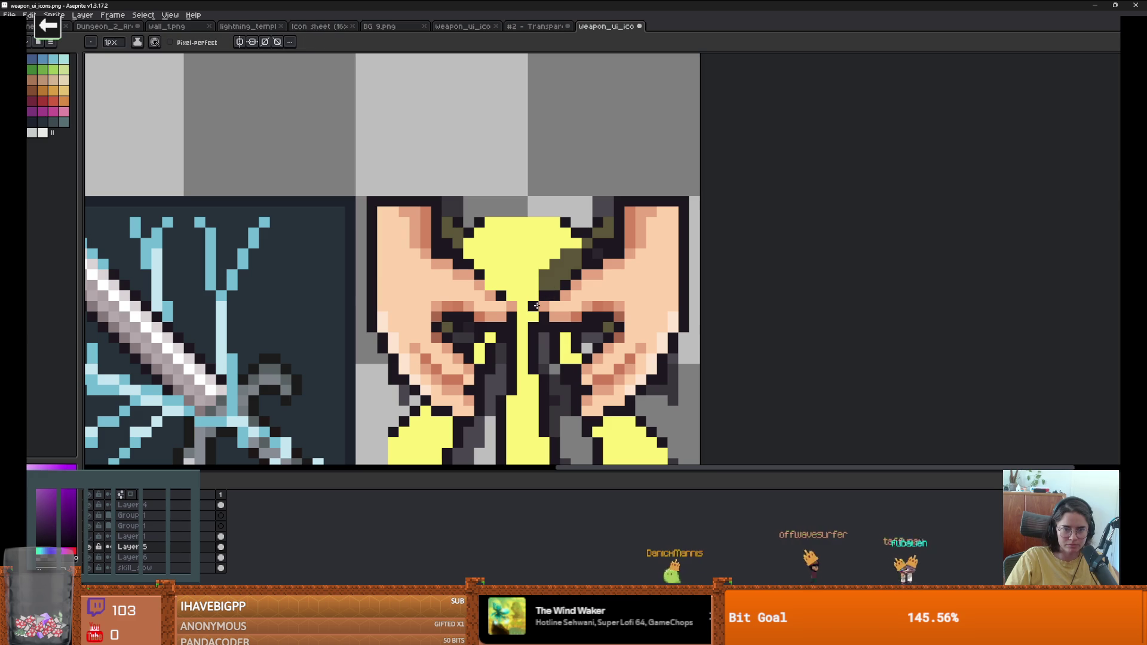
pyautogui.press('e')
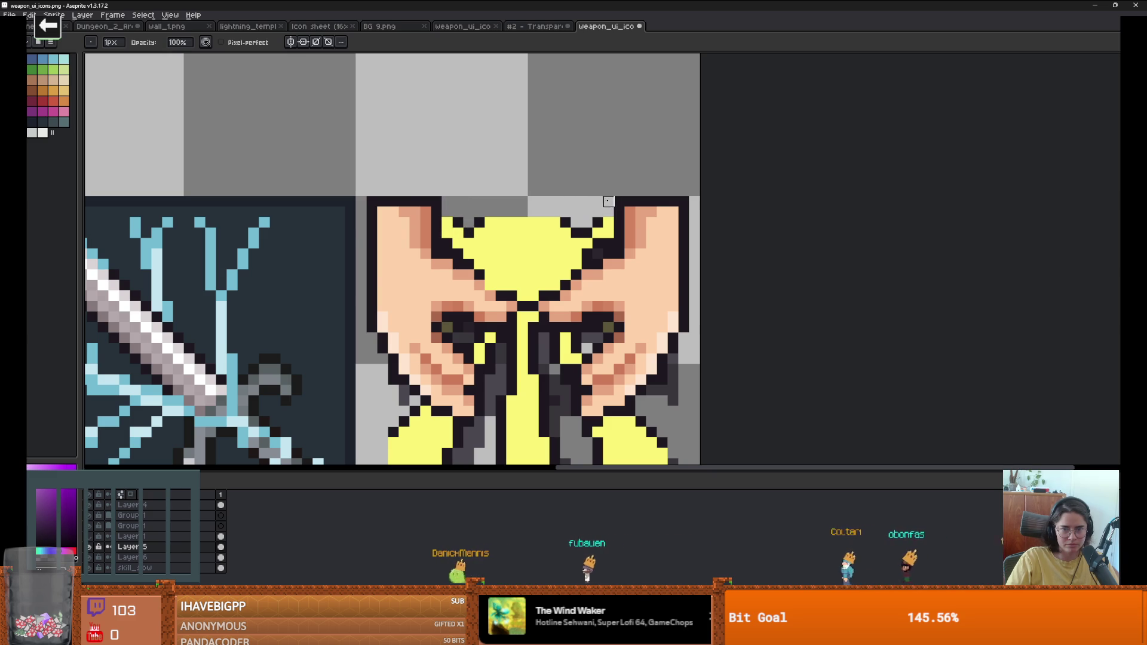
pyautogui.scroll(-4, 689, 311)
pyautogui.scroll(1, 699, 328)
pyautogui.scroll(-2, 694, 329)
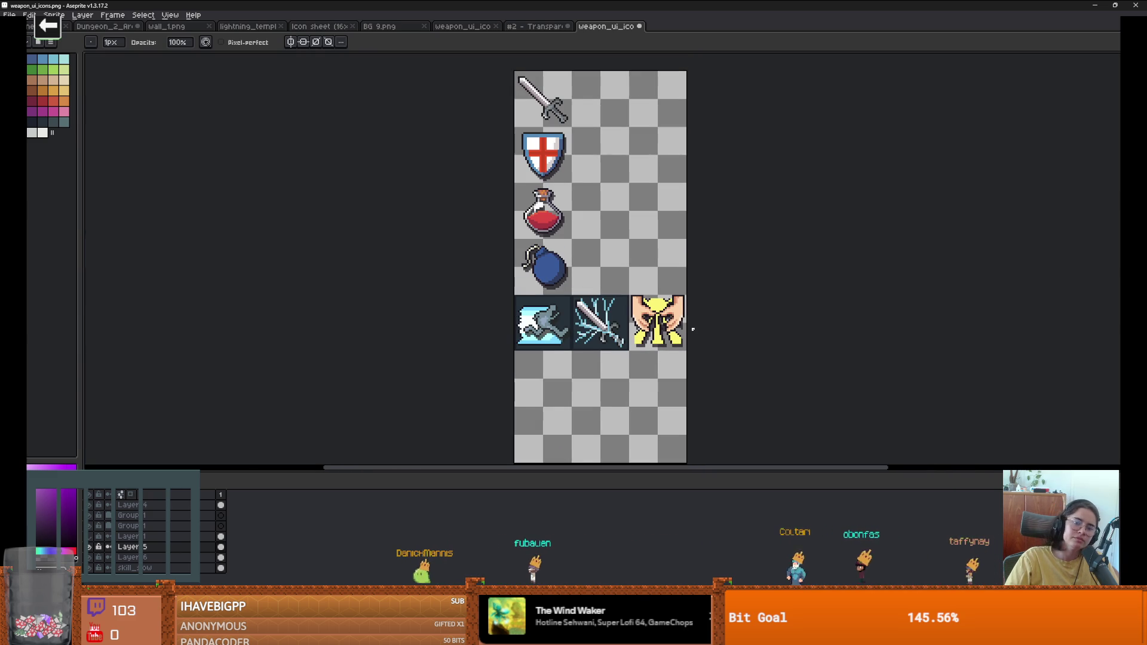
pyautogui.scroll(3, 699, 338)
pyautogui.scroll(-2, 700, 341)
# Step: On the skill_glow layer, marquee-select the lay-on-hands tile in the skill row
pyautogui.hotkey('alt', 'Down')
pyautogui.hotkey('alt', 'Down')
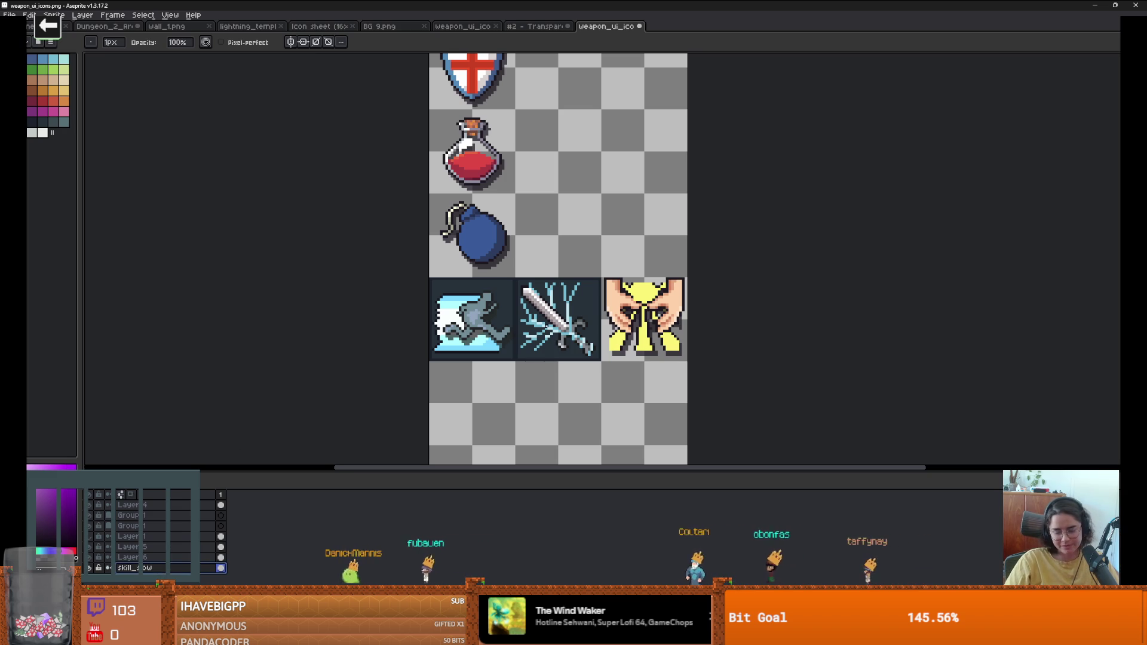
pyautogui.press('m')
pyautogui.moveTo(522, 323); pyautogui.dragTo(620, 326)
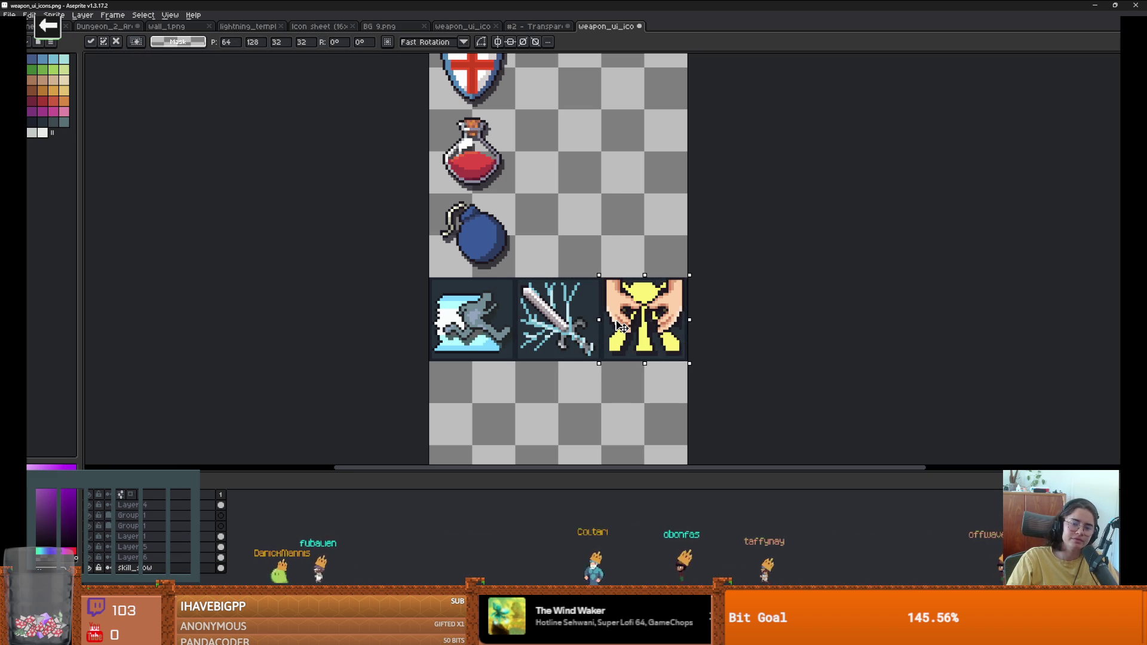
# Step: Commit the lay-on-hands tile in its skill-row cell and switch back to Godot
pyautogui.click(764, 323)
pyautogui.scroll(-1, 755, 328)
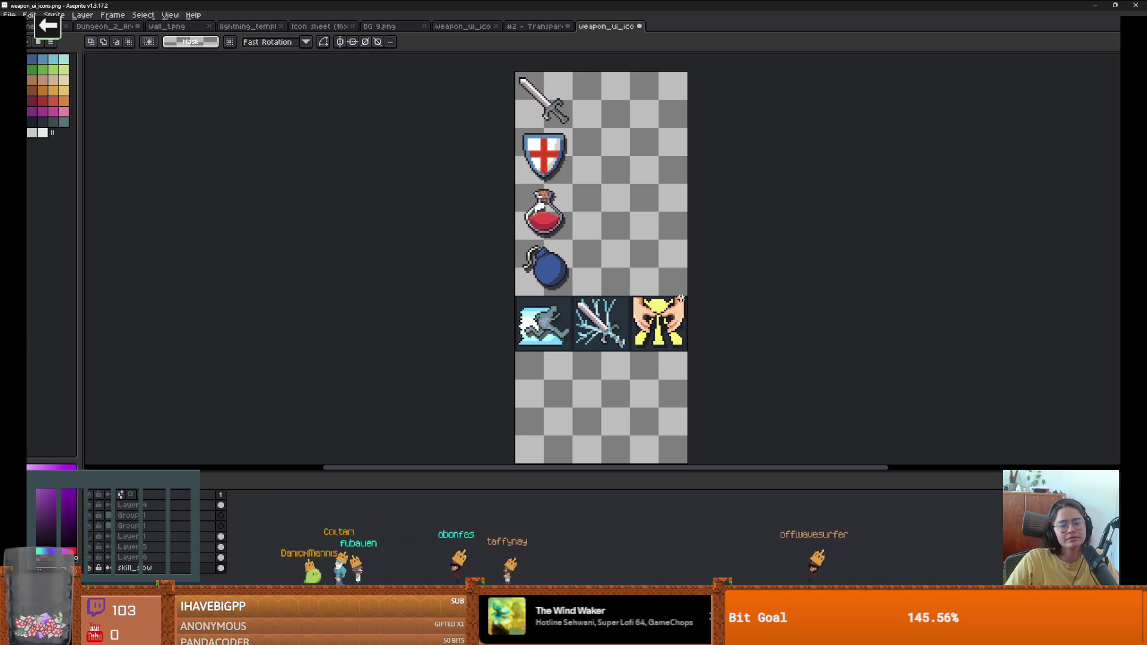
pyautogui.scroll(1, 681, 293)
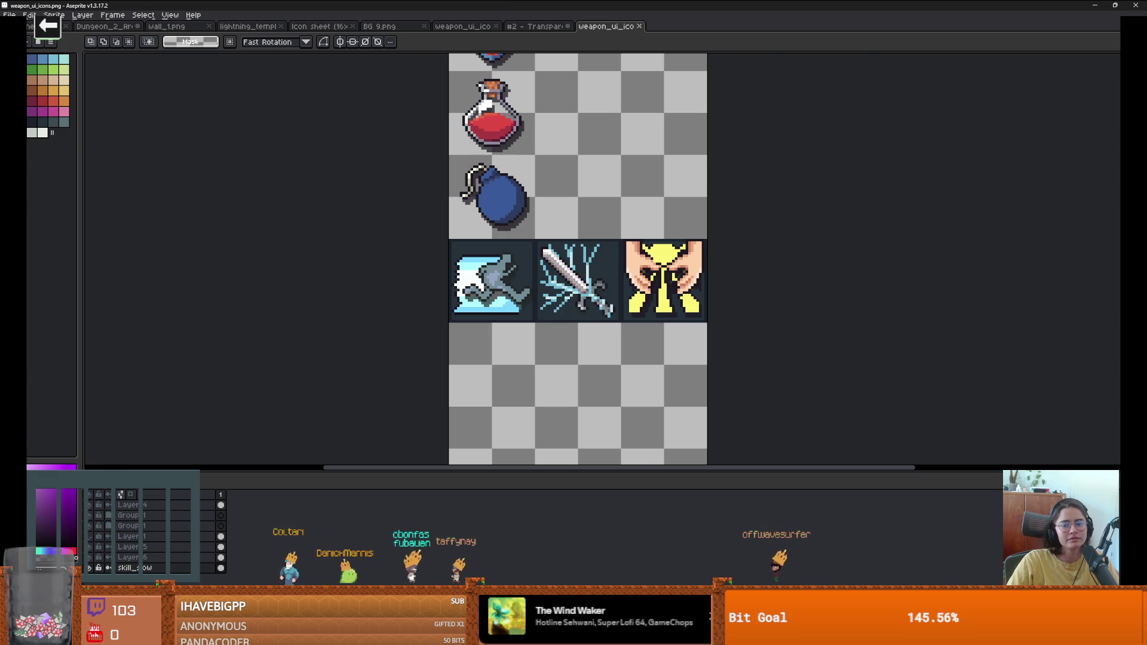
pyautogui.hotkey('alt', 'Tab')
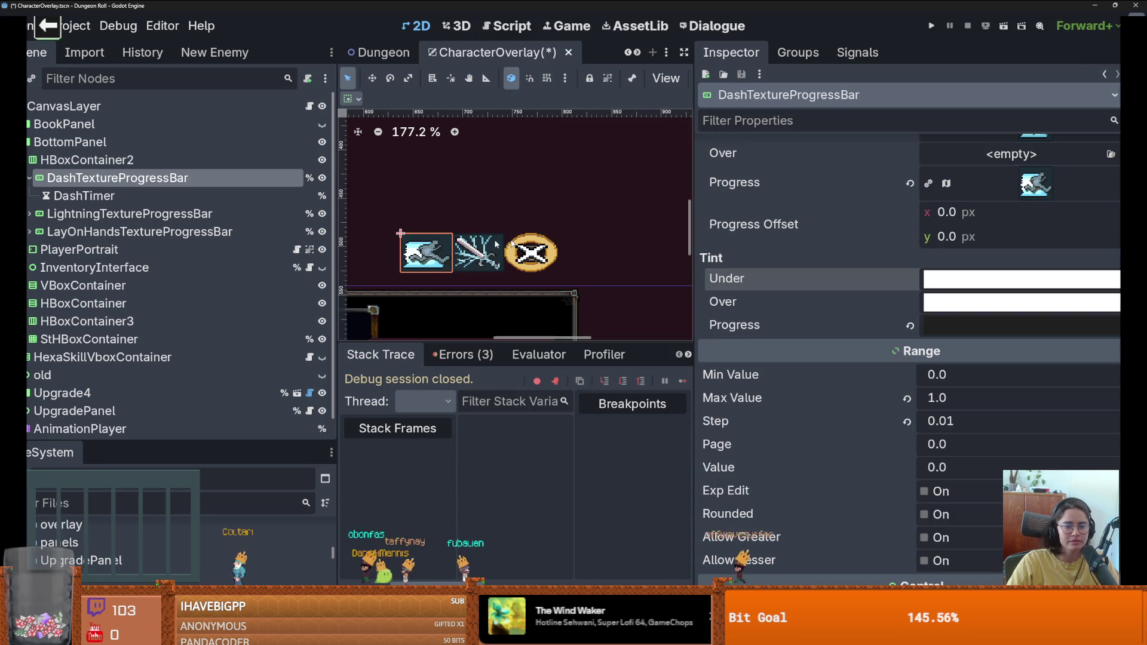
# Step: Set LayOnHandsTextureProgressBar's Tint > Progress colour to hex 20
pyautogui.click(139, 232)
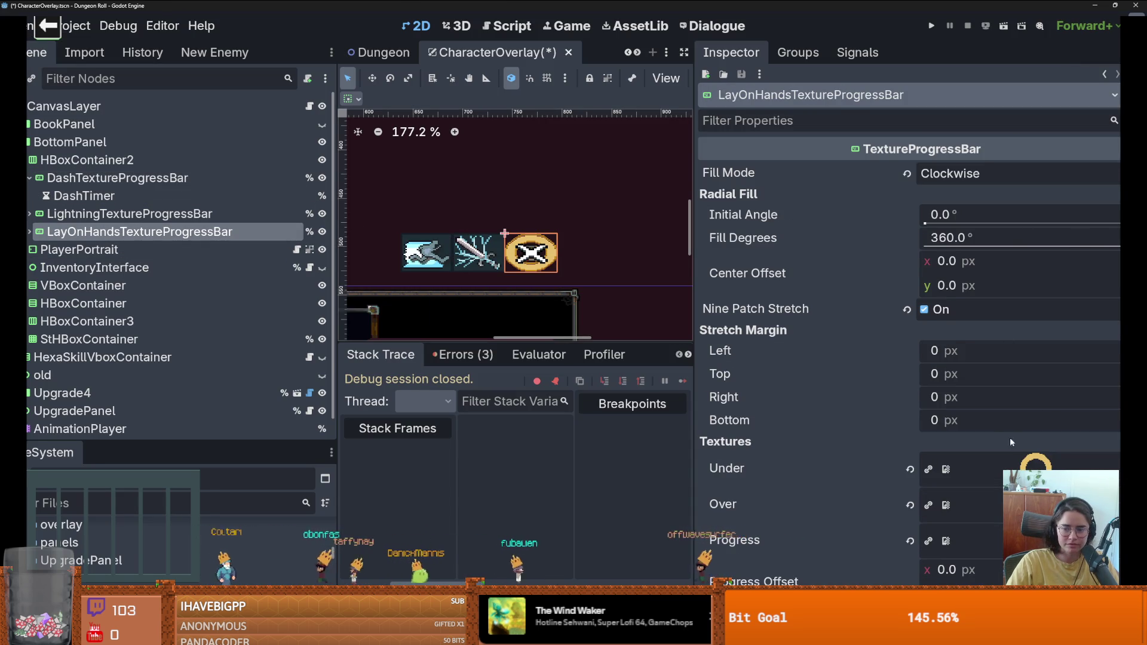
pyautogui.scroll(-3, 1020, 445)
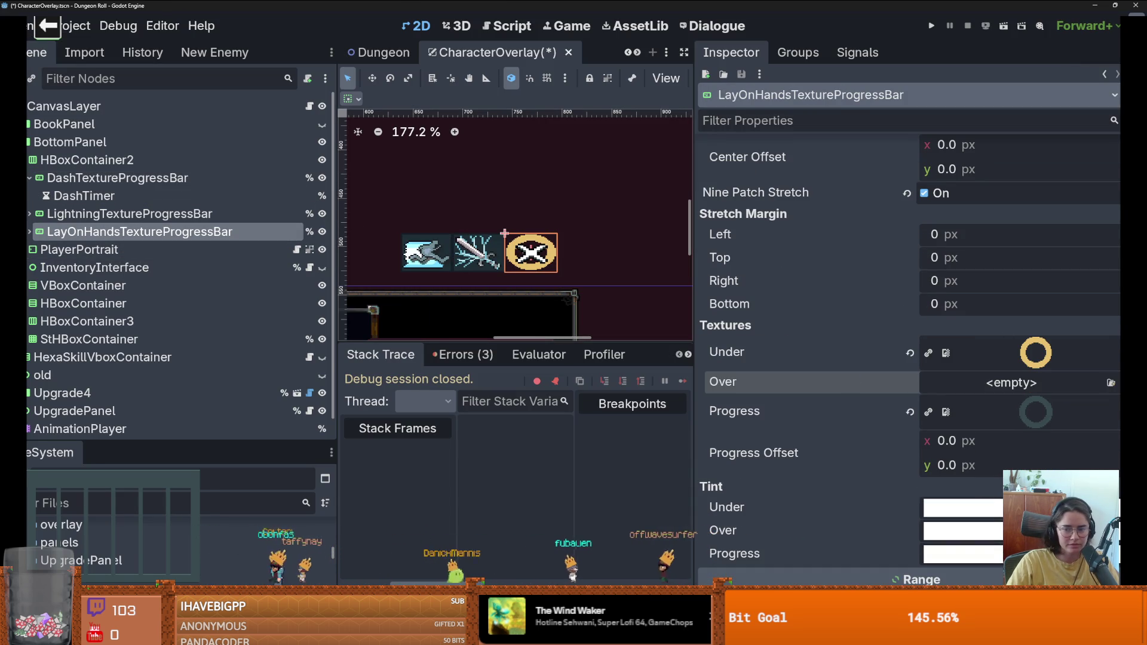
pyautogui.click(962, 507)
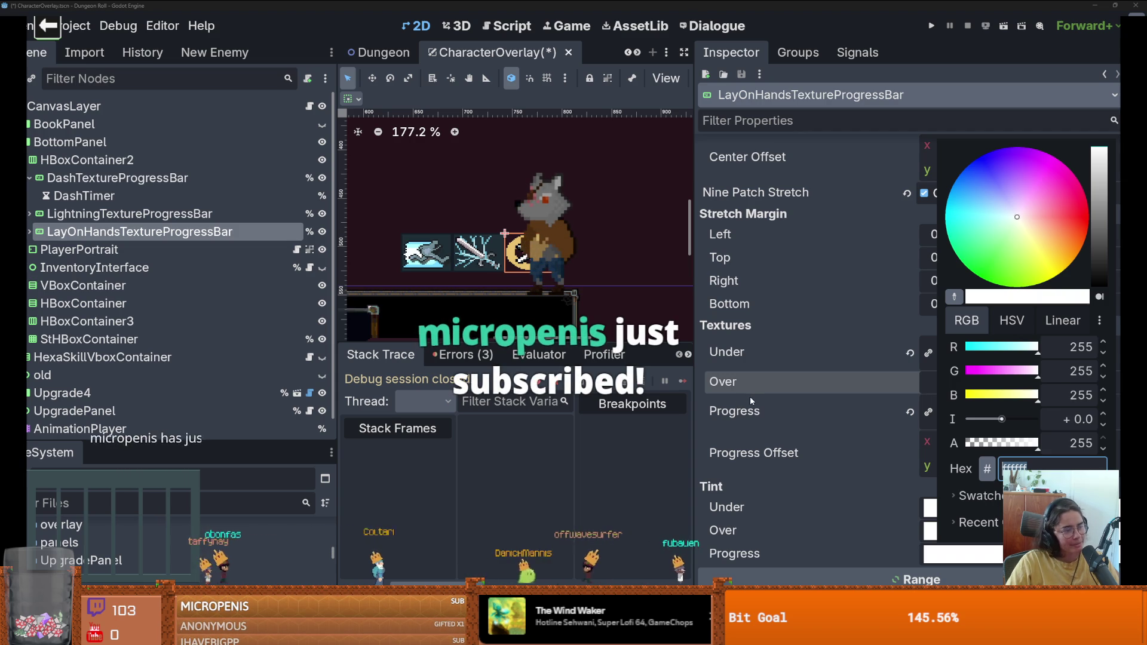
pyautogui.click(1083, 441)
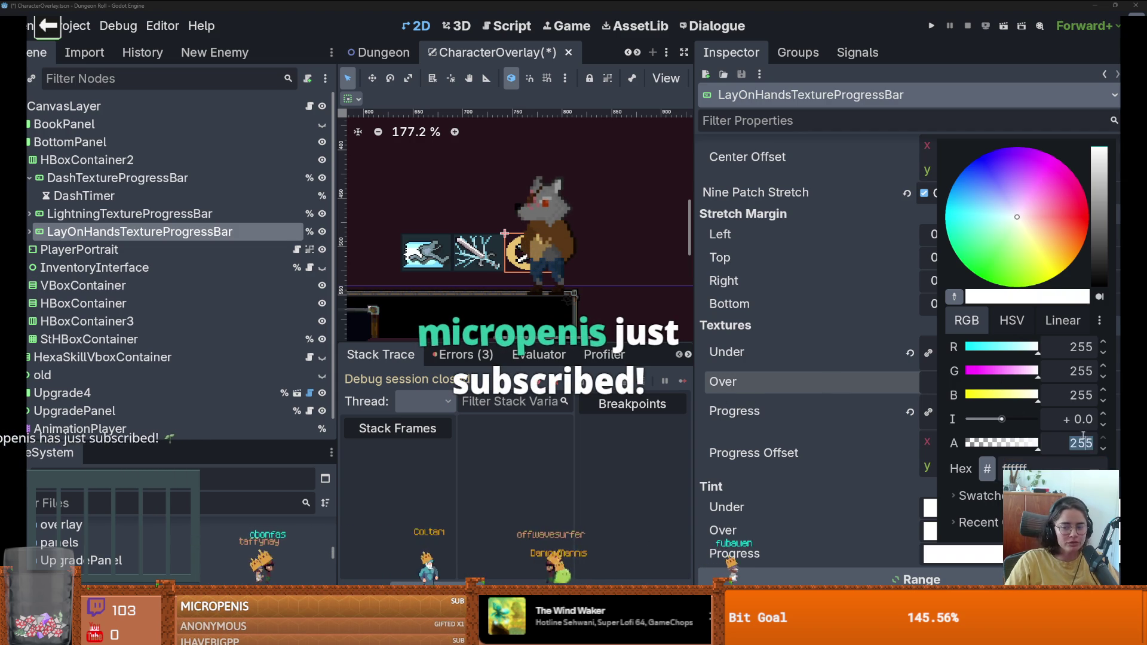
pyautogui.press('Tab')
pyautogui.write('20')
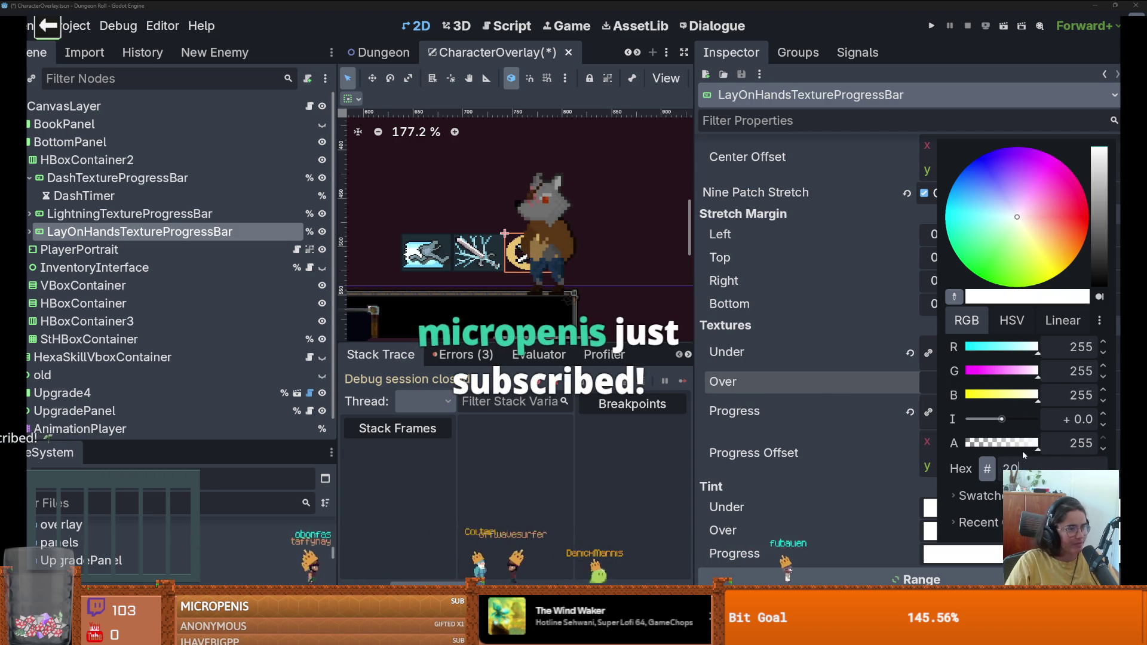
pyautogui.click(924, 456)
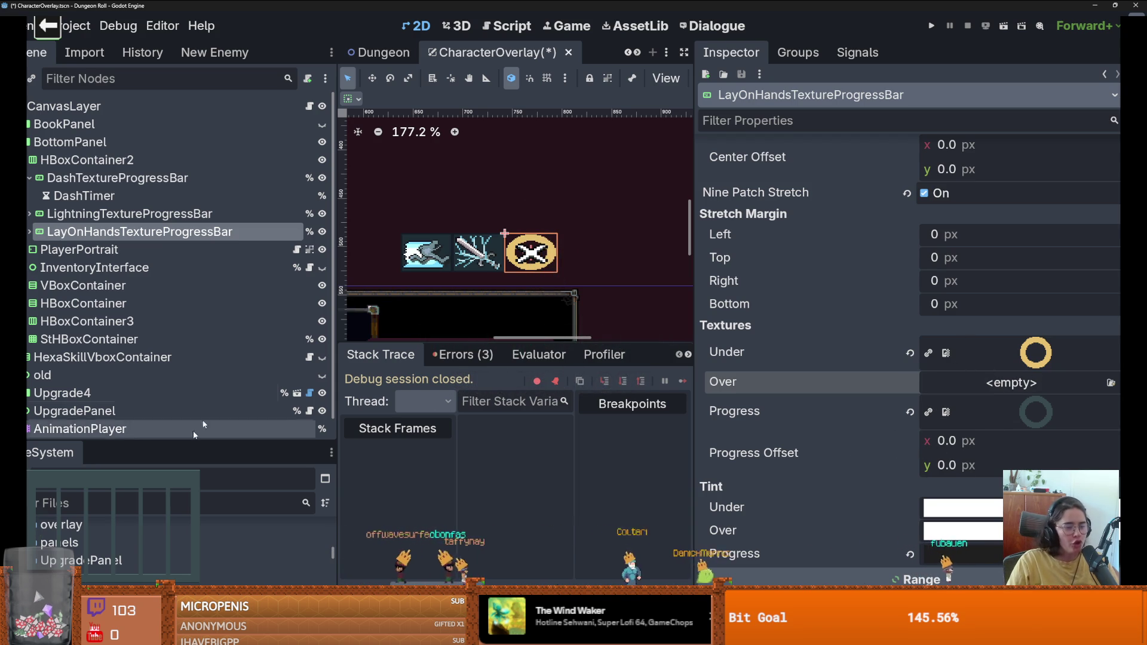
pyautogui.moveTo(187, 440); pyautogui.dragTo(145, 290)
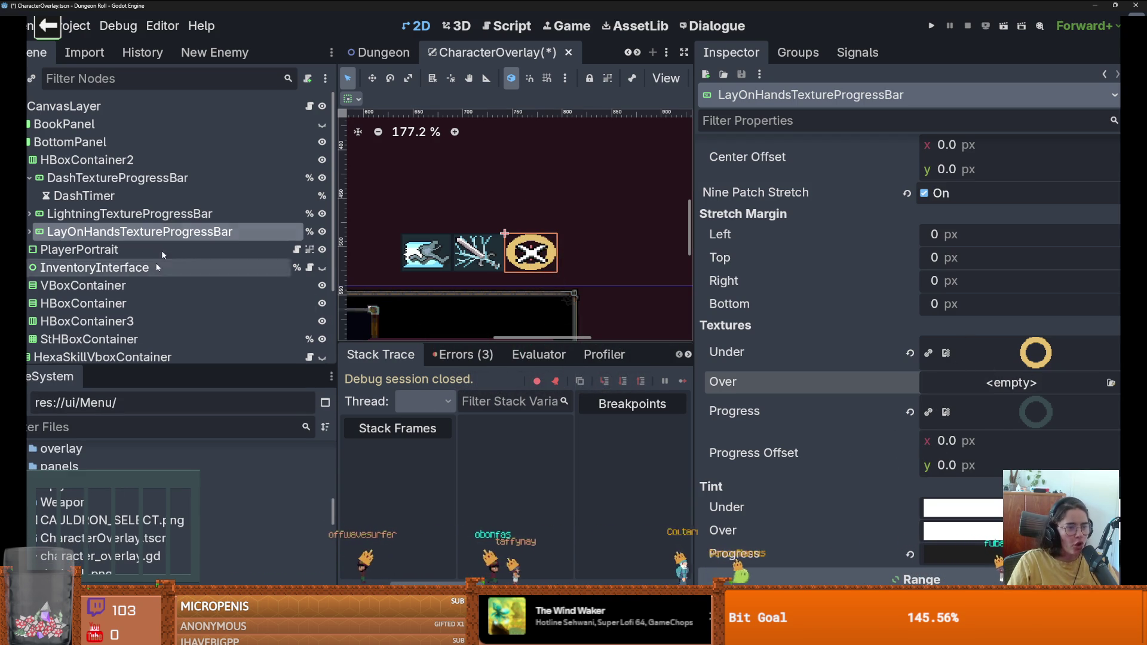
# Step: Copy LightningTextureProgressBar's Under texture into LayOnHandsTextureProgressBar's Under slot
pyautogui.click(125, 213)
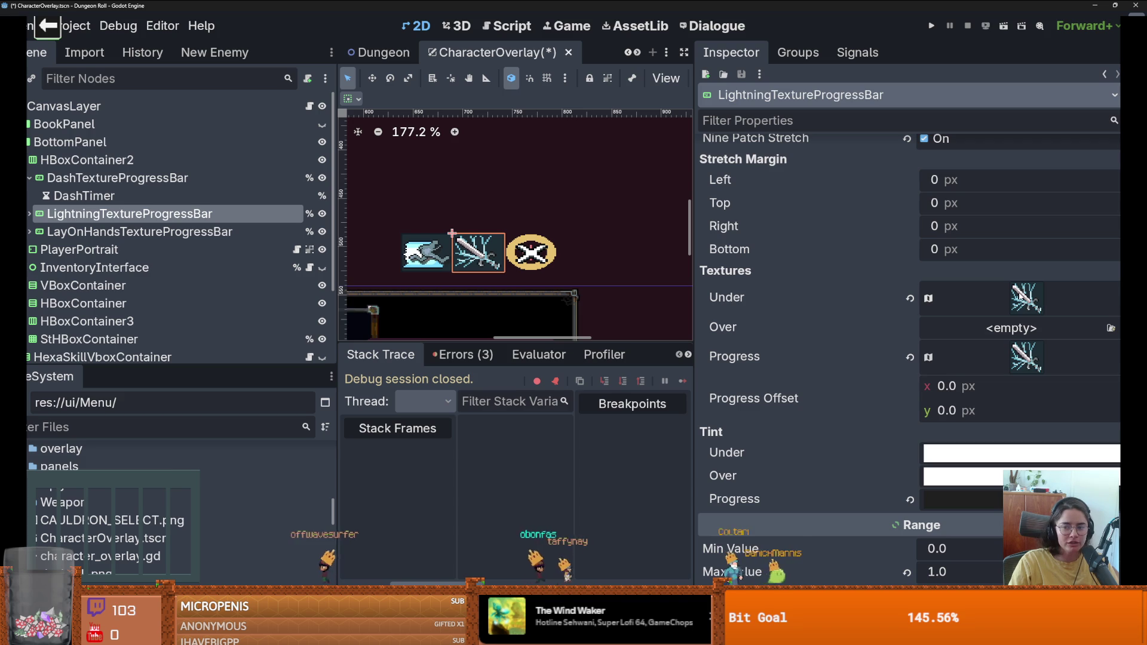
pyautogui.rightClick(1026, 298)
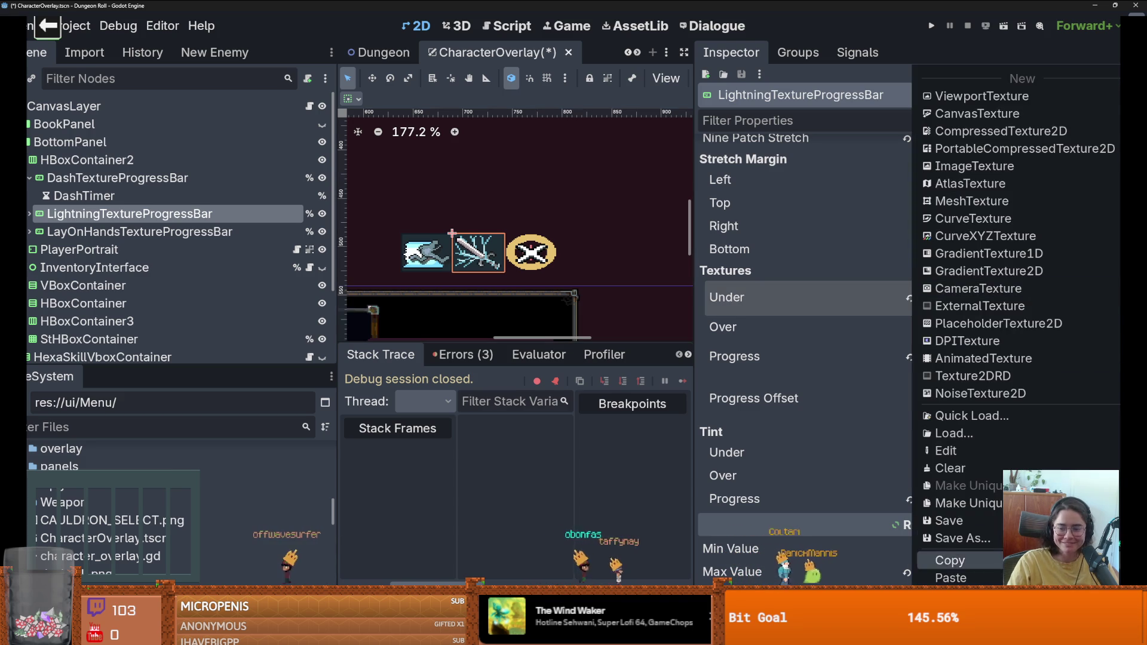
pyautogui.click(950, 560)
pyautogui.click(530, 253)
pyautogui.hotkey('ctrl', 's')
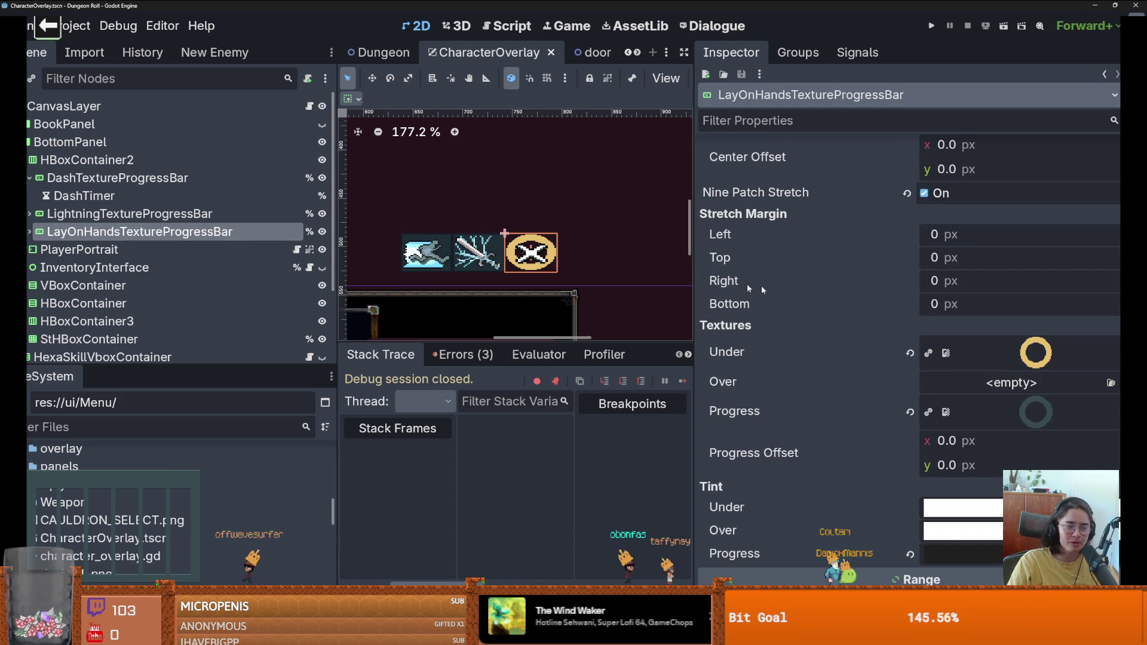
pyautogui.rightClick(1036, 353)
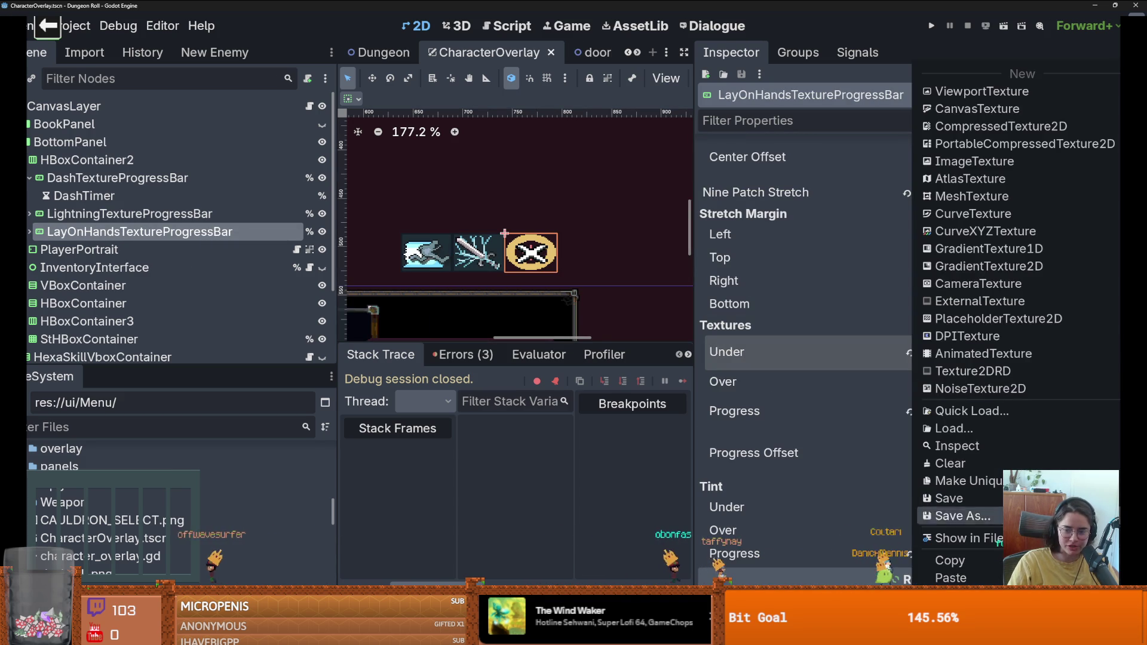
pyautogui.click(968, 481)
pyautogui.click(515, 405)
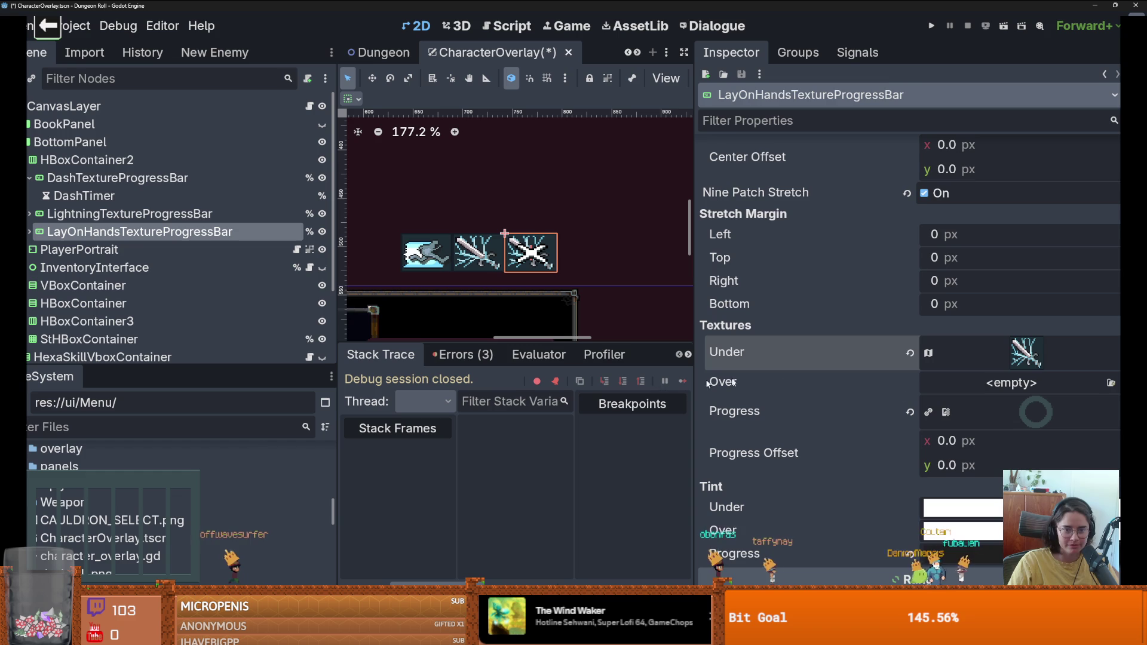
# Step: Make the hands bar's Under atlas texture unique and expand its settings
pyautogui.rightClick(1036, 412)
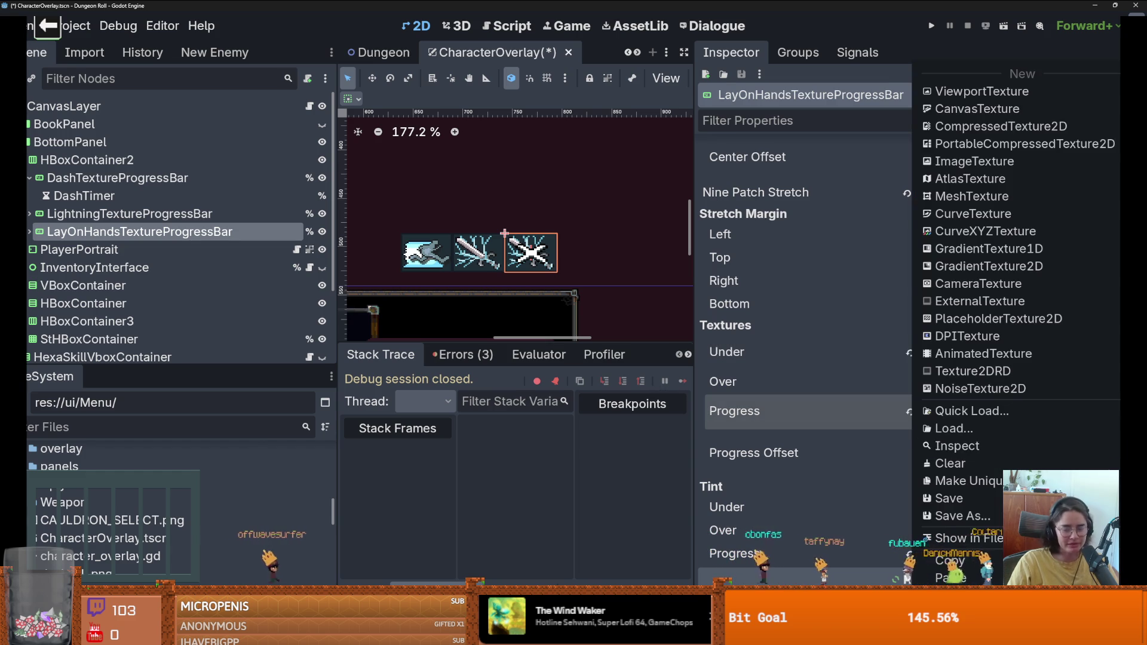
pyautogui.click(962, 481)
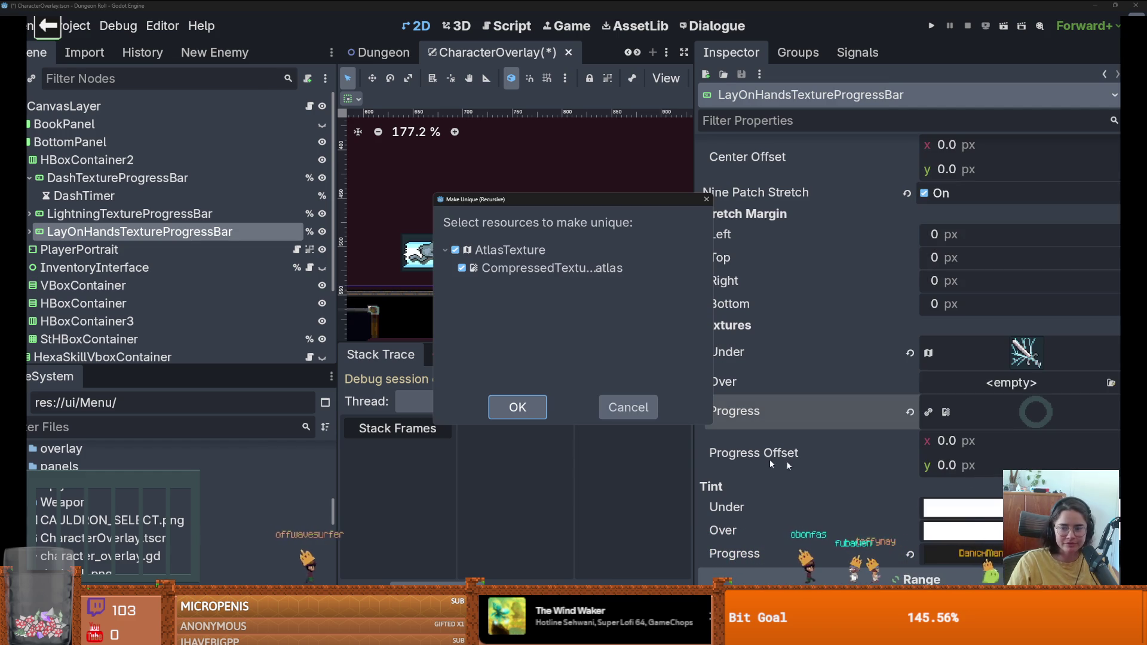
pyautogui.click(628, 407)
pyautogui.rightClick(1036, 412)
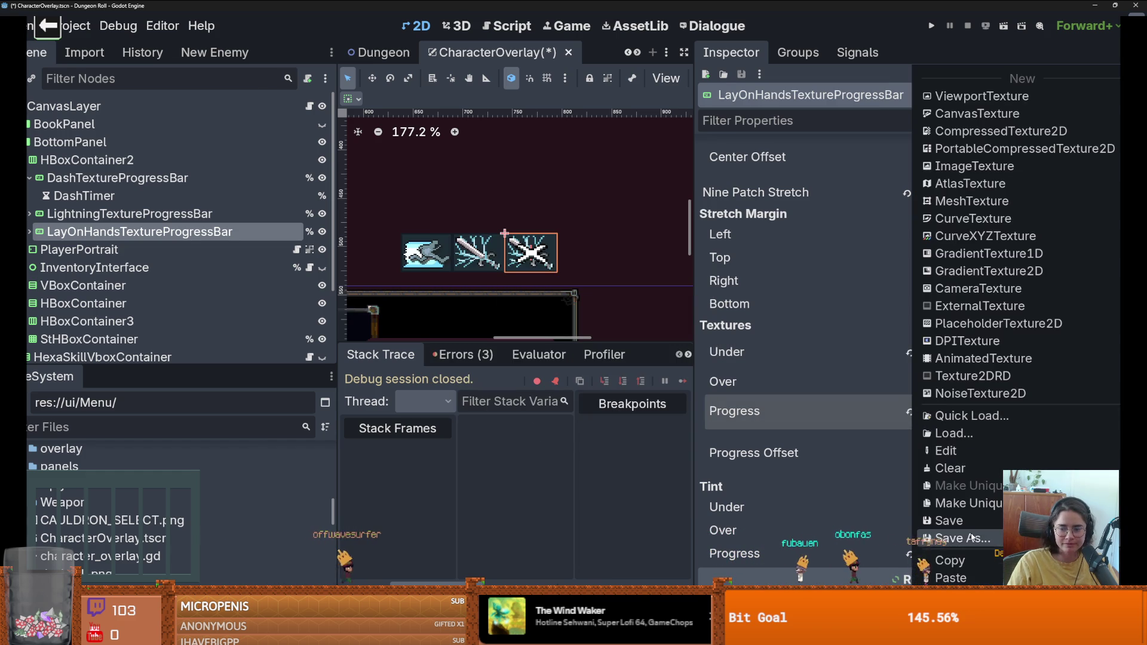
pyautogui.click(962, 503)
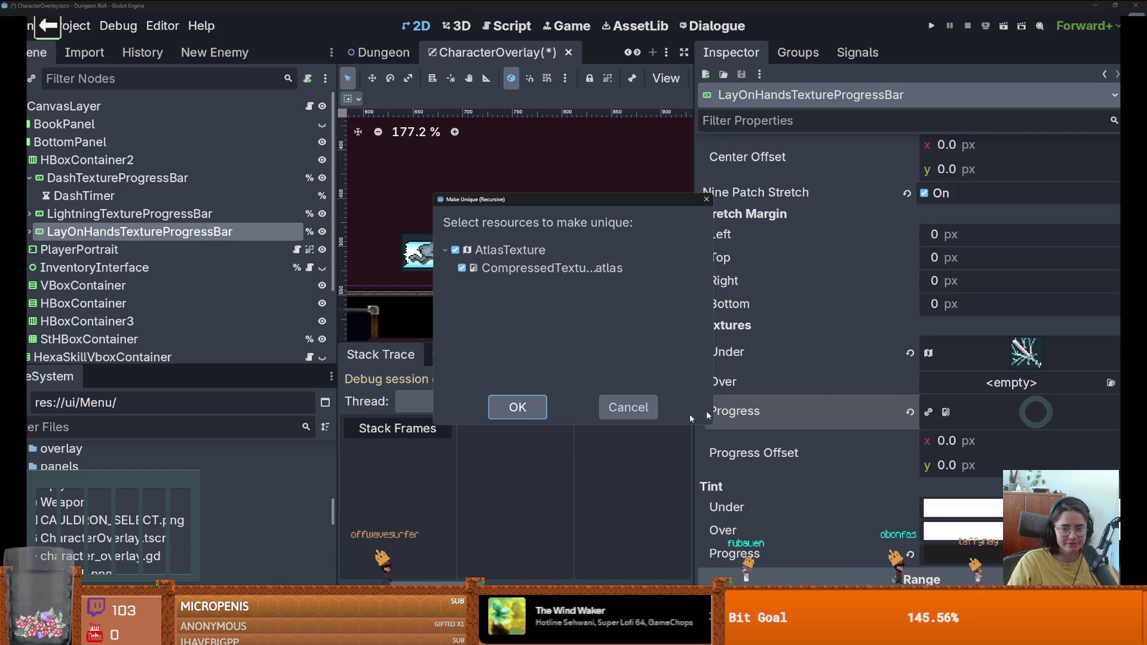
pyautogui.click(518, 407)
pyautogui.click(1026, 353)
pyautogui.scroll(-3, 919, 513)
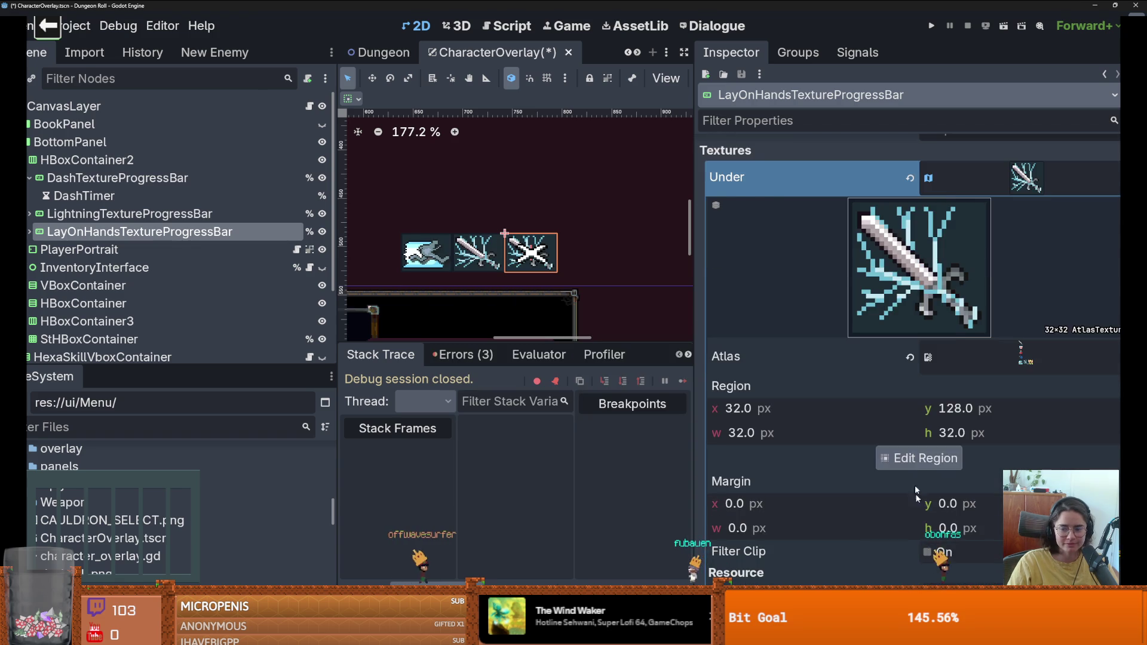
# Step: Set the Under atlas region to the yellow hands tile
pyautogui.click(919, 458)
pyautogui.click(627, 374)
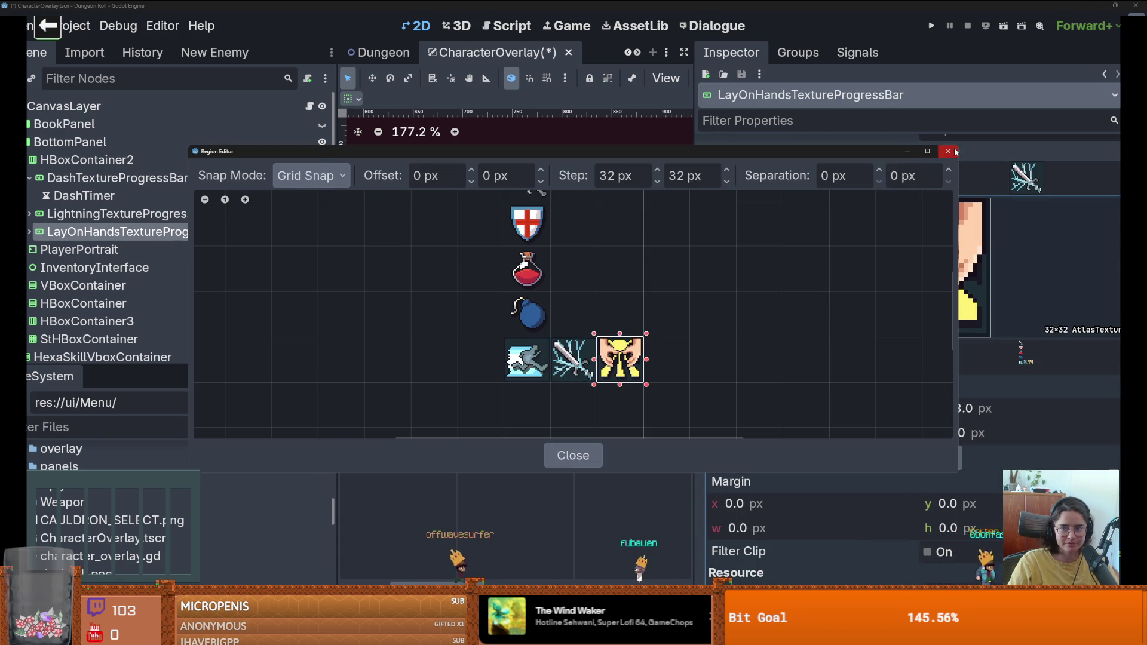
pyautogui.click(954, 152)
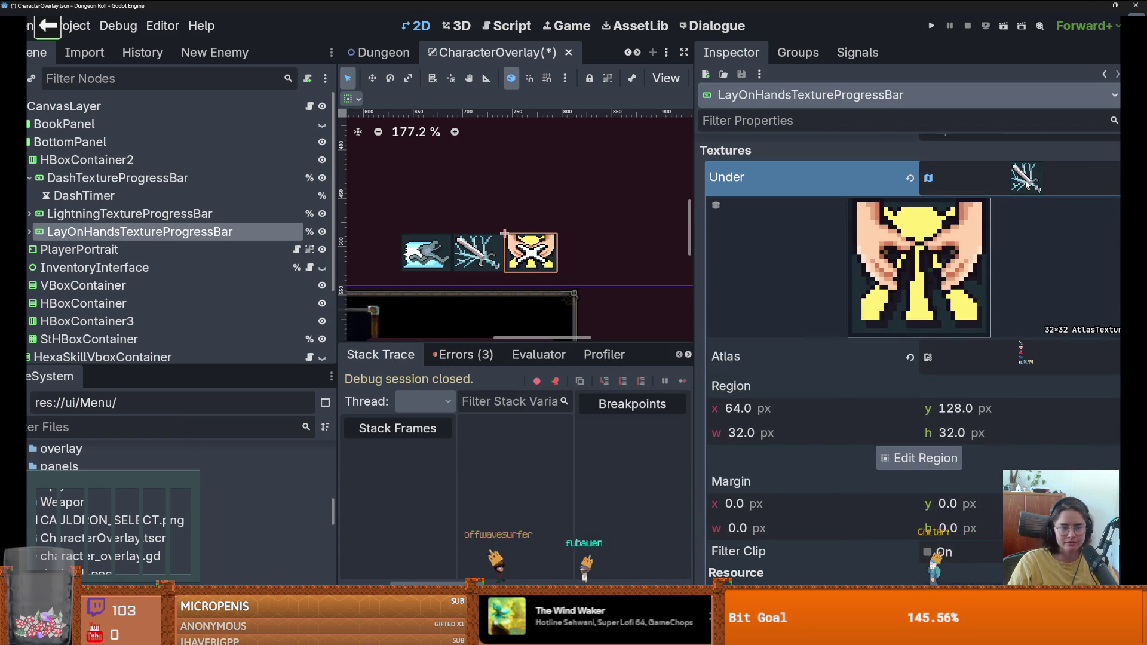
pyautogui.click(1026, 178)
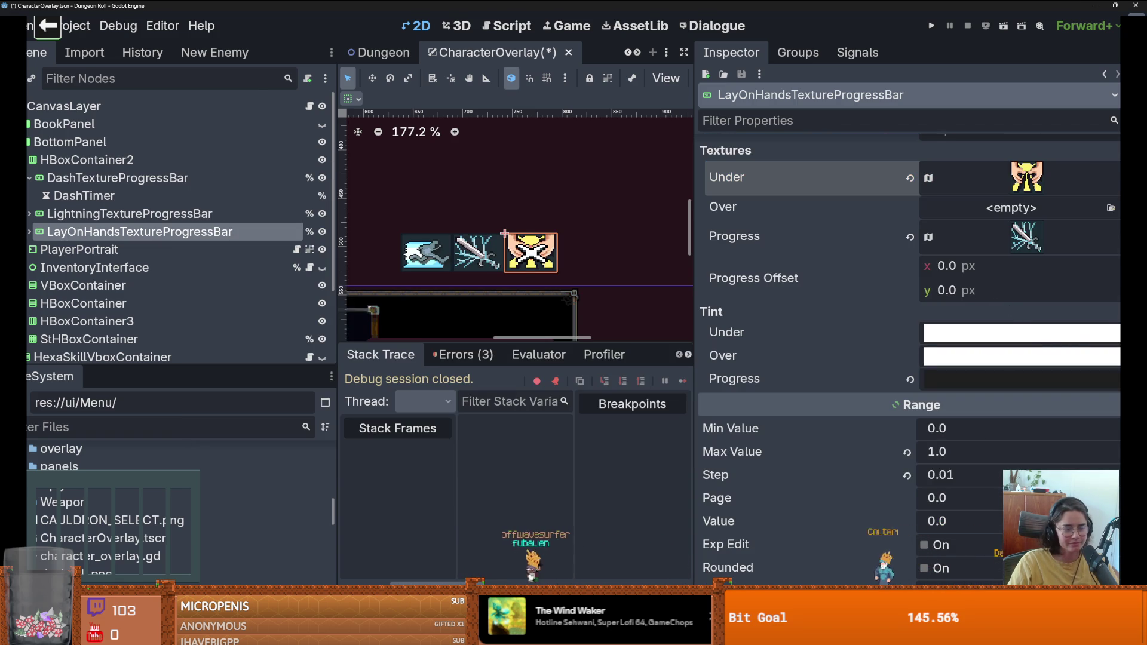
# Step: Set the Progress atlas region to the hands icon at 64,128 and save the scene
pyautogui.click(1110, 237)
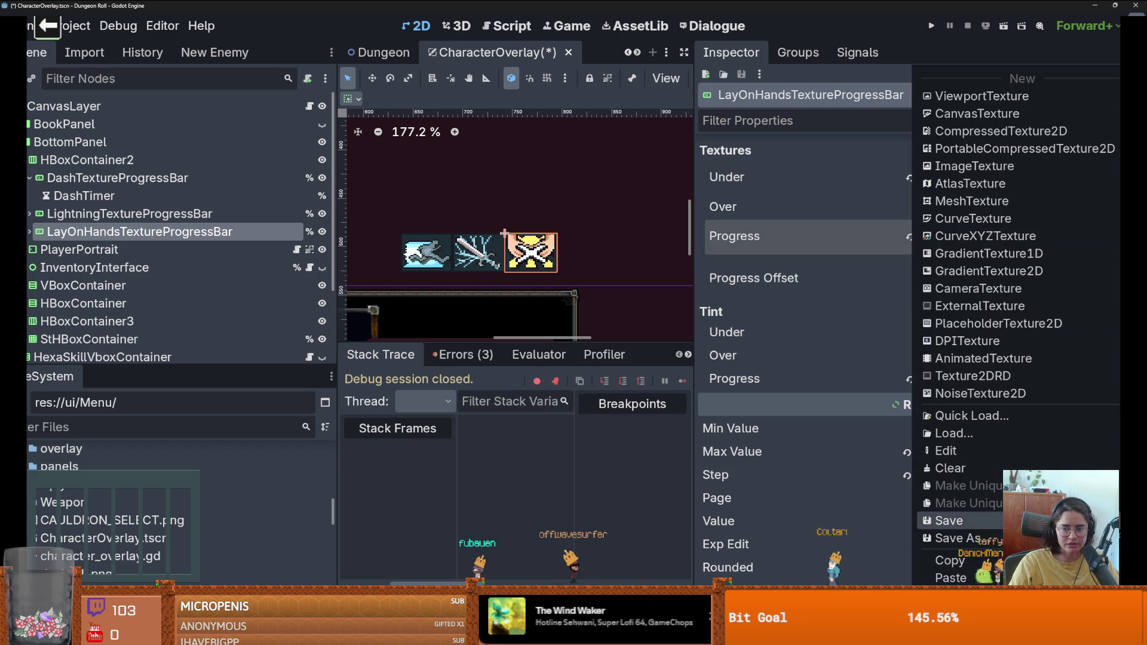
pyautogui.click(916, 238)
pyautogui.click(1026, 237)
pyautogui.scroll(-5, 896, 358)
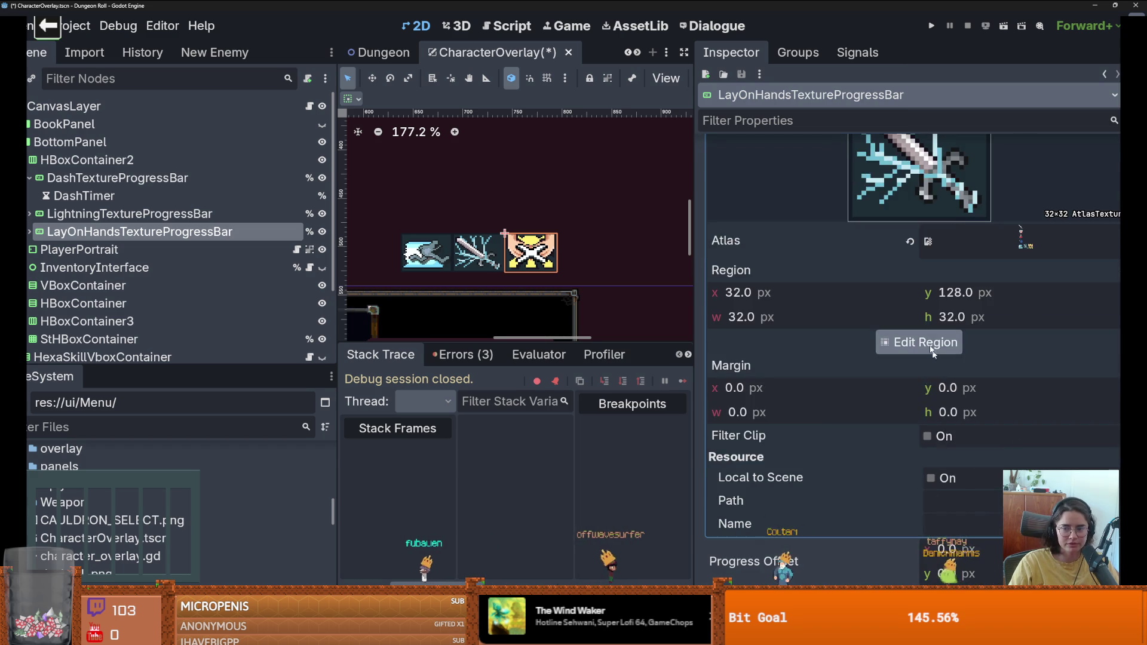
pyautogui.click(886, 338)
pyautogui.scroll(1, 611, 363)
pyautogui.click(596, 343)
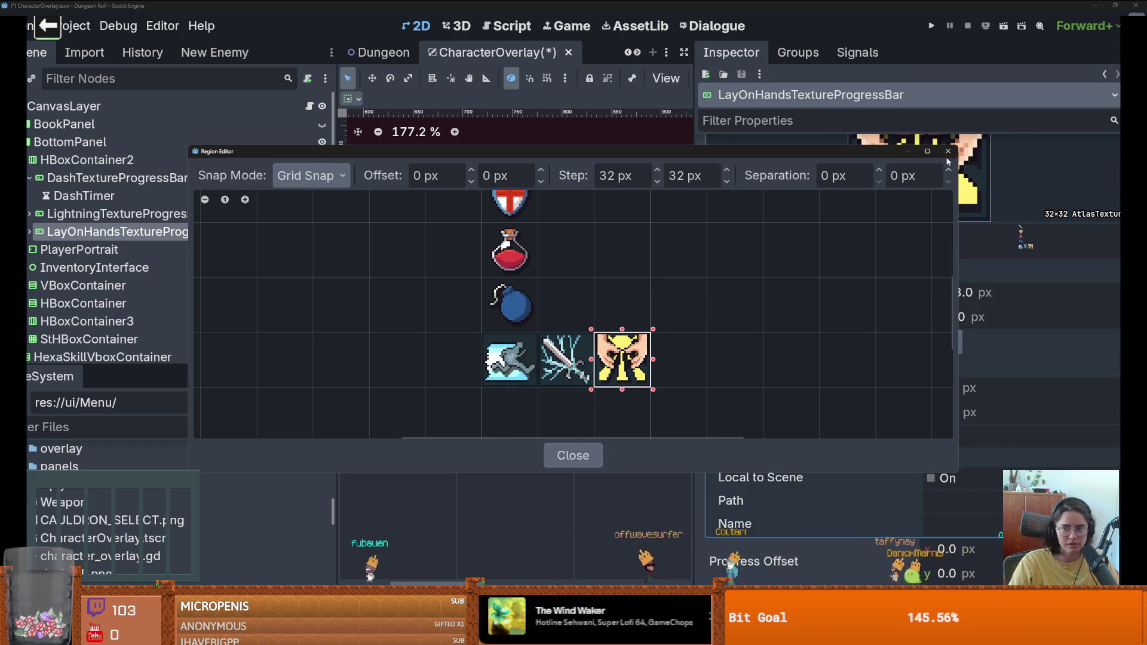
pyautogui.click(949, 151)
pyautogui.hotkey('ctrl', 's')
pyautogui.scroll(-3, 555, 256)
pyautogui.scroll(4, 556, 256)
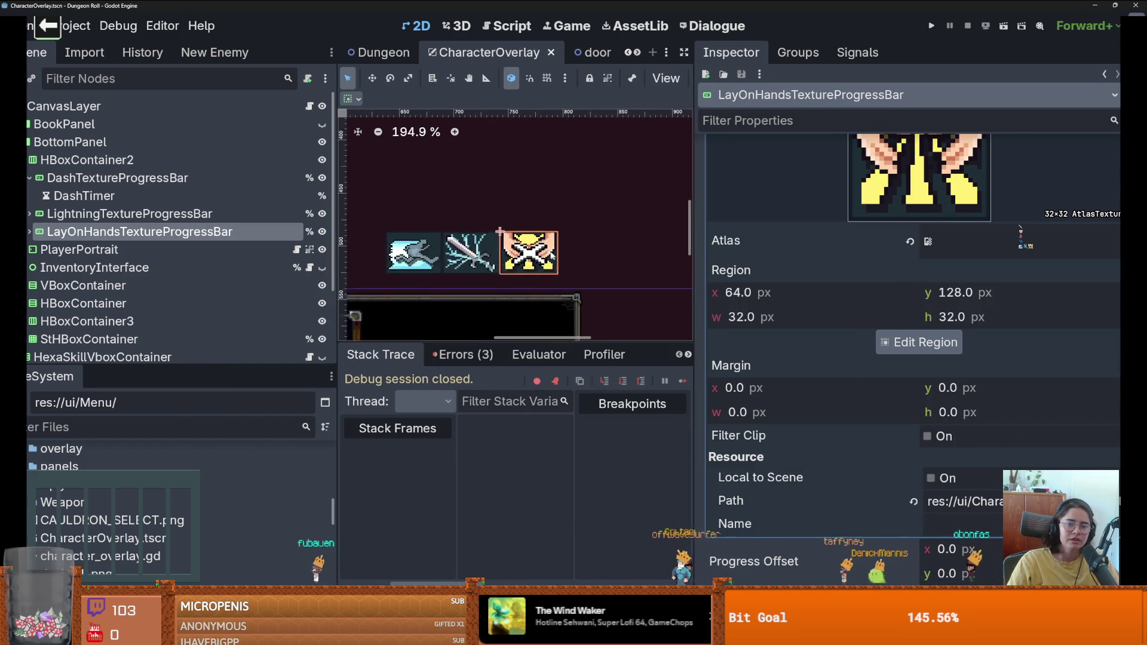
pyautogui.scroll(5, 555, 255)
# Step: Select the hands bar's LockTexture and enlarge it over the icon
pyautogui.click(29, 232)
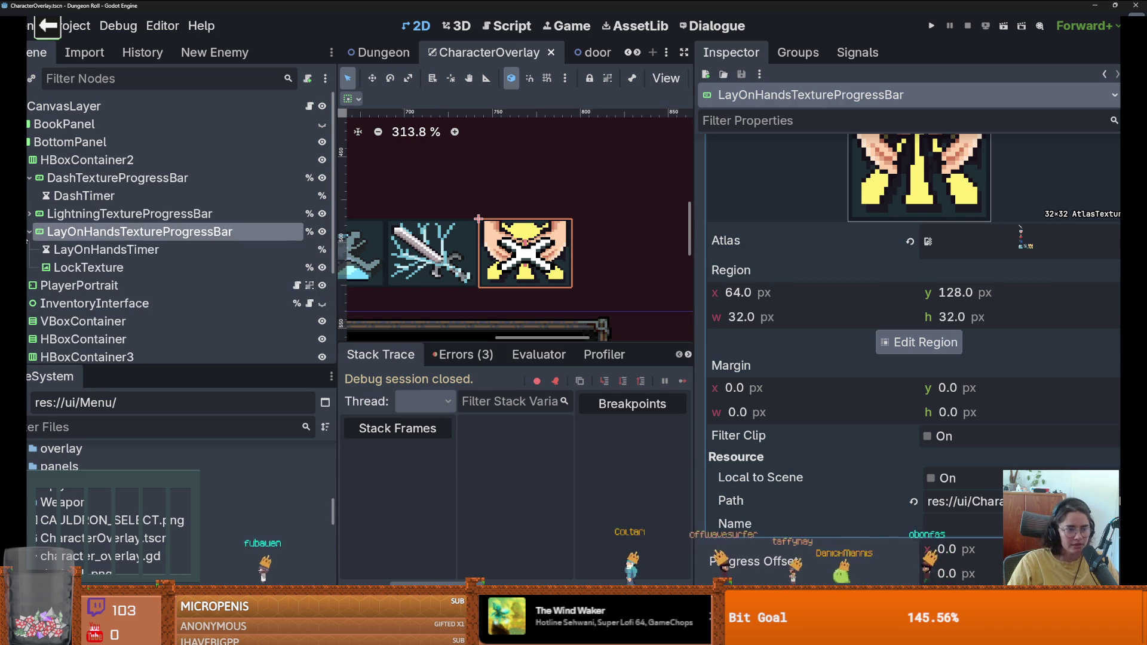
pyautogui.click(89, 267)
pyautogui.moveTo(573, 214)
pyautogui.mouseDown()
pyautogui.moveTo(578, 193)
pyautogui.moveTo(543, 238)
pyautogui.mouseUp()
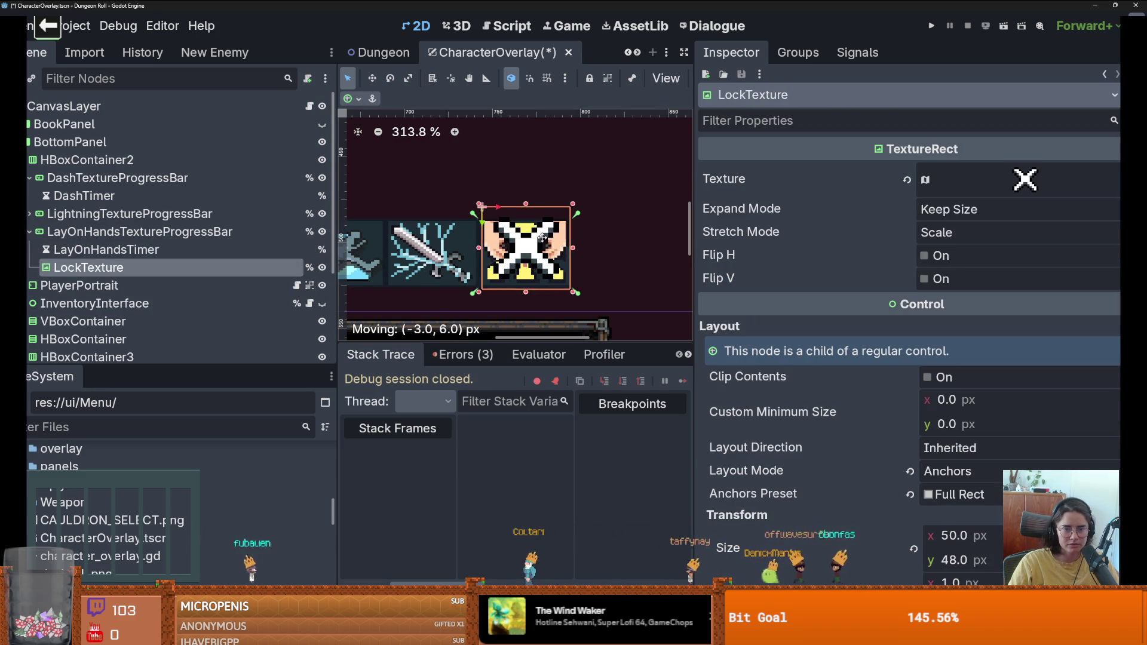
pyautogui.click(542, 238)
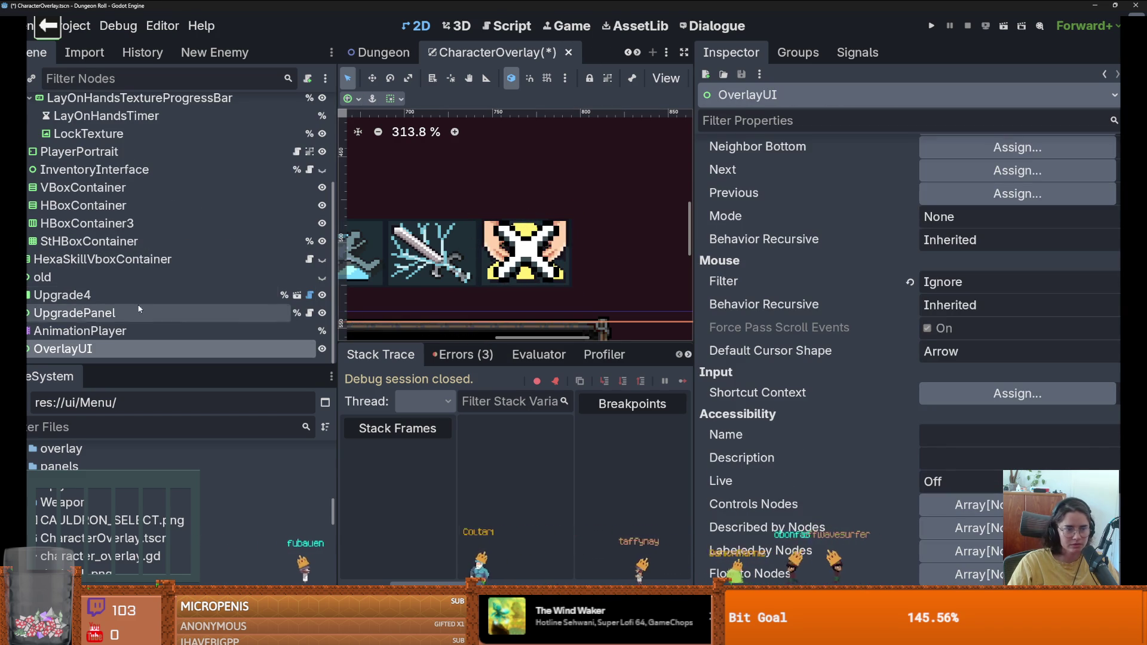
pyautogui.scroll(3, 132, 286)
# Step: Trim the lock overlay to about 50×45 px and save the scene
pyautogui.click(89, 264)
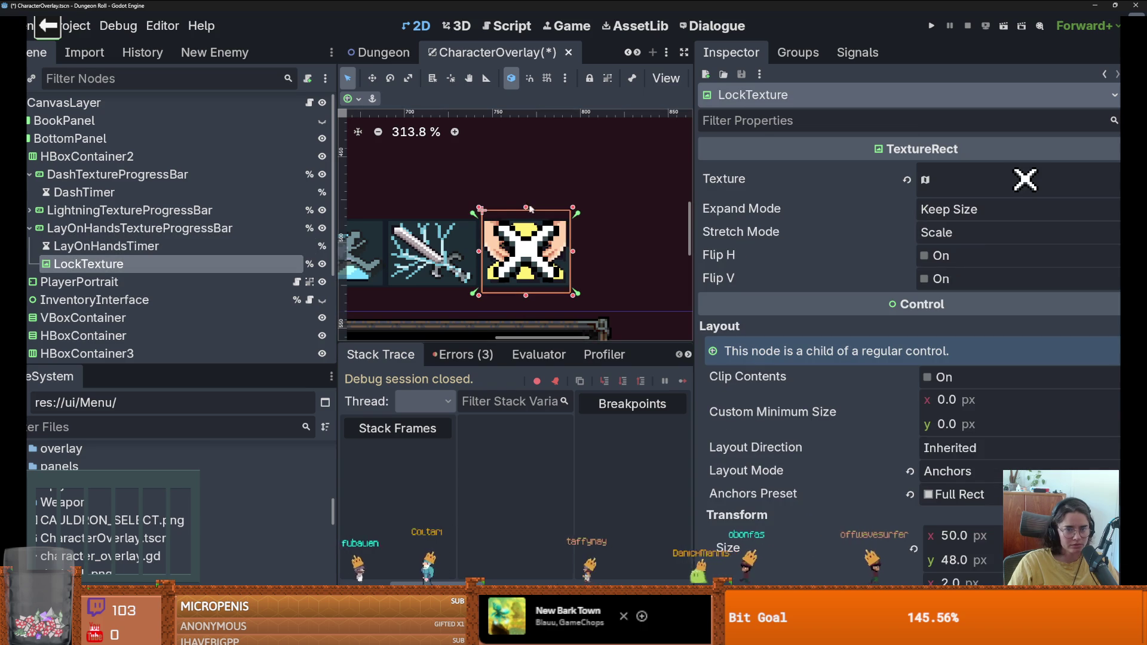
pyautogui.moveTo(542, 208); pyautogui.dragTo(541, 218)
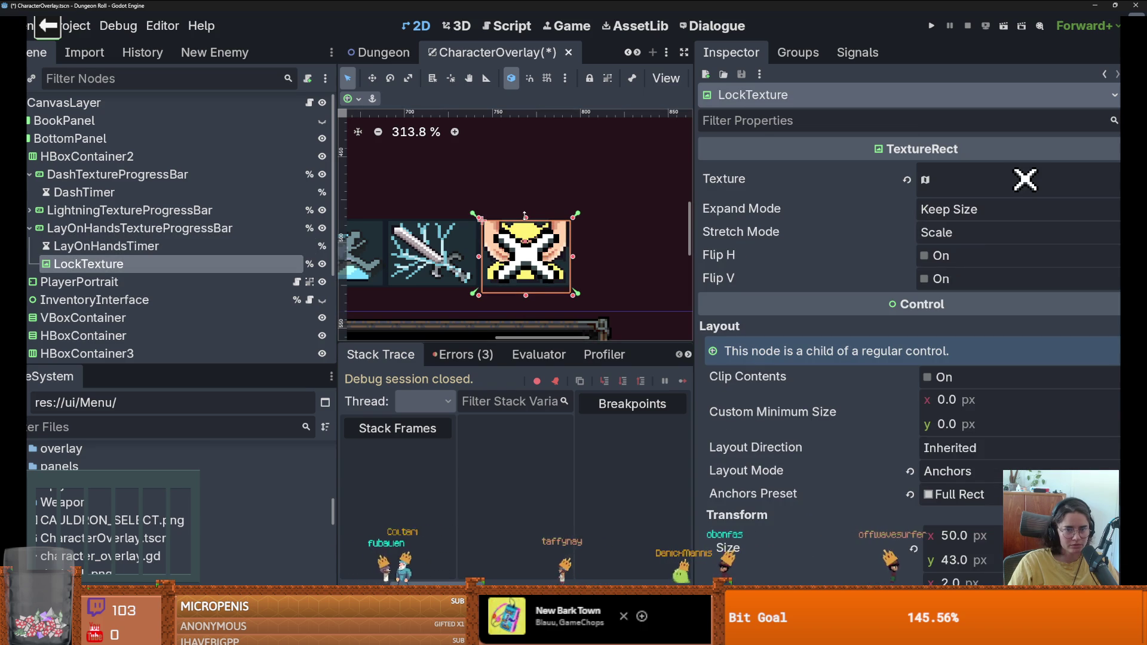
pyautogui.click(530, 302)
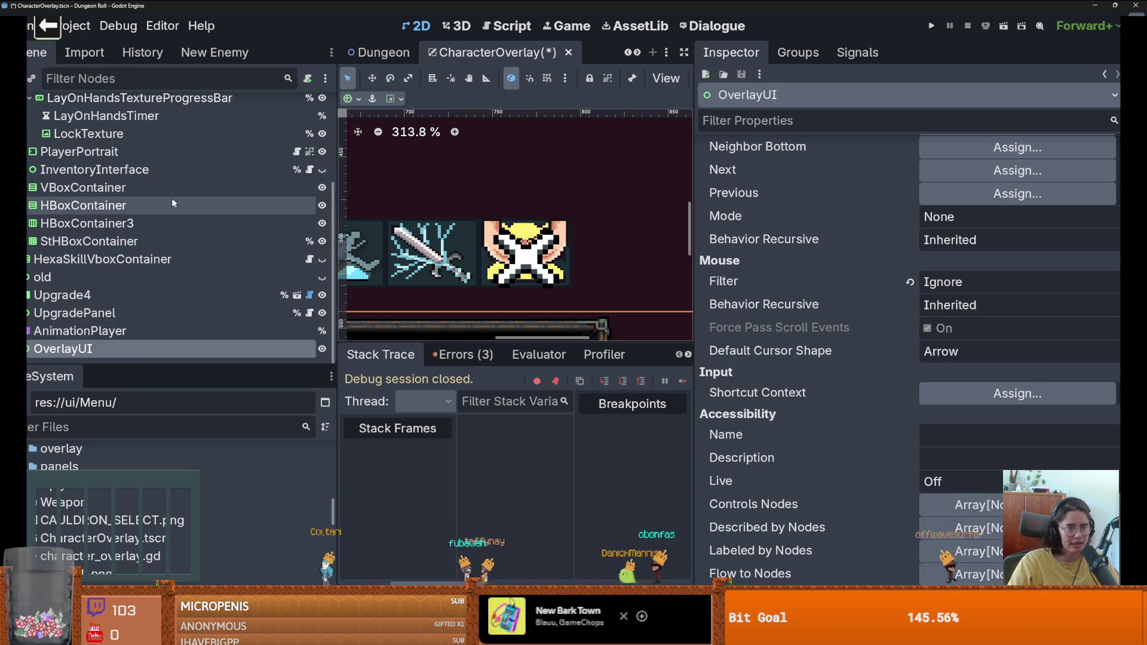
pyautogui.scroll(2, 171, 203)
pyautogui.click(88, 232)
pyautogui.moveTo(547, 260); pyautogui.dragTo(548, 258)
pyautogui.hotkey('ctrl', 's')
pyautogui.scroll(-2, 632, 239)
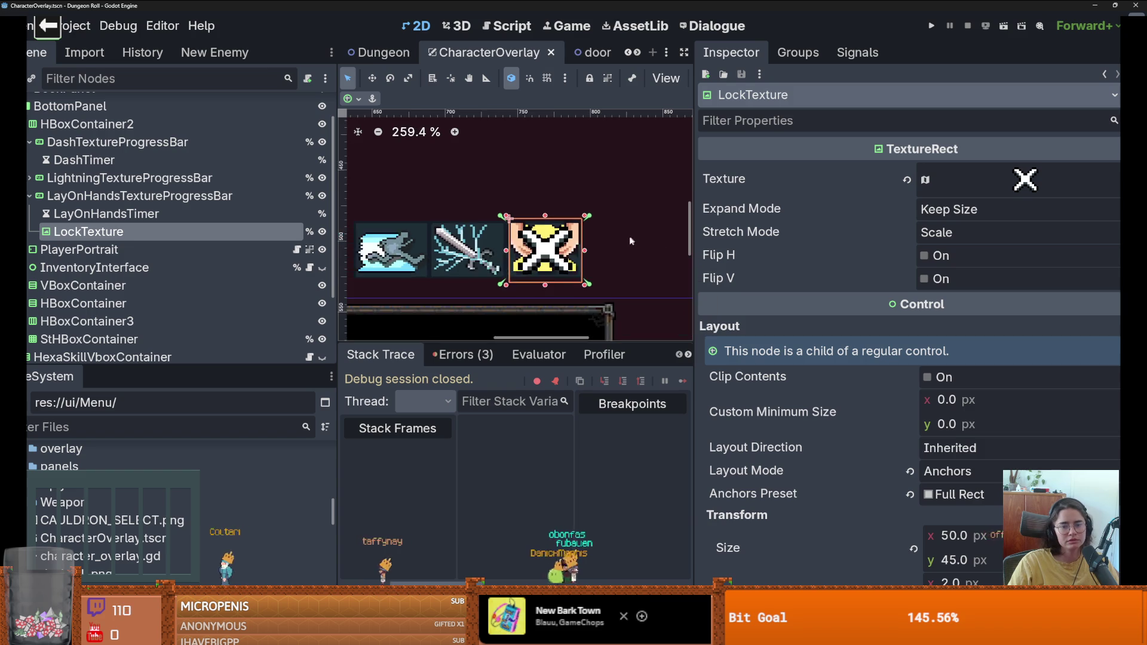
pyautogui.scroll(-6, 632, 239)
pyautogui.click(633, 239)
pyautogui.scroll(3, 172, 289)
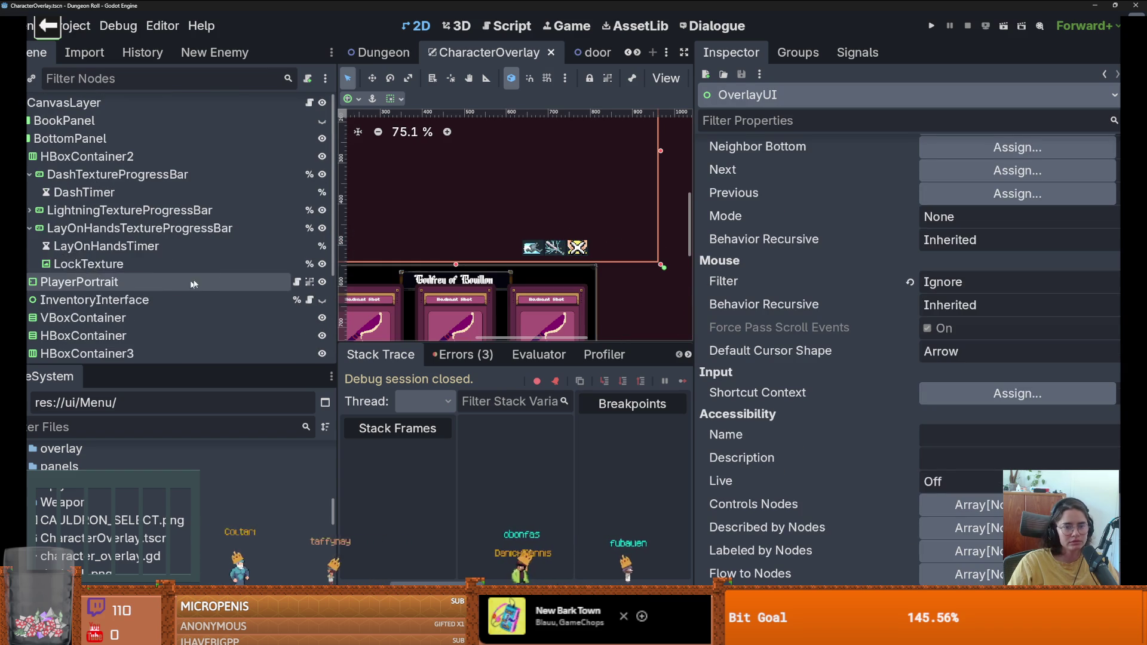
# Step: Set LayOnHandsTextureProgressBar's Value to 1.0 so it starts full
pyautogui.click(150, 229)
pyautogui.scroll(5, 1021, 309)
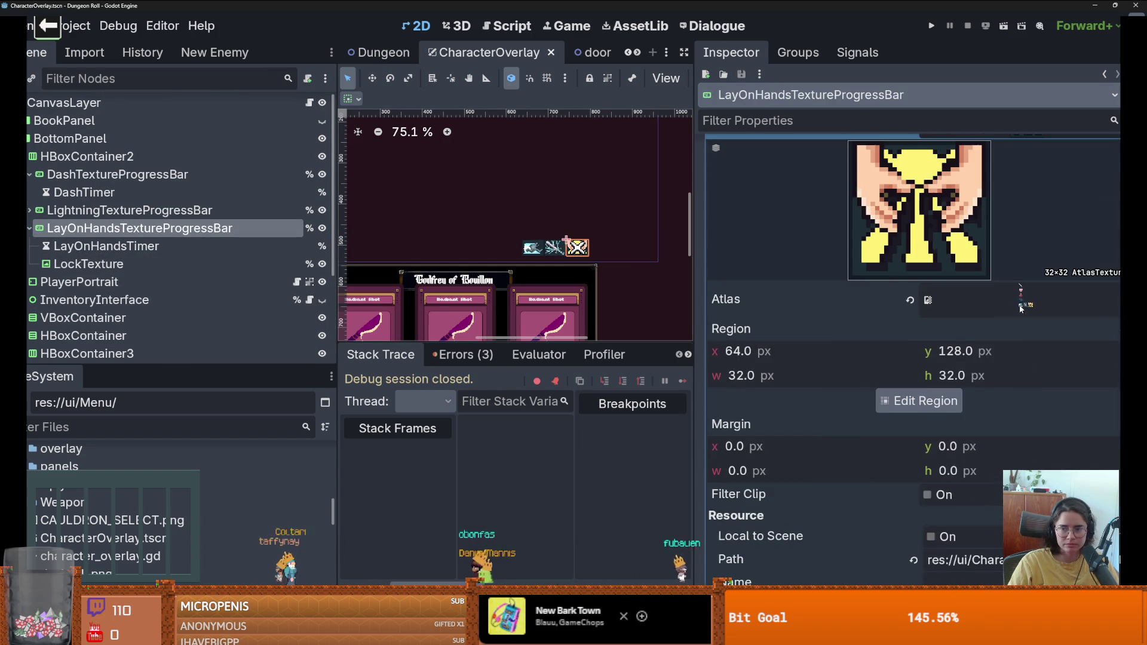
pyautogui.click(1016, 294)
pyautogui.scroll(-5, 969, 385)
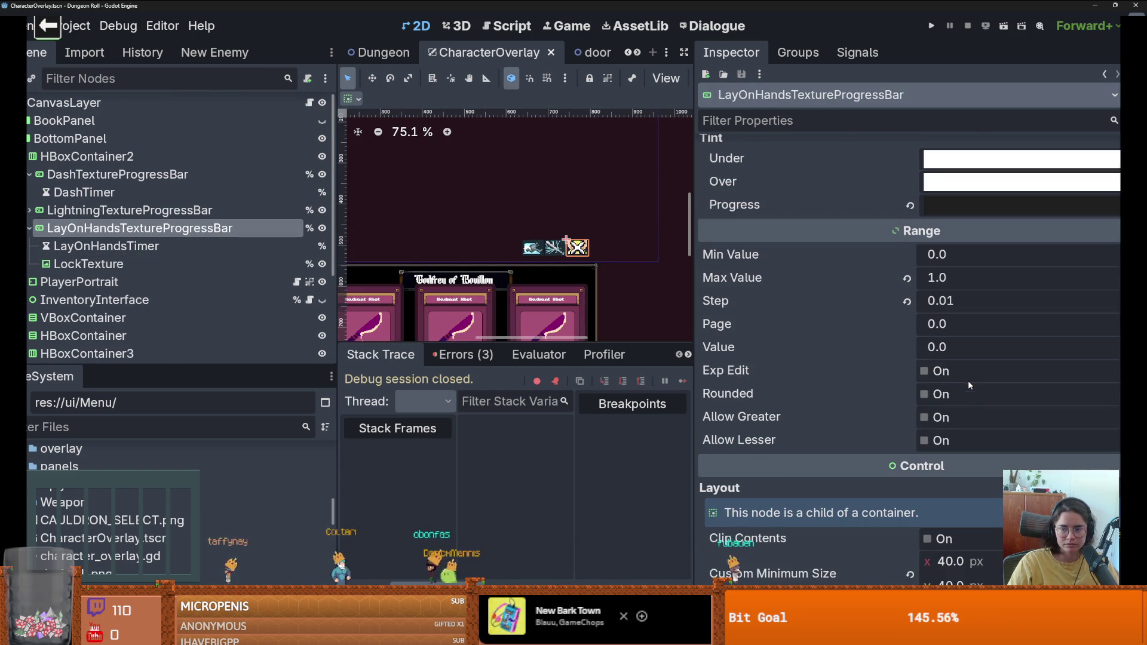
pyautogui.moveTo(939, 347); pyautogui.dragTo(1016, 347)
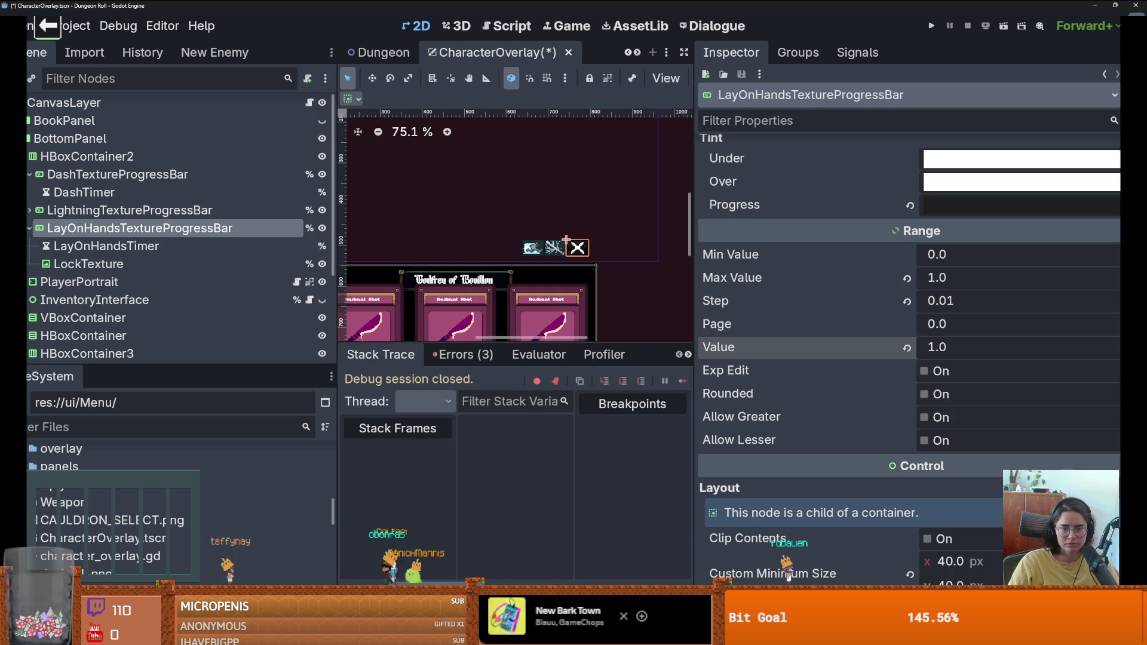
# Step: Set the bar's Fill Mode to Bottom to Top and run the game
pyautogui.scroll(10, 972, 174)
pyautogui.click(973, 175)
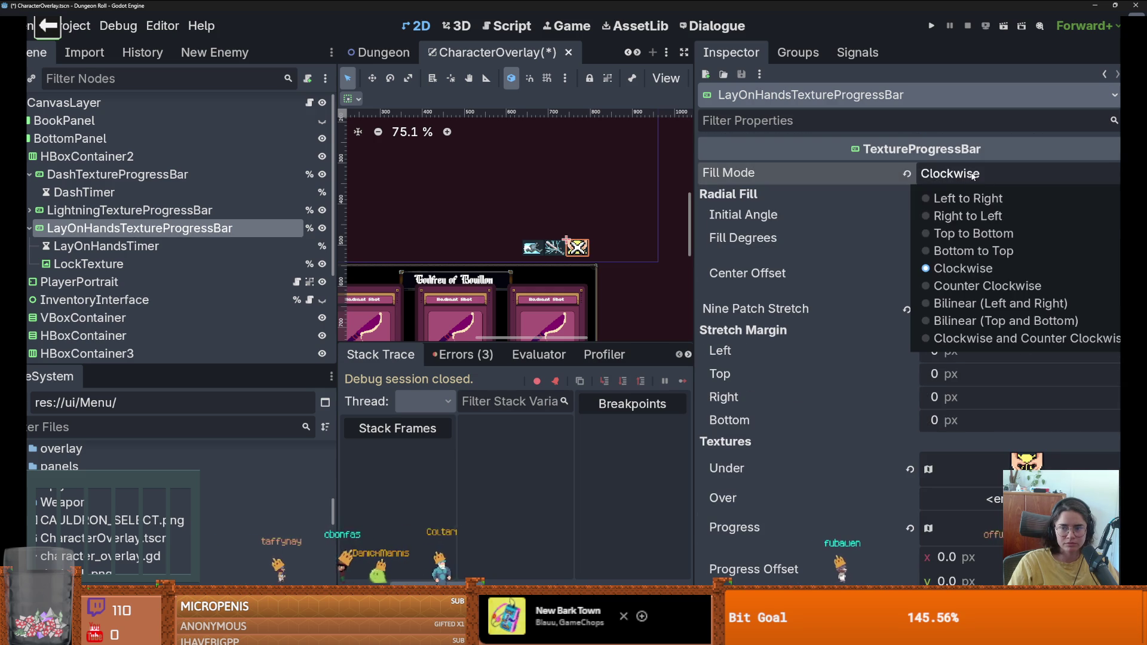
pyautogui.click(956, 247)
pyautogui.click(933, 27)
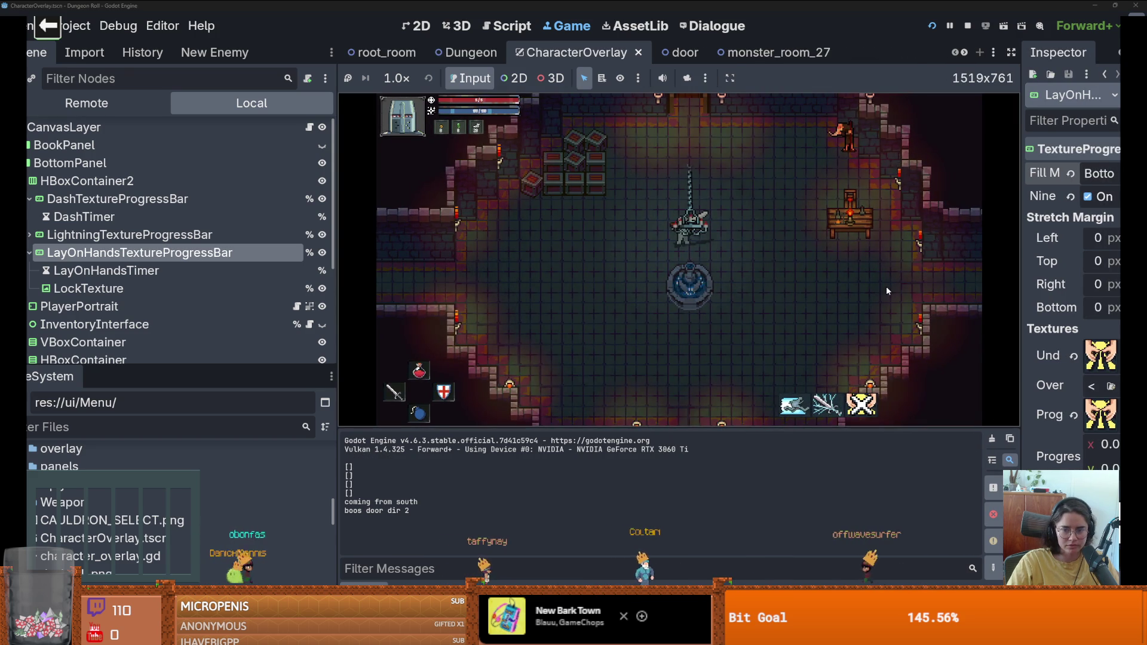
# Step: Cast lightning and dash twice while moving, putting both HUD icons on cooldown
pyautogui.press('e')
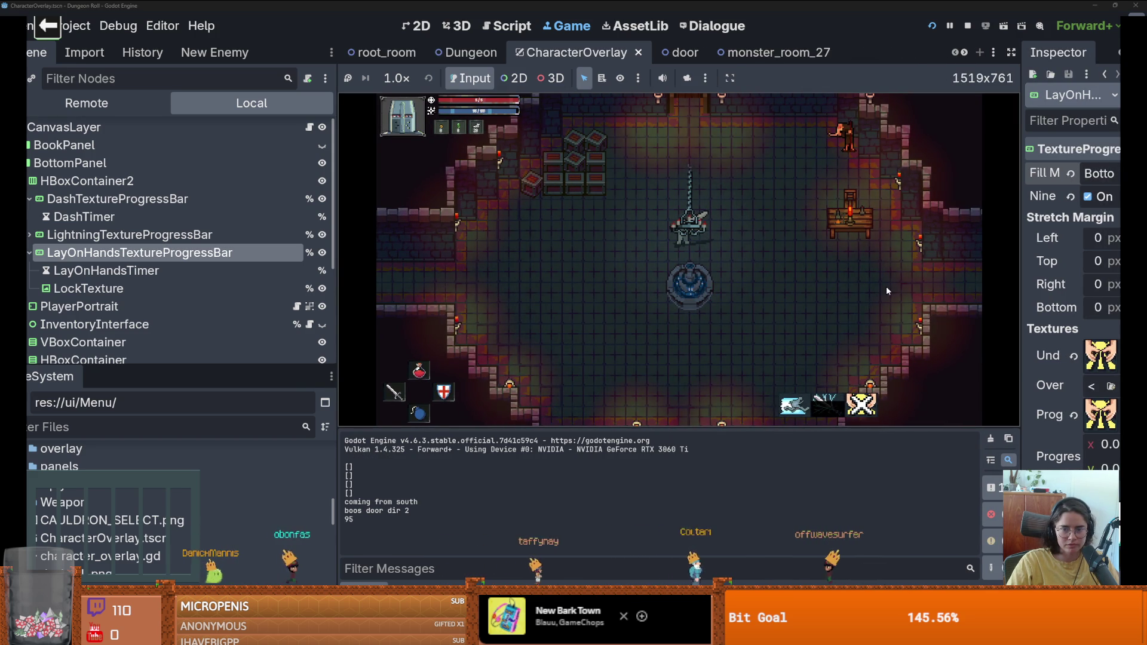
pyautogui.hotkey('a', 's')
pyautogui.press('space')
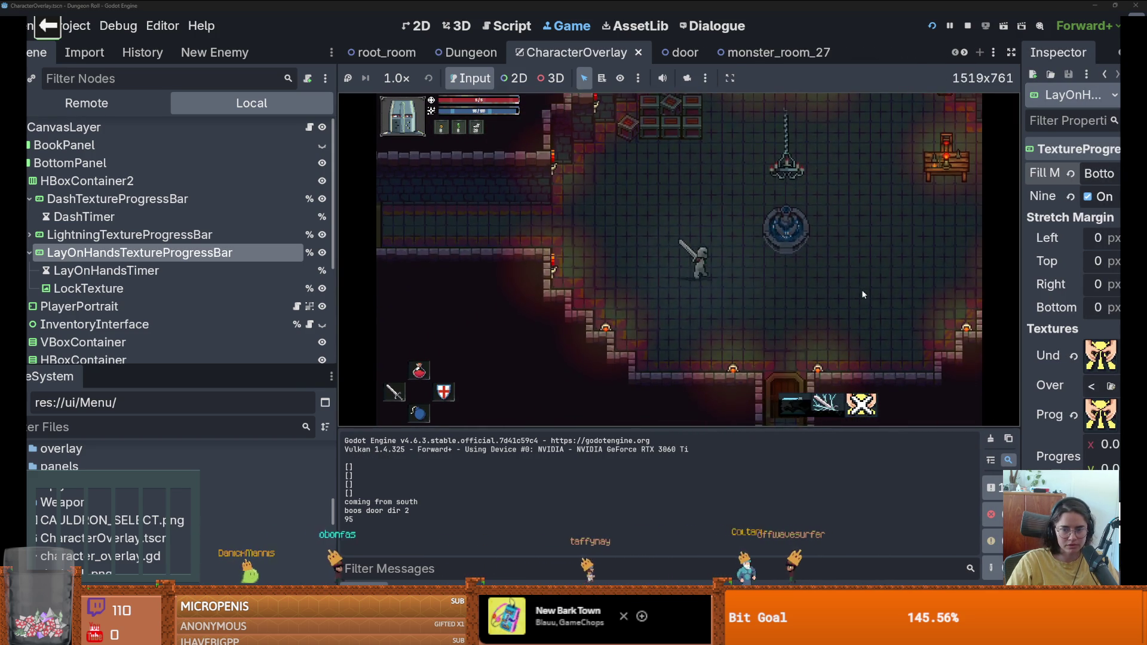
pyautogui.hotkey('w', 'd')
pyautogui.press('a')
pyautogui.press('space')
# Step: Walk around the fountain room casting lightning again, then leave for the game-selection menu
pyautogui.press('d')
pyautogui.press('s')
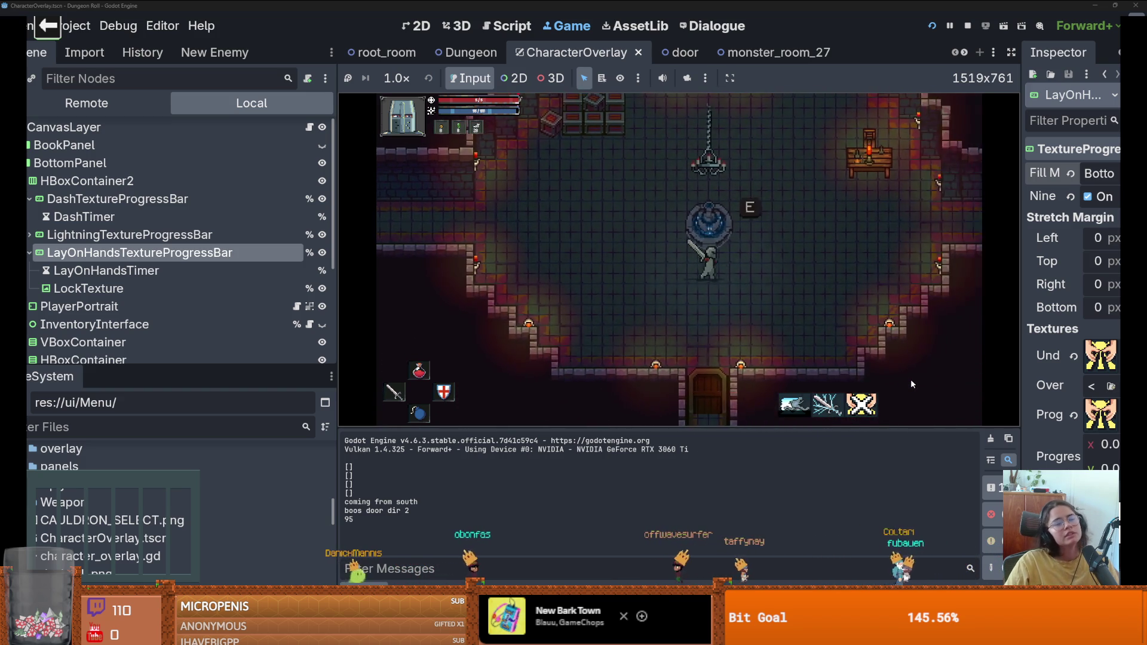
pyautogui.hotkey('w', 'd')
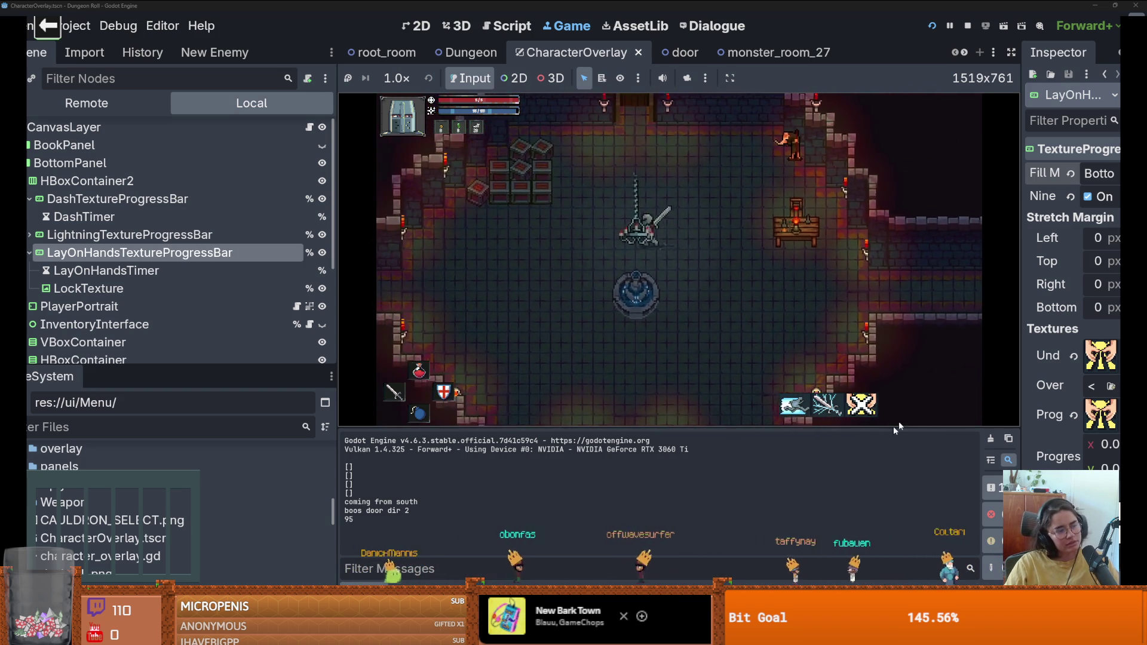
pyautogui.press('a')
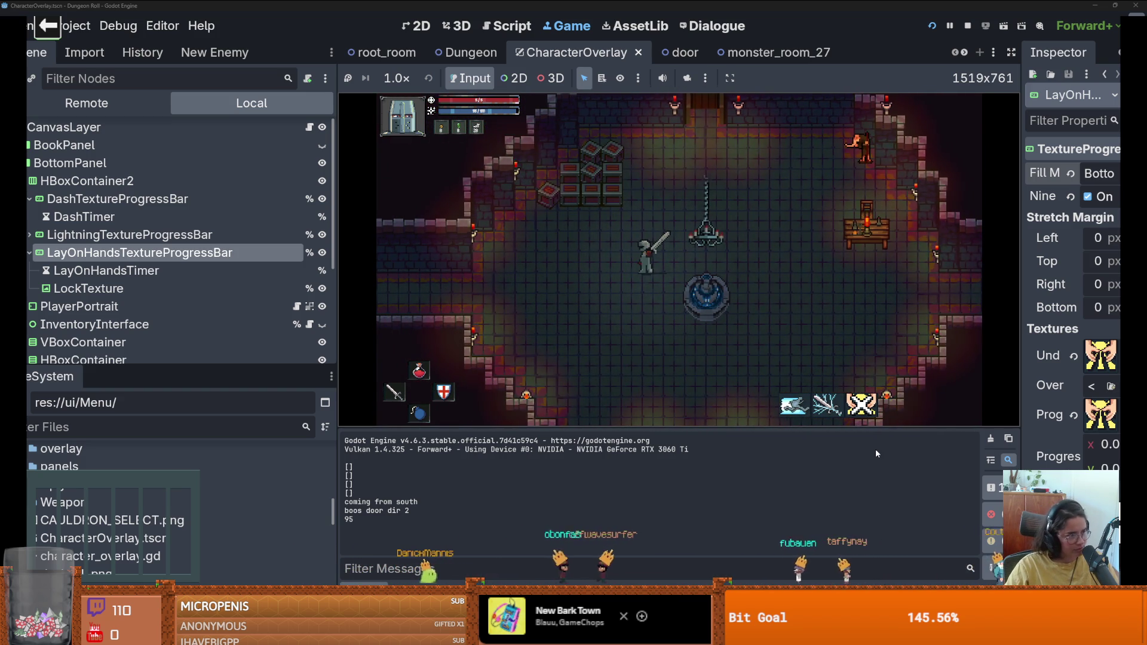
pyautogui.hotkey('a', 's')
pyautogui.press('q')
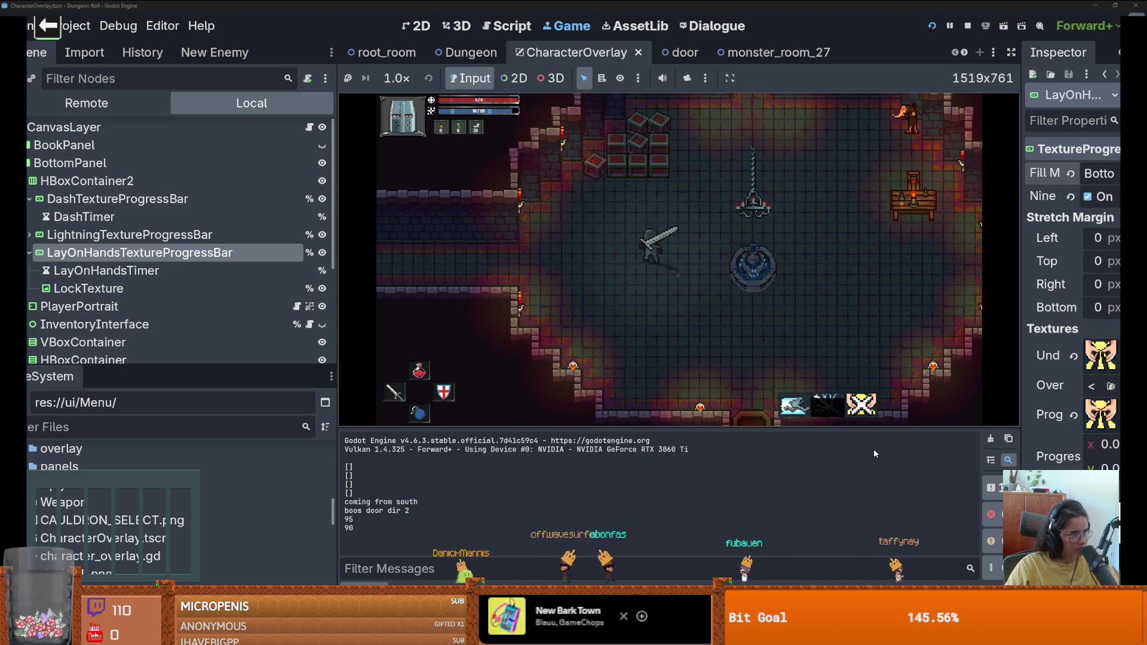
pyautogui.press('d')
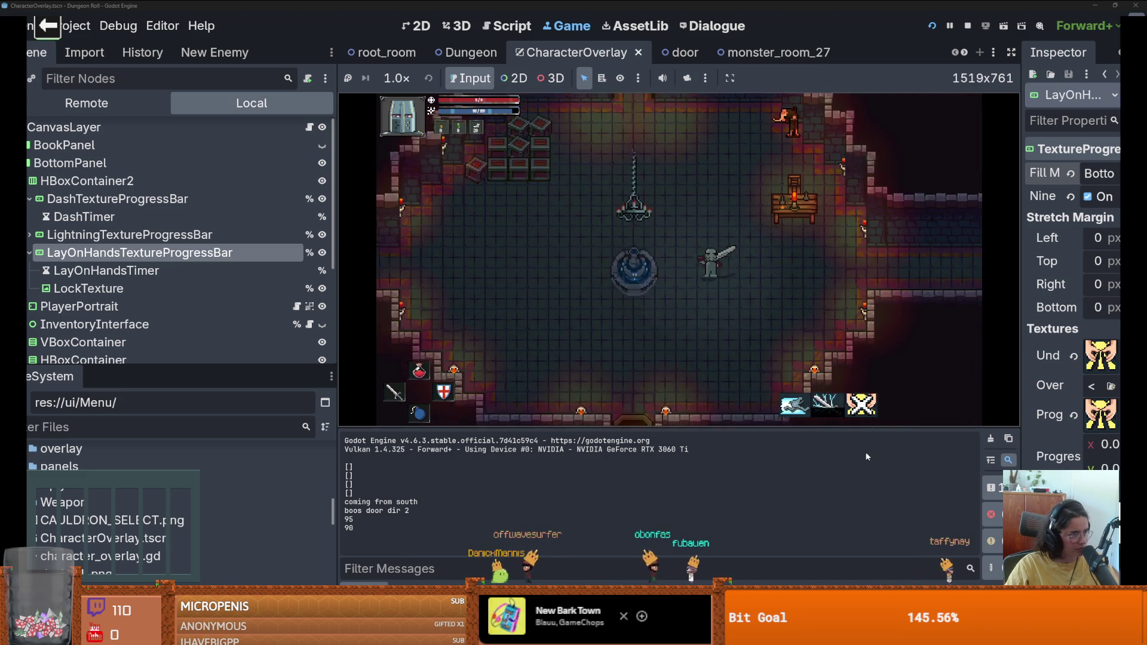
pyautogui.press('a')
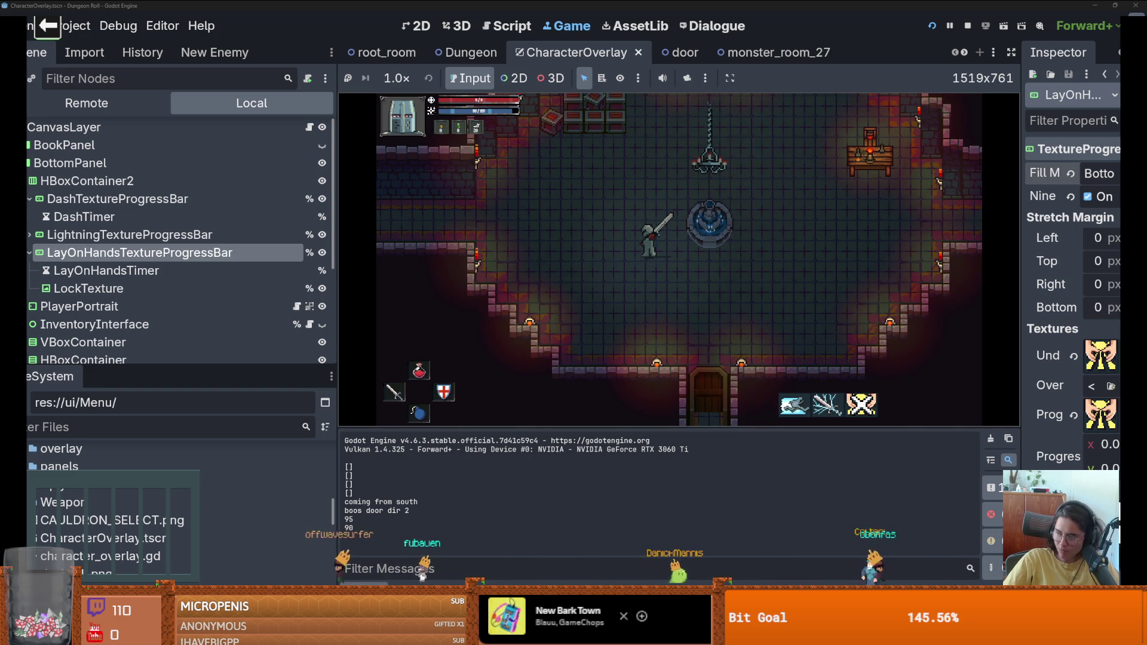
pyautogui.click(66, 24)
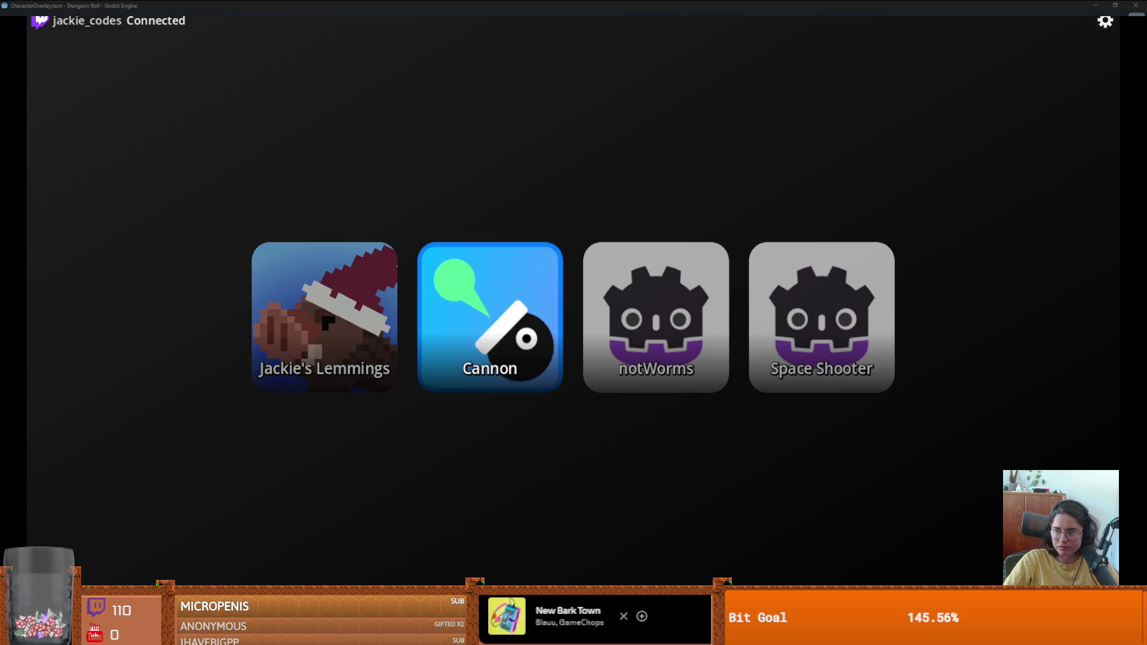
# Step: Launch the Cannon tile from the launcher's four-game selection menu
pyautogui.press('Return')
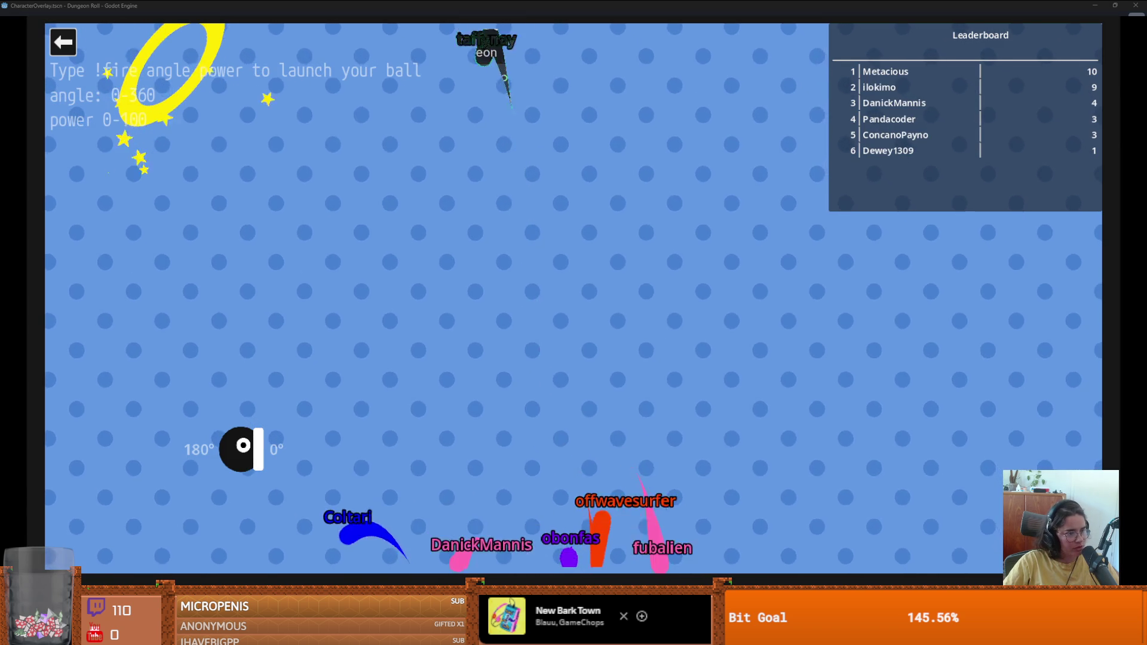
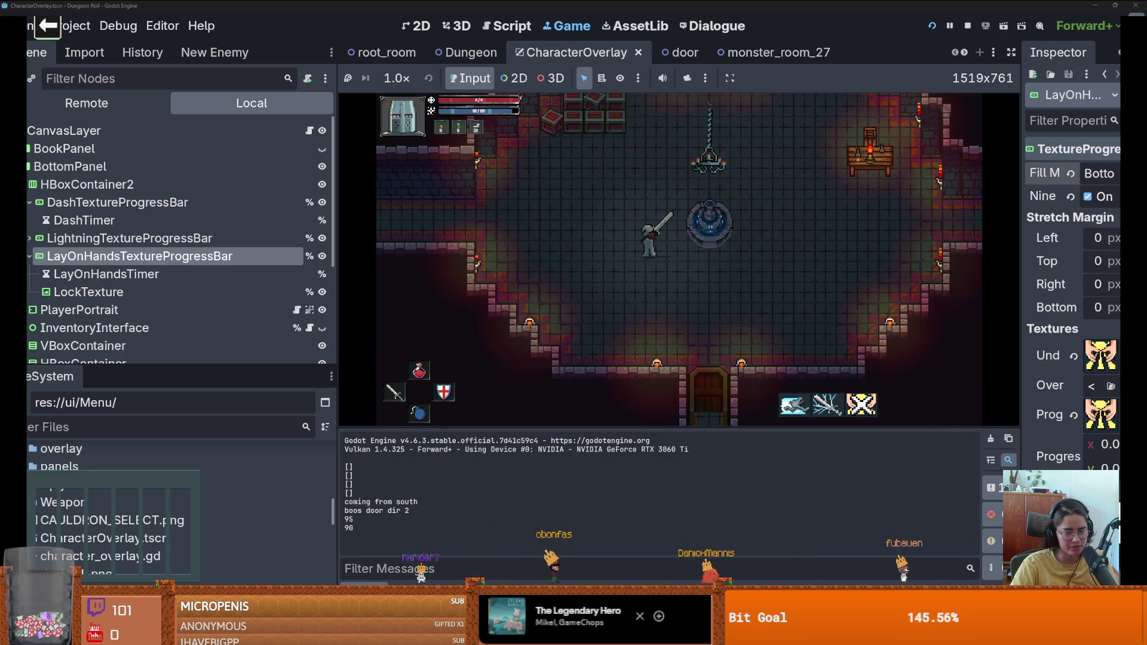
# Step: Swing the sword, walk the knight south to the fountain and back north, and enlarge the scene tree
pyautogui.click(658, 292)
pyautogui.press('w')
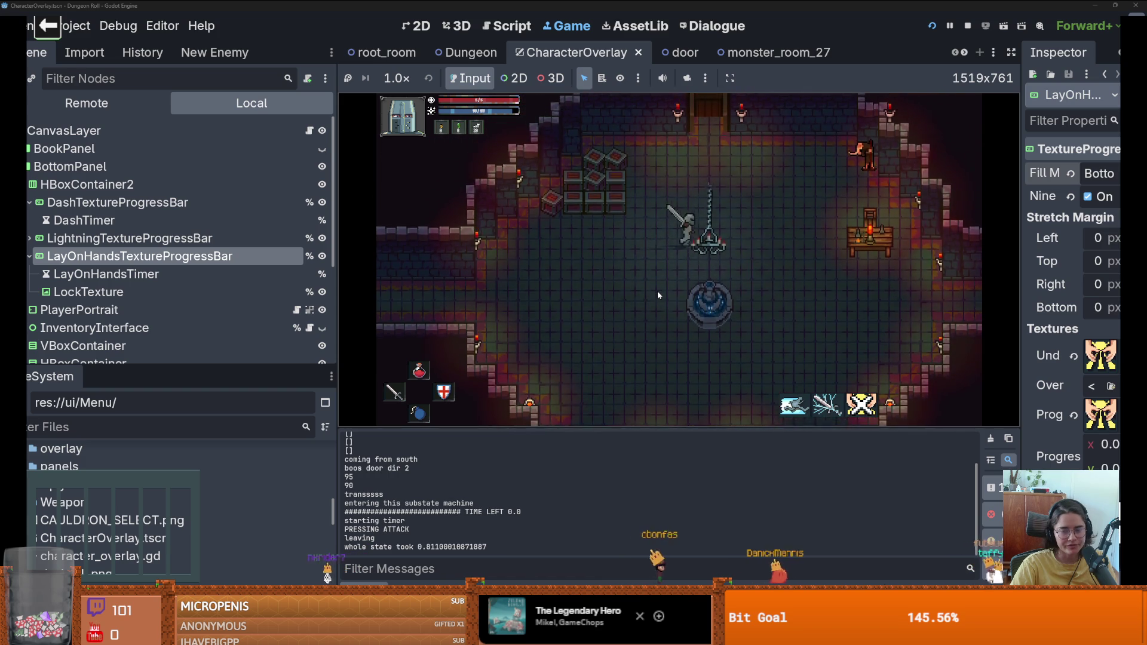
pyautogui.press('s')
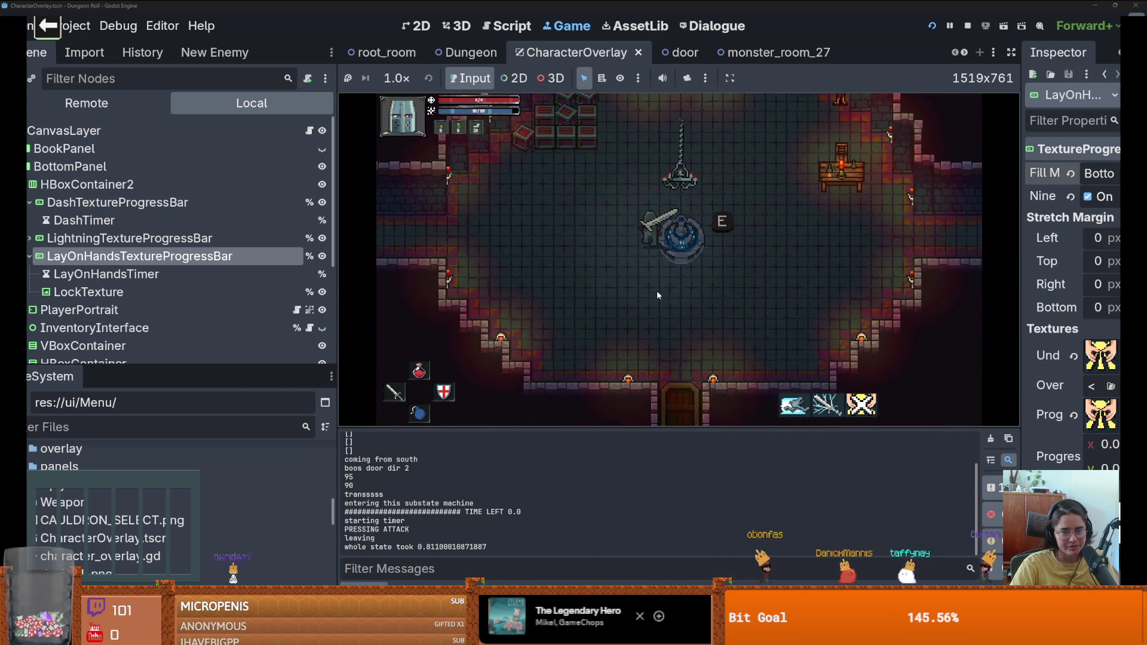
pyautogui.press('w')
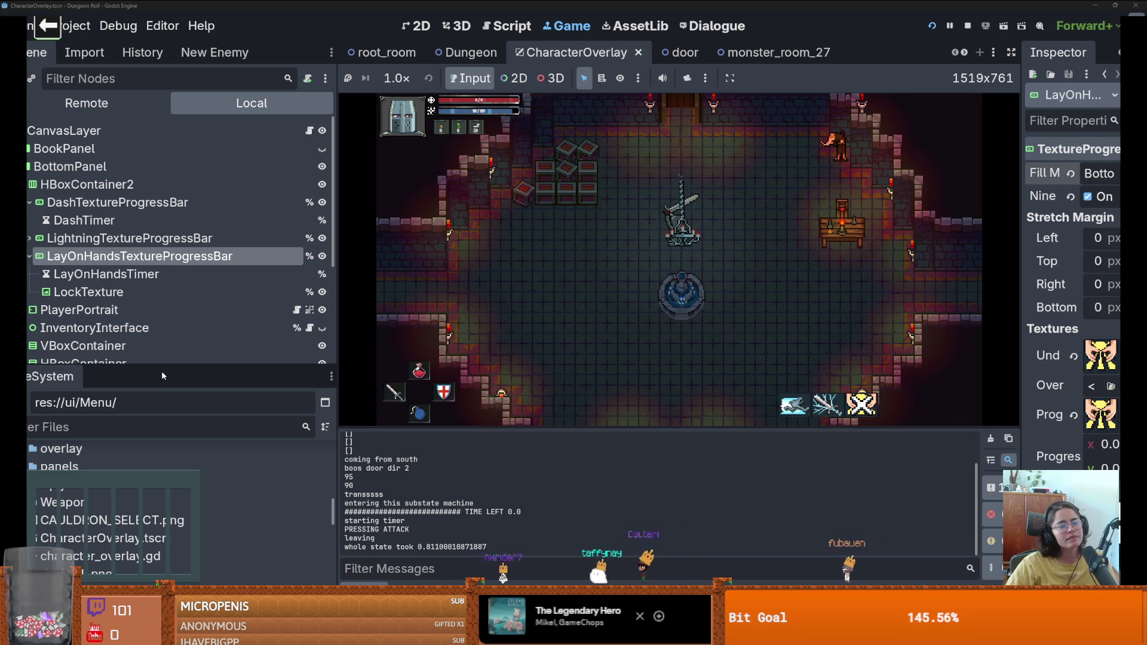
pyautogui.moveTo(171, 390); pyautogui.dragTo(171, 450)
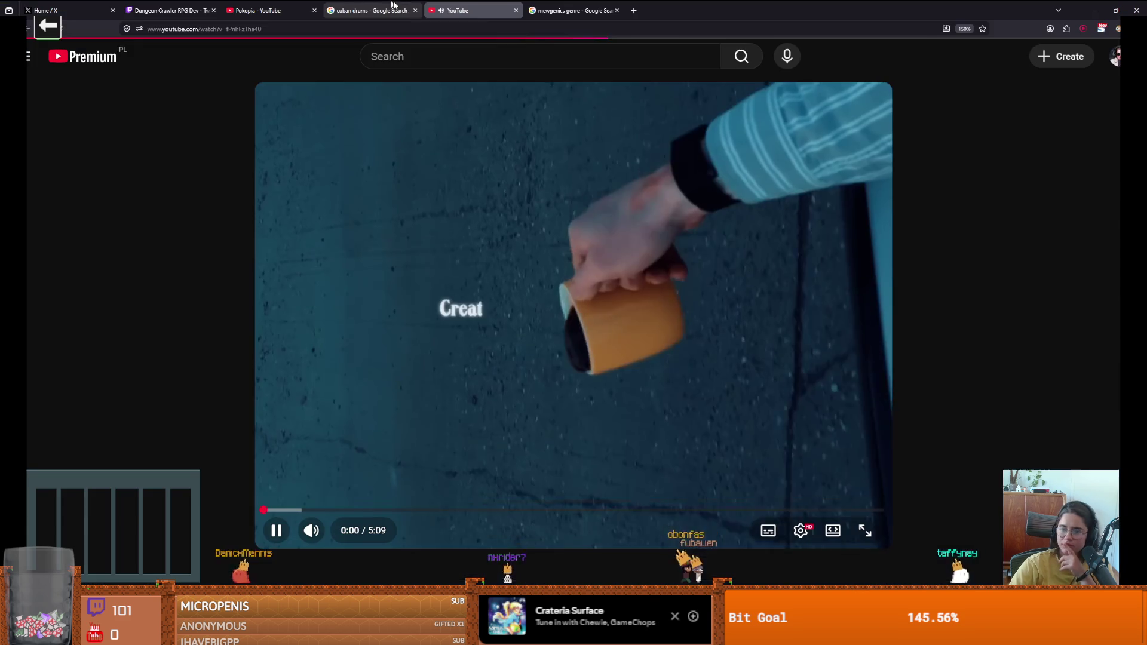
pyautogui.hotkey('alt', 'Tab')
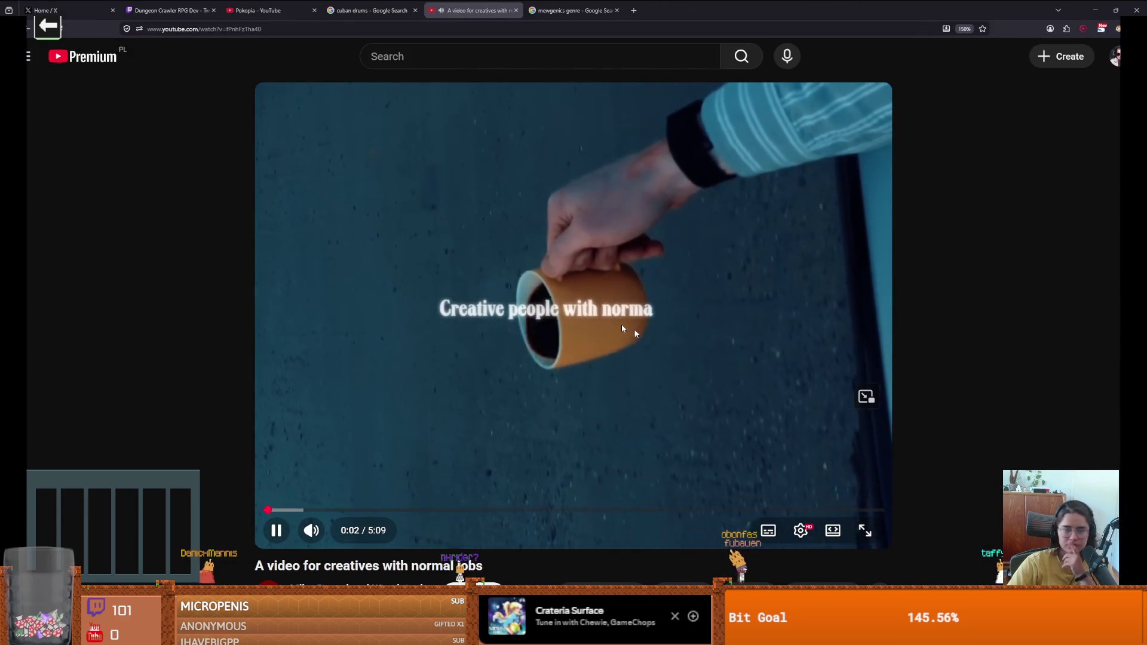
pyautogui.click(544, 422)
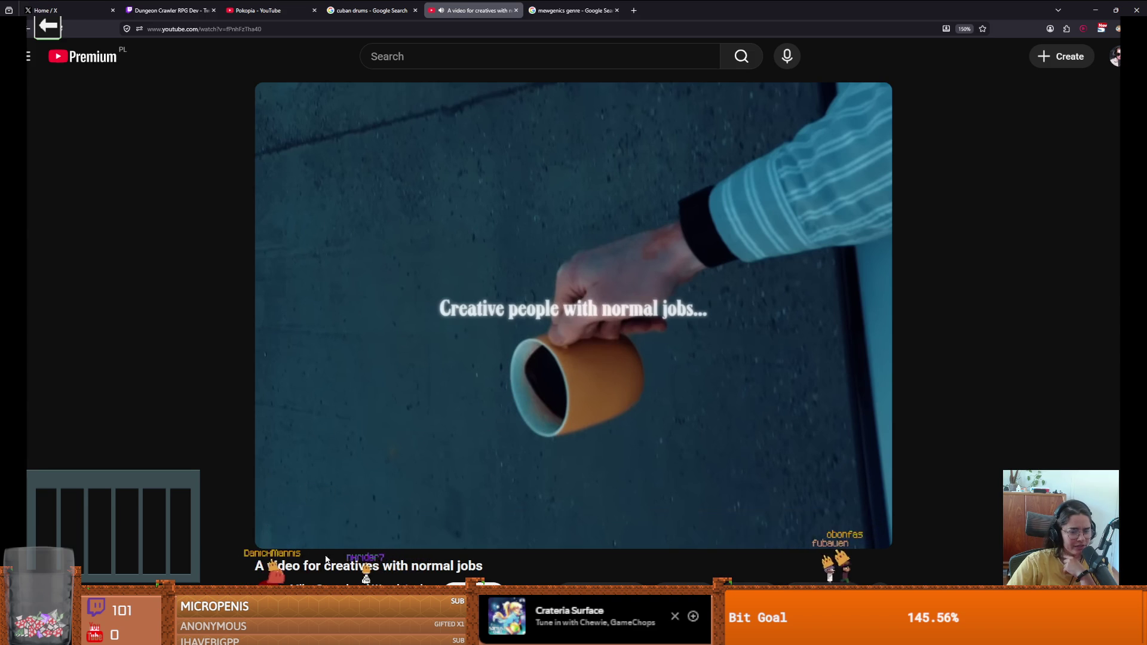
pyautogui.hotkey('alt', 'Tab')
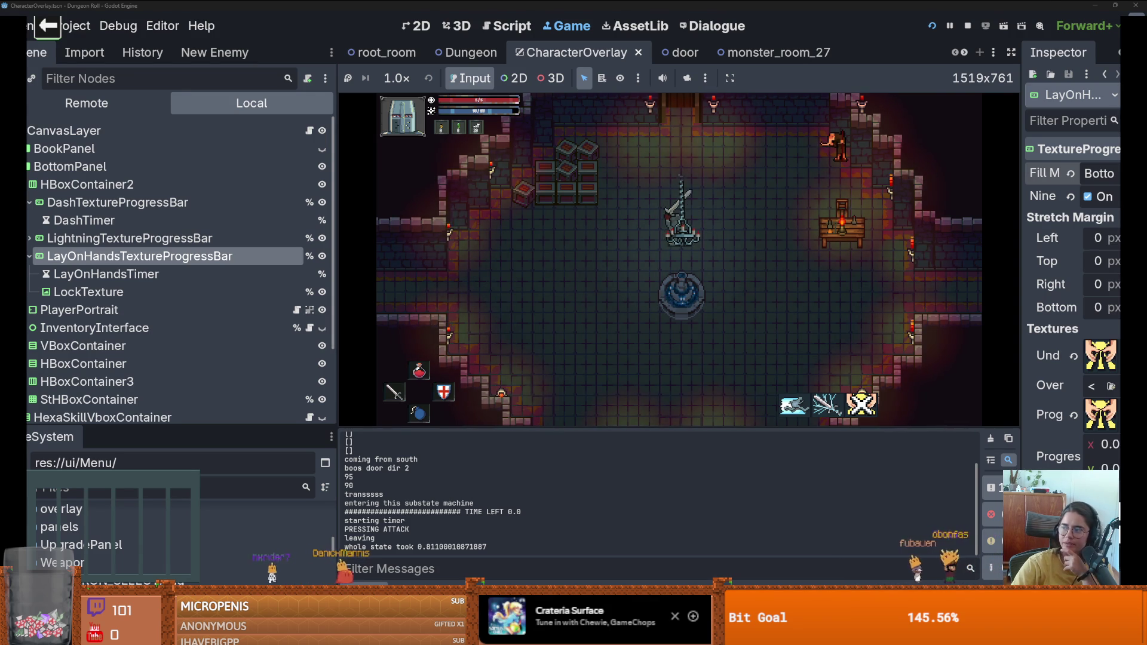
# Step: Switch from the Godot editor to the browser showing the creatives video
pyautogui.hotkey('alt', 'Tab')
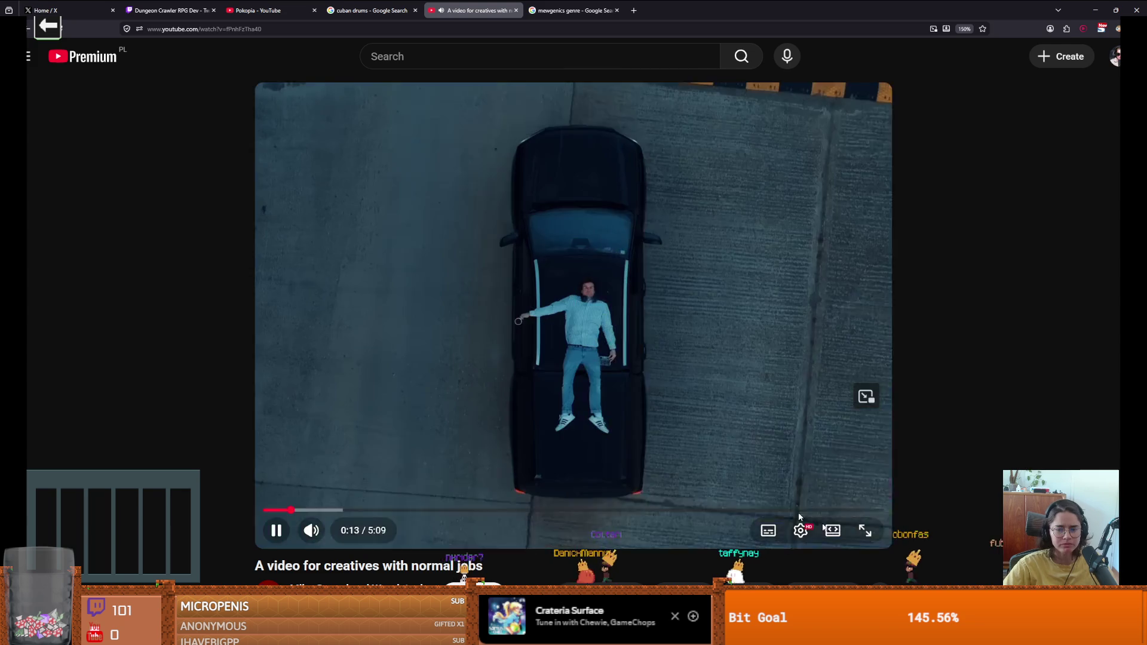
# Step: Pause the creatives video in full screen, exit full screen, and return to the Godot editor
pyautogui.click(865, 531)
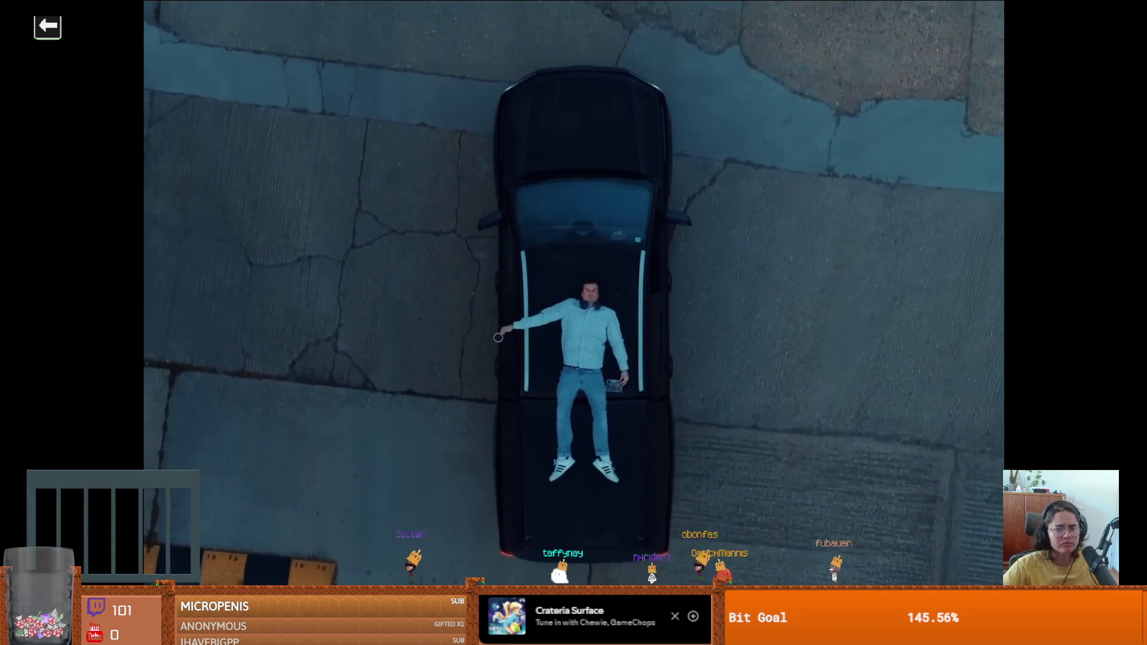
pyautogui.press('space')
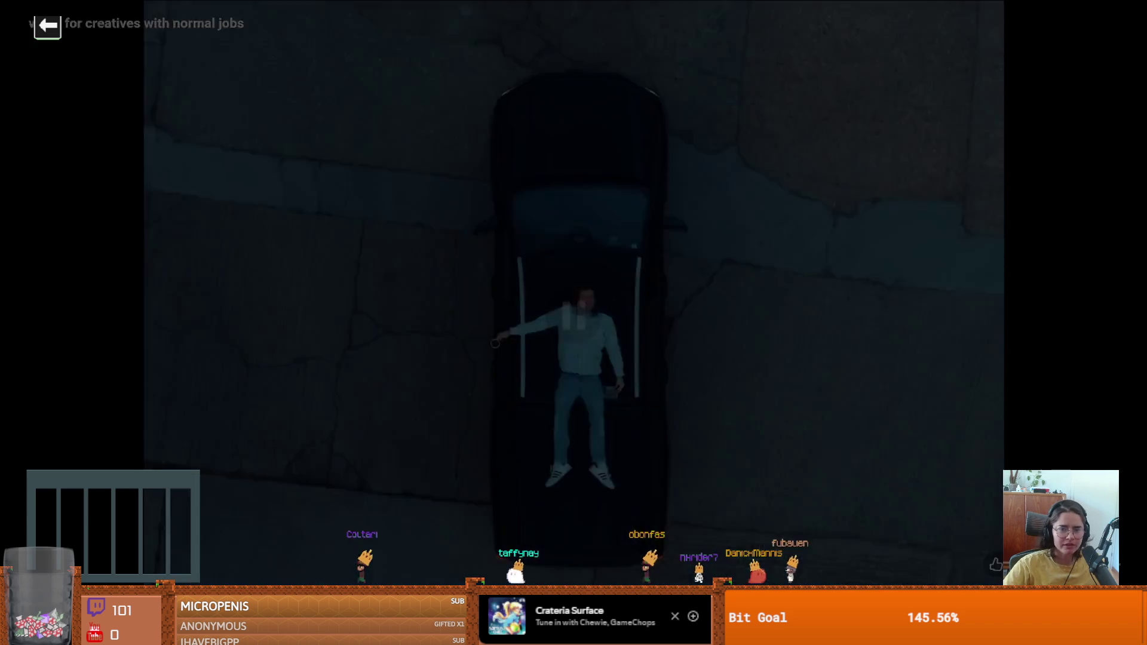
pyautogui.press('Escape')
pyautogui.hotkey('alt', 'Tab')
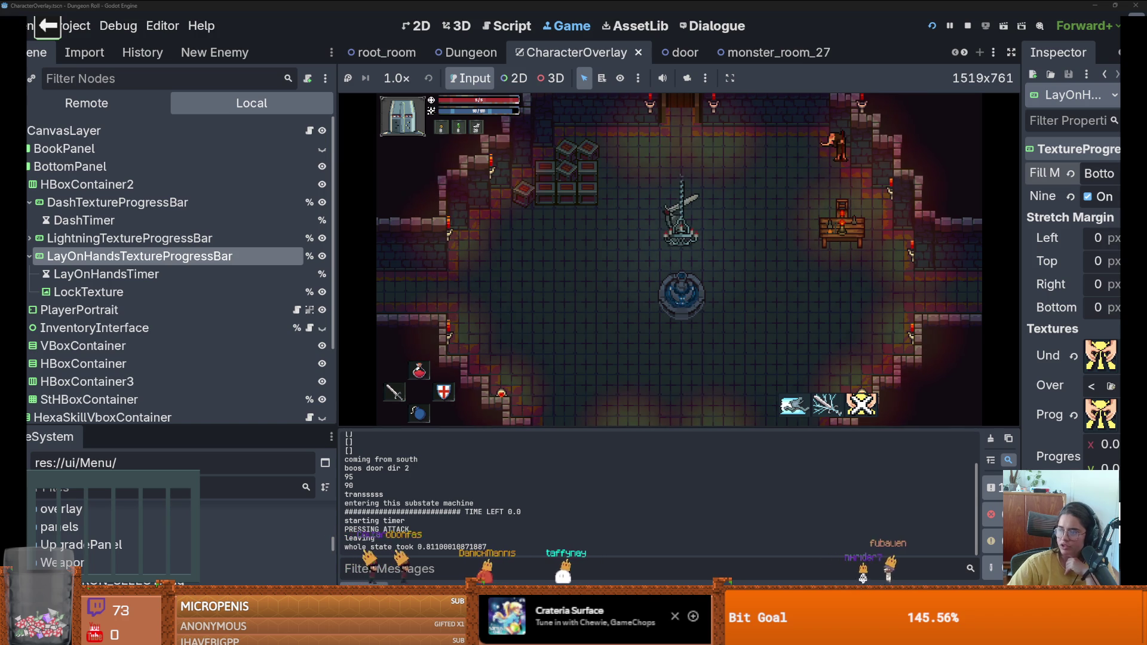
# Step: Switch to the browser and play the Dungeon Lurker trailer in full screen
pyautogui.hotkey('alt', 'Tab')
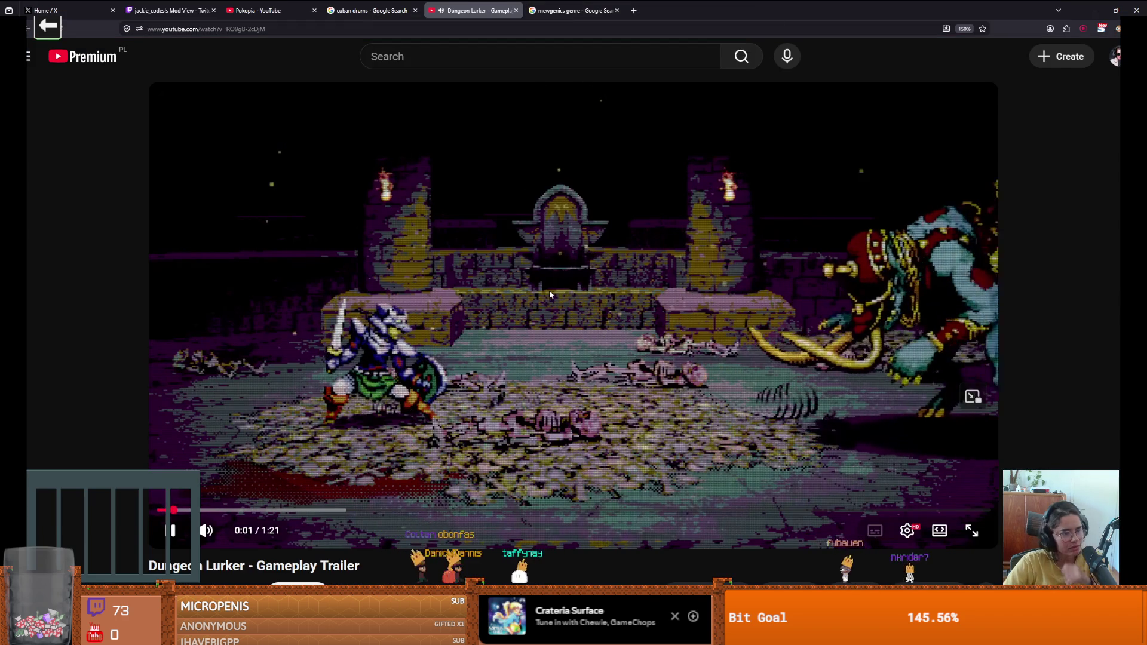
pyautogui.press('space')
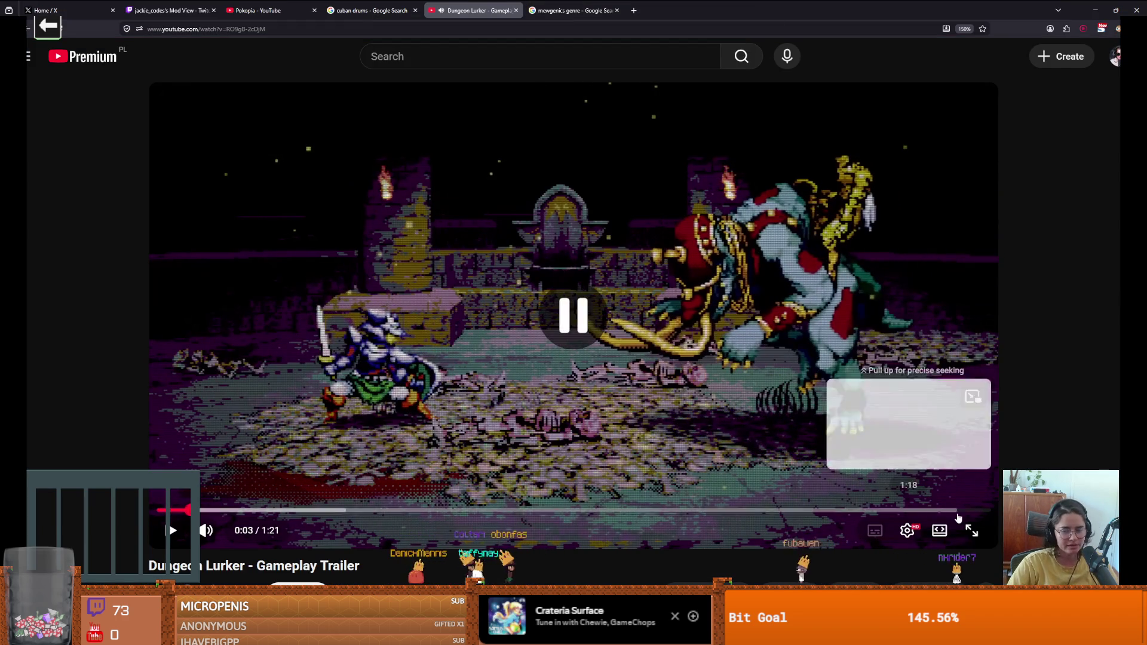
pyautogui.click(972, 530)
pyautogui.press('space')
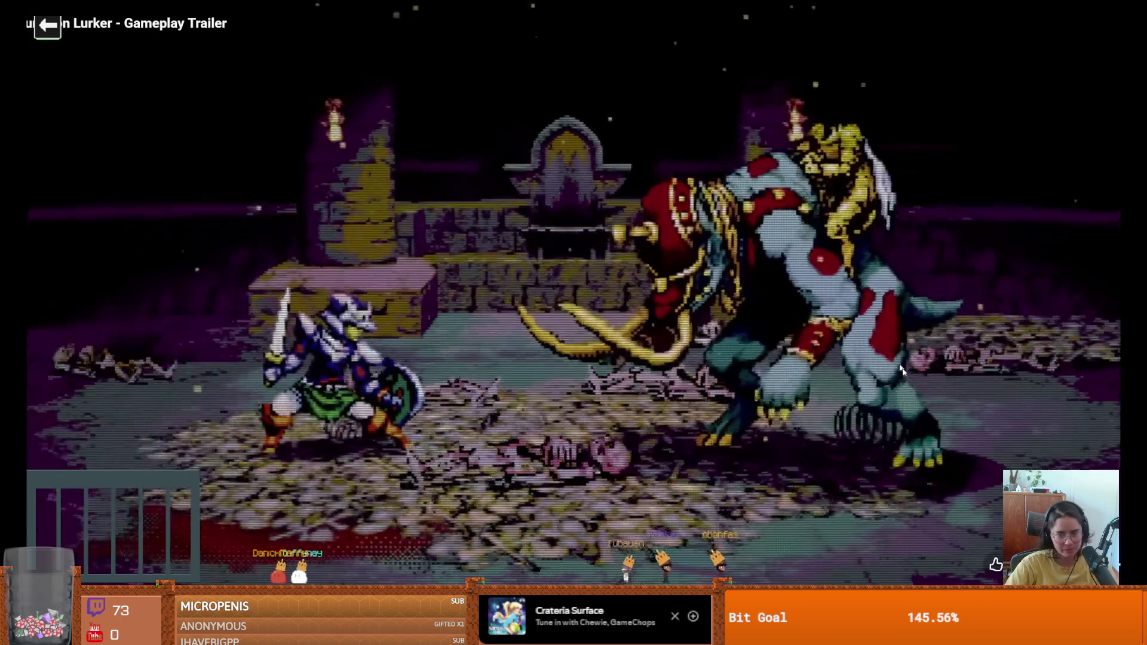
# Step: Pause and resume the trailer on the boss and combat shots, then exit full screen
pyautogui.press('space')
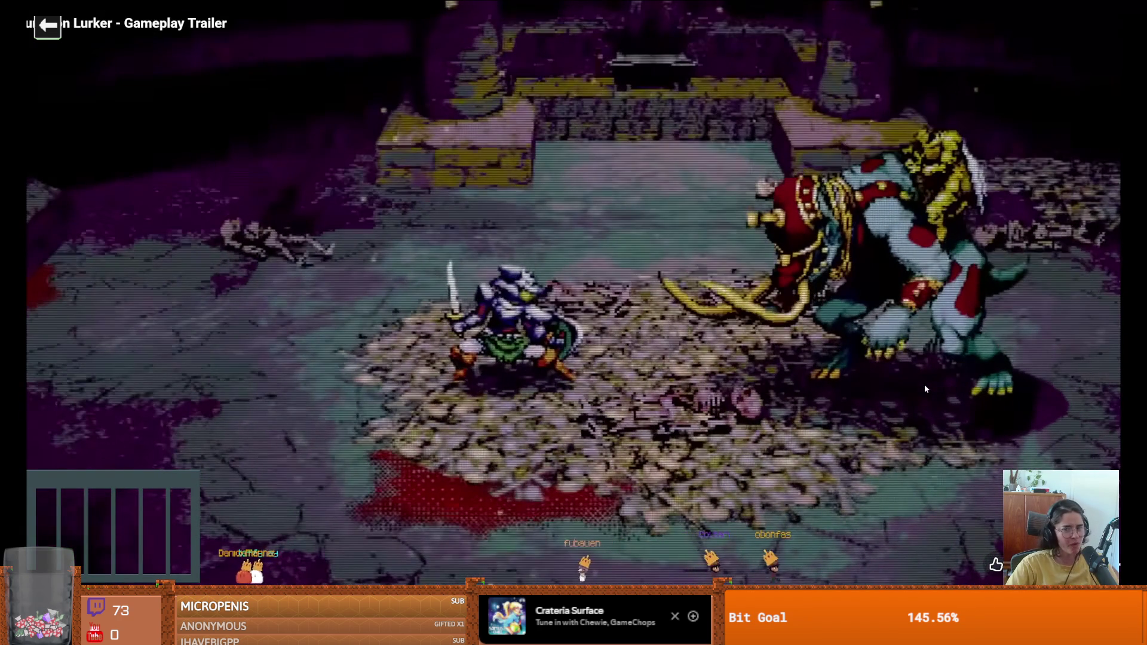
pyautogui.press('space')
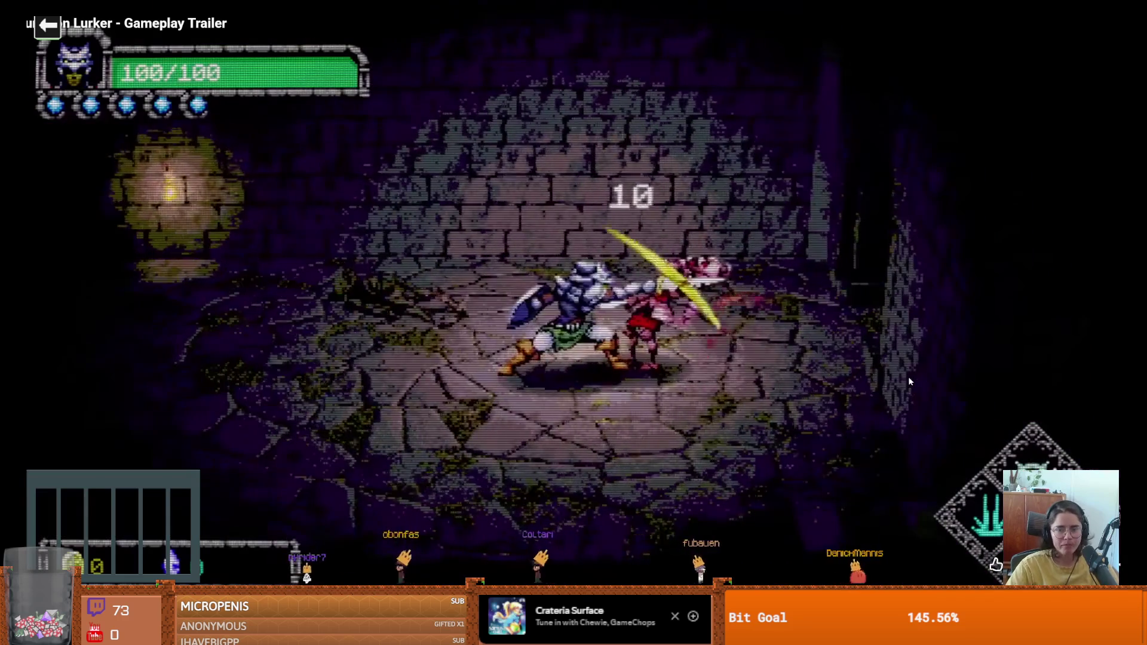
pyautogui.press('space')
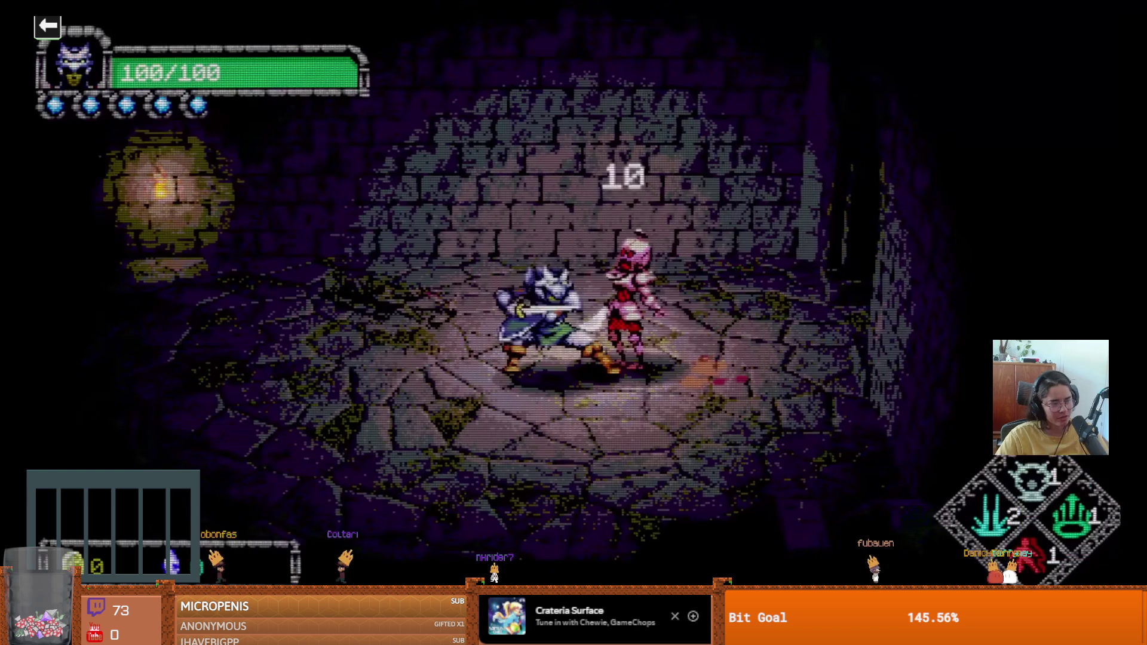
pyautogui.click(524, 354)
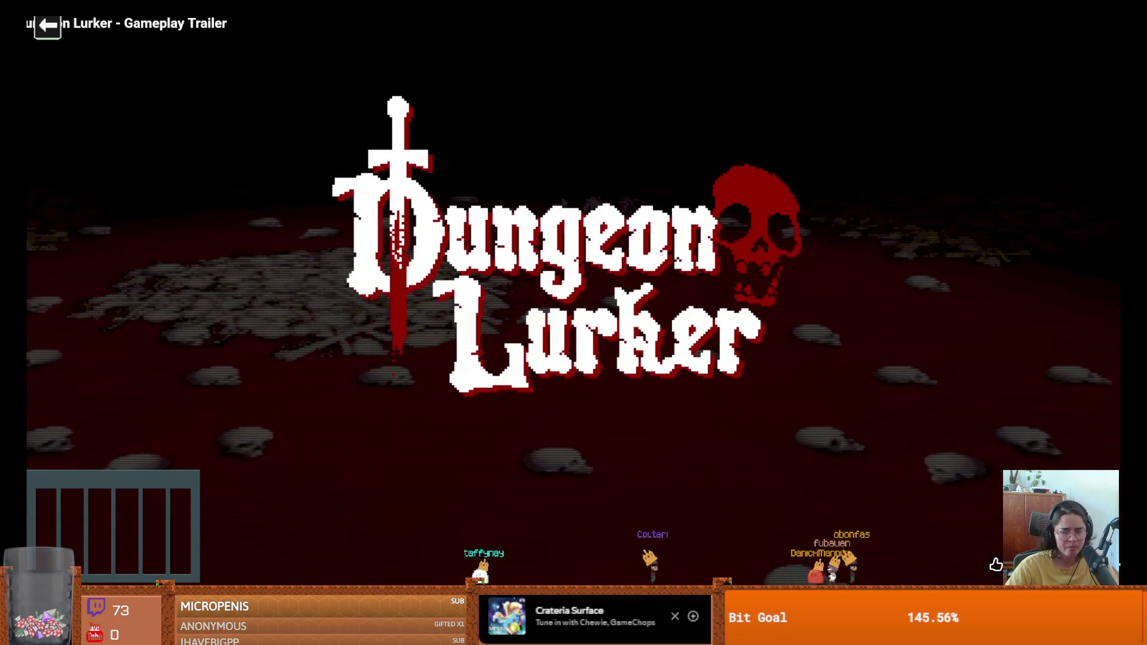
pyautogui.press('Escape')
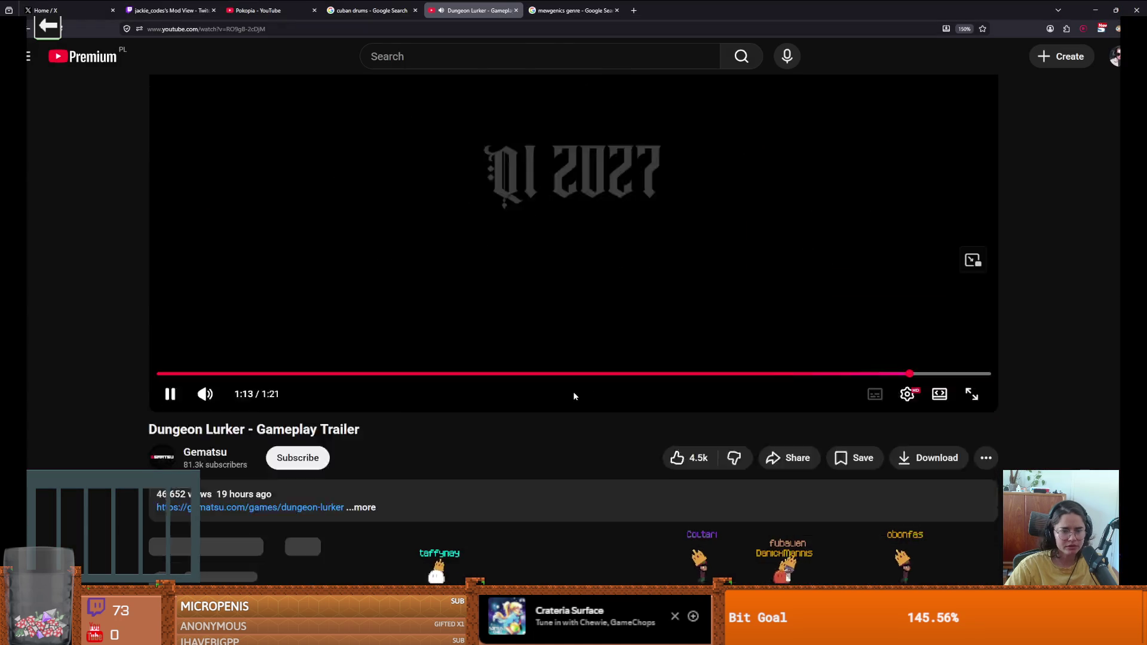
# Step: Scroll the trailer page up slightly and switch back to the Godot editor
pyautogui.scroll(2, 486, 187)
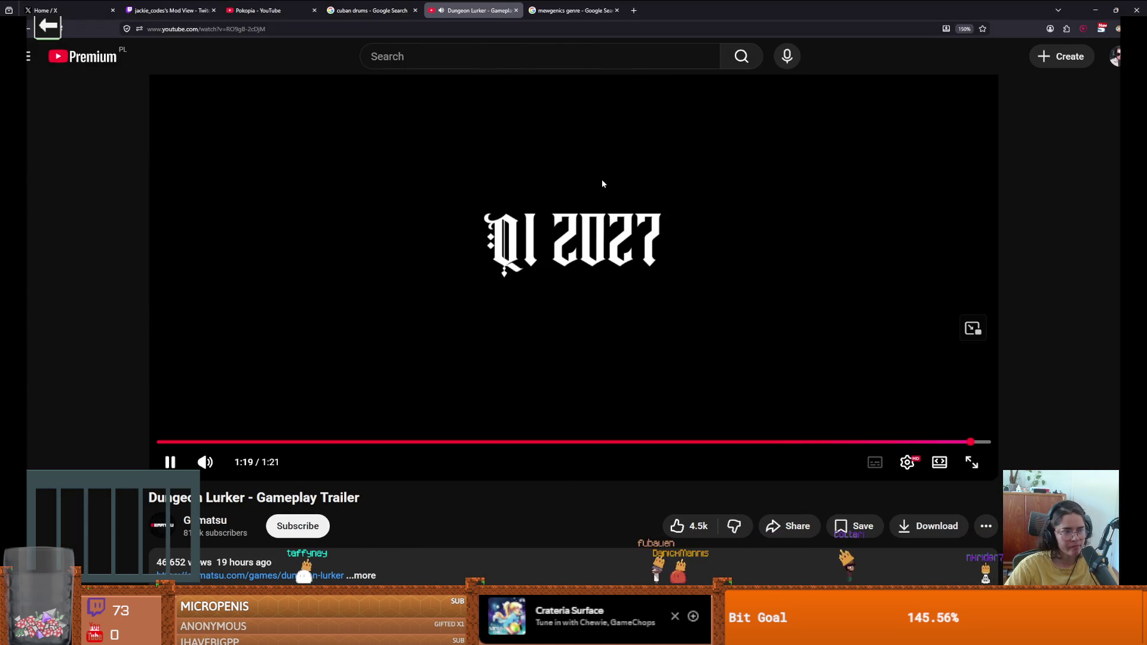
pyautogui.hotkey('alt', 'Tab')
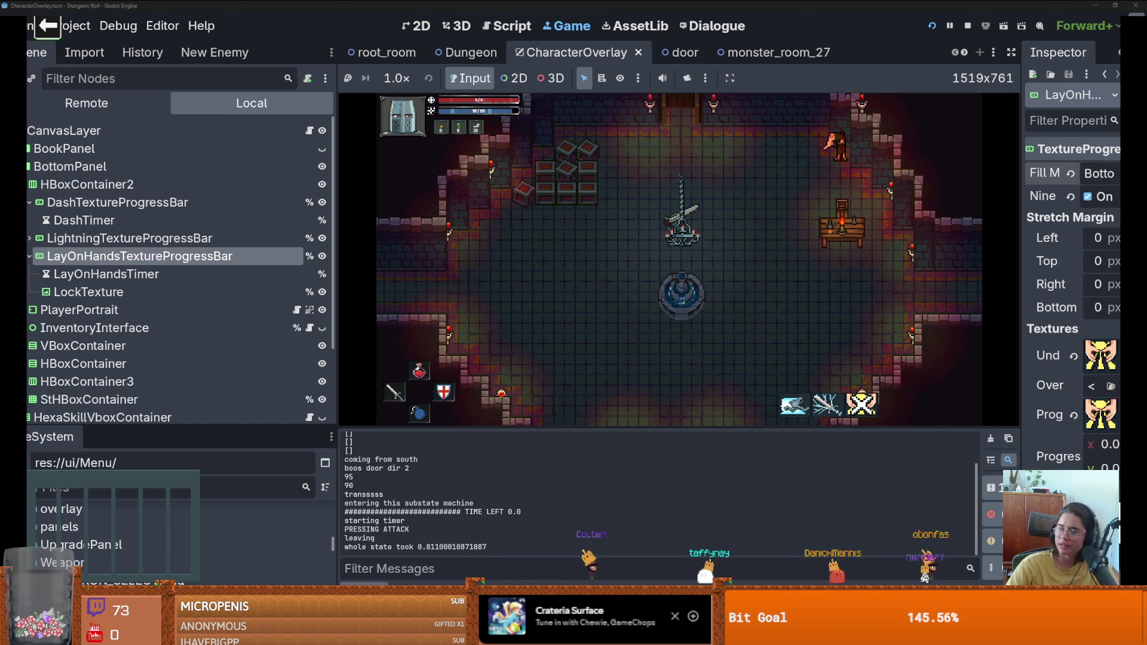
# Step: Switch from the Godot editor to the browser playing the YouTube video
pyautogui.hotkey('alt', 'Tab')
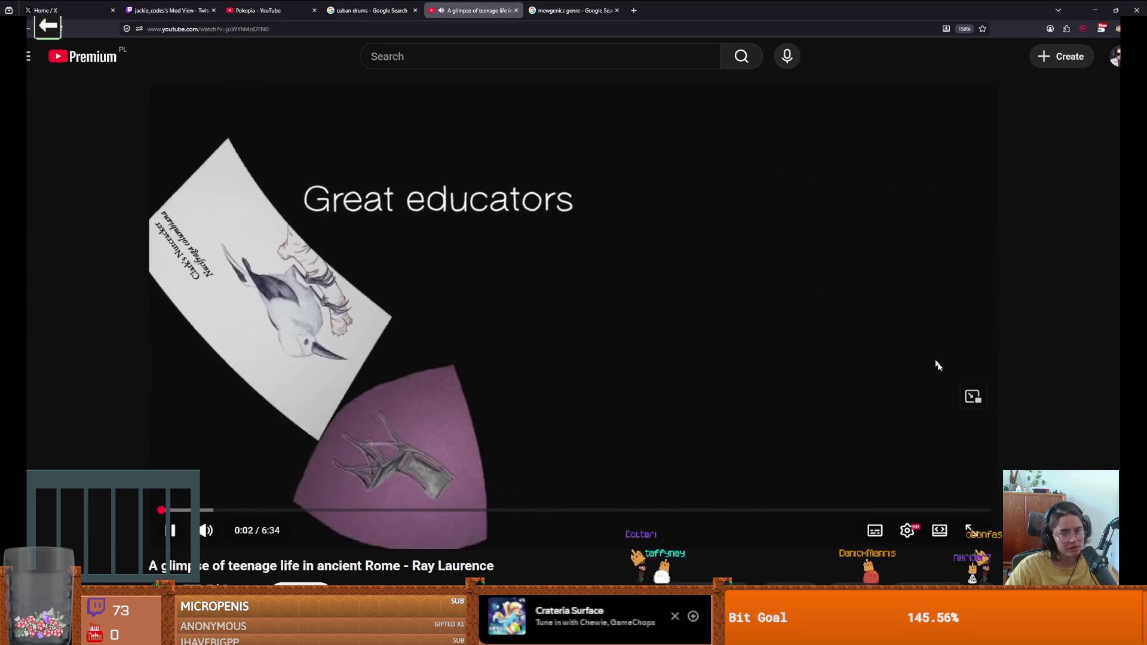
# Step: Put the ancient Rome video in full screen and resume playback
pyautogui.click(751, 340)
pyautogui.scroll(-1, 658, 418)
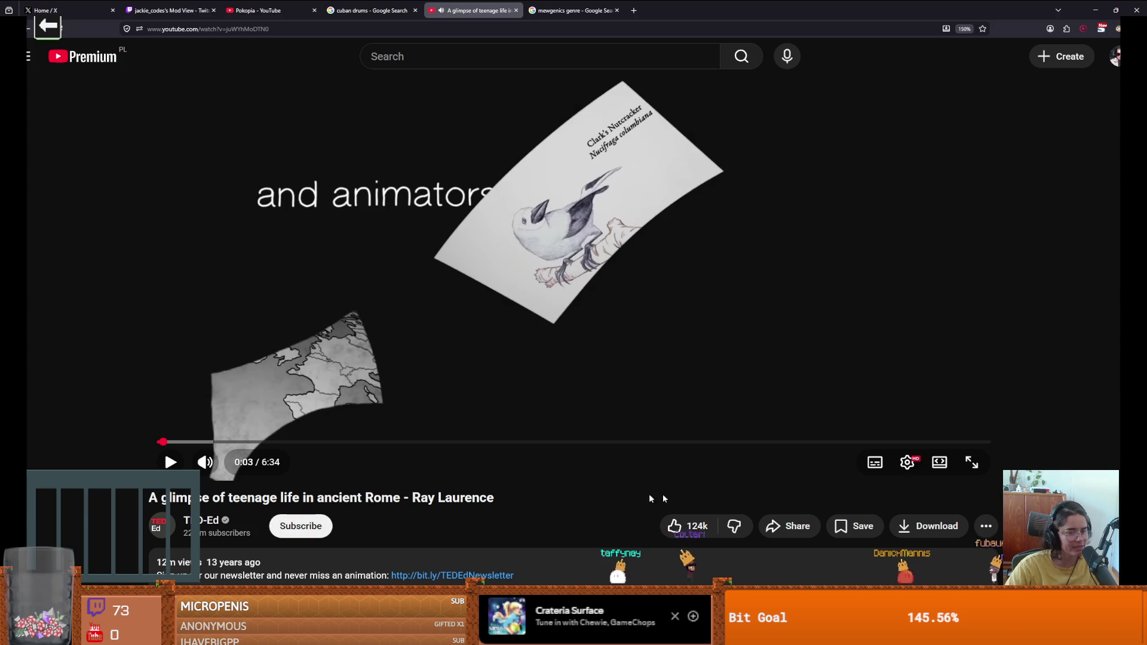
pyautogui.click(973, 463)
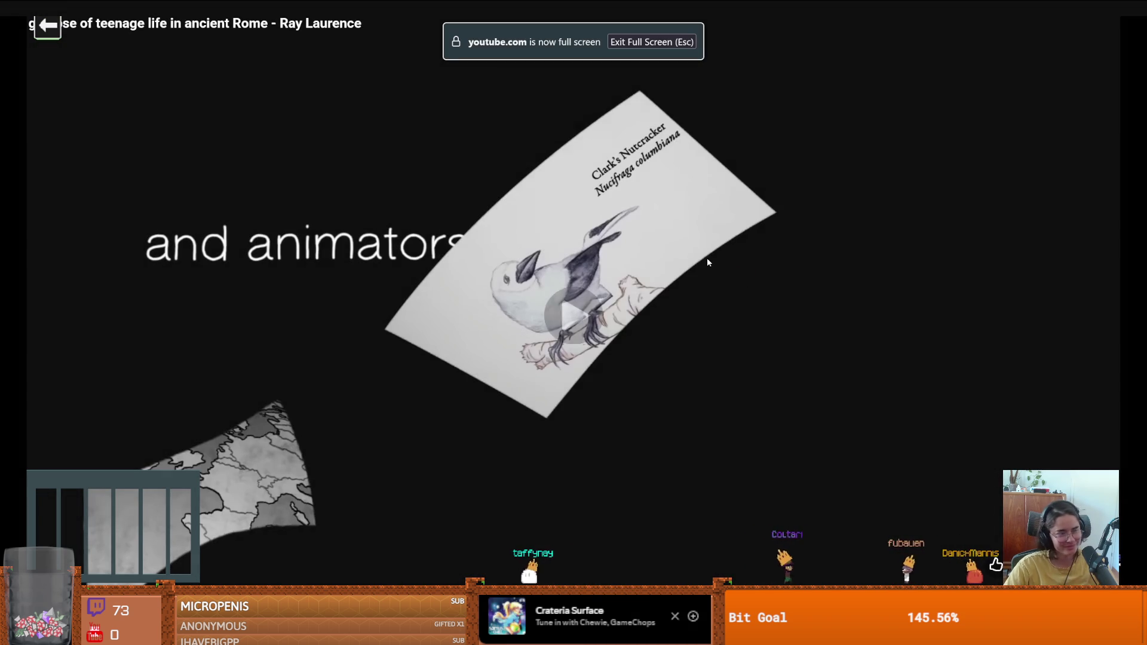
pyautogui.click(707, 259)
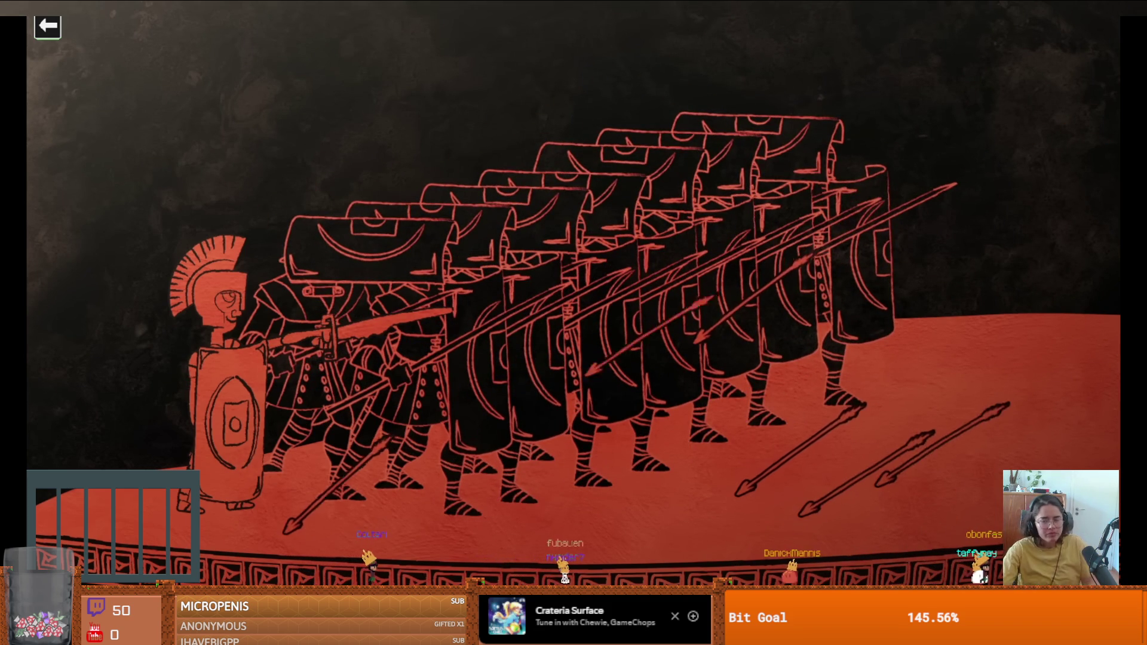
# Step: Pause and resume the Rome video on the soldiers, crowd and market scenes
pyautogui.click(367, 322)
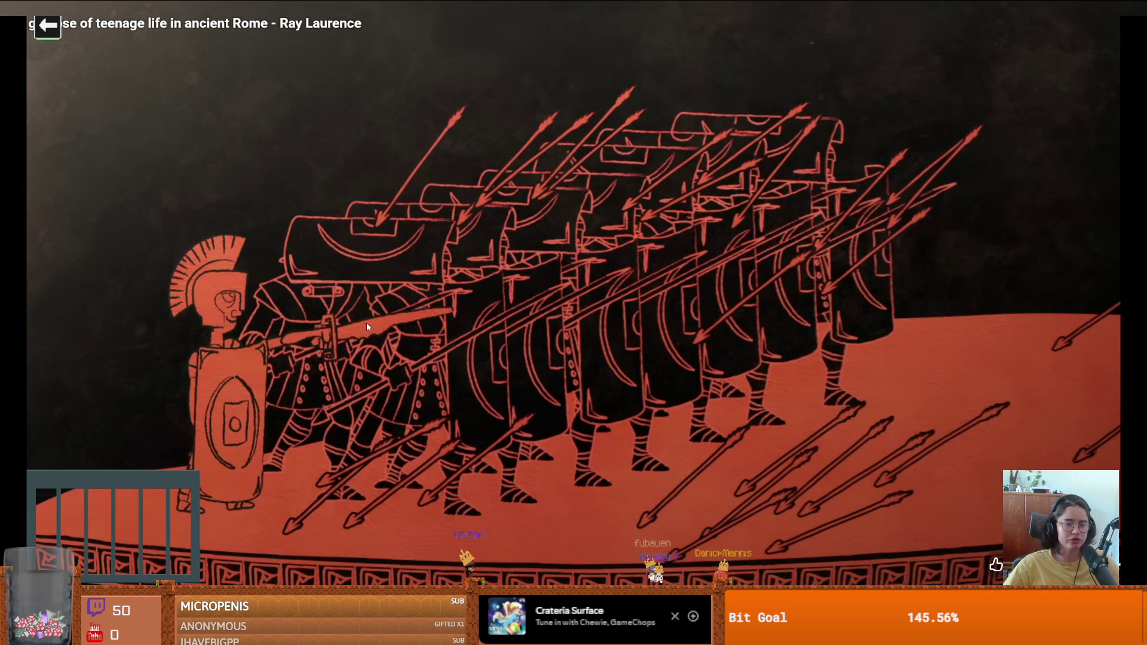
pyautogui.click(368, 327)
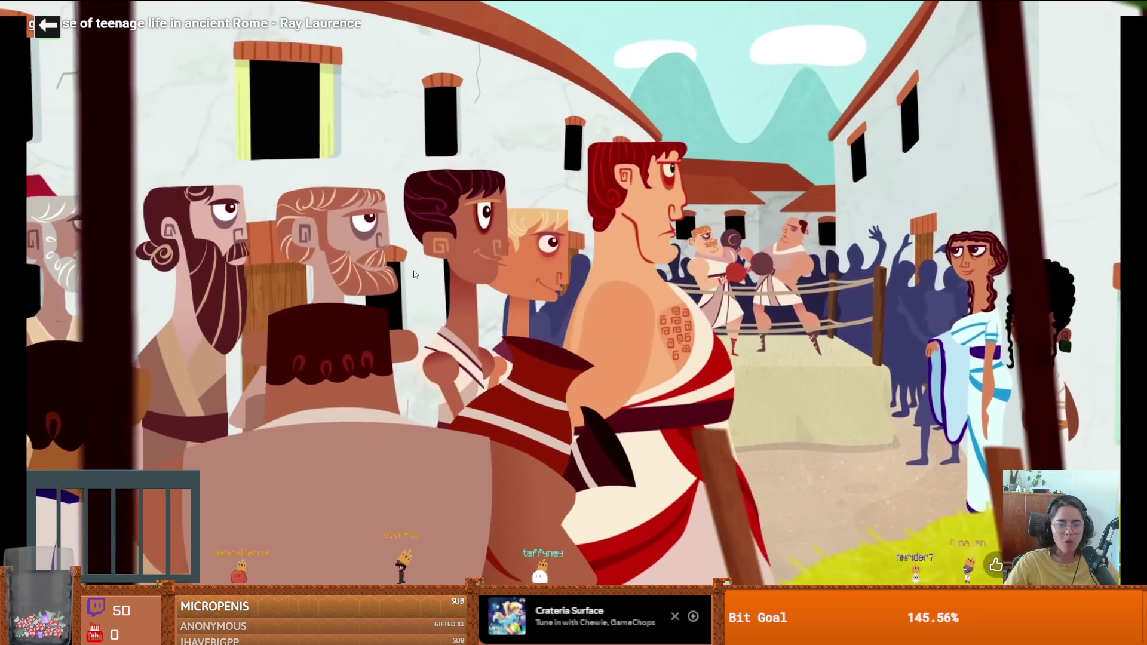
pyautogui.click(414, 270)
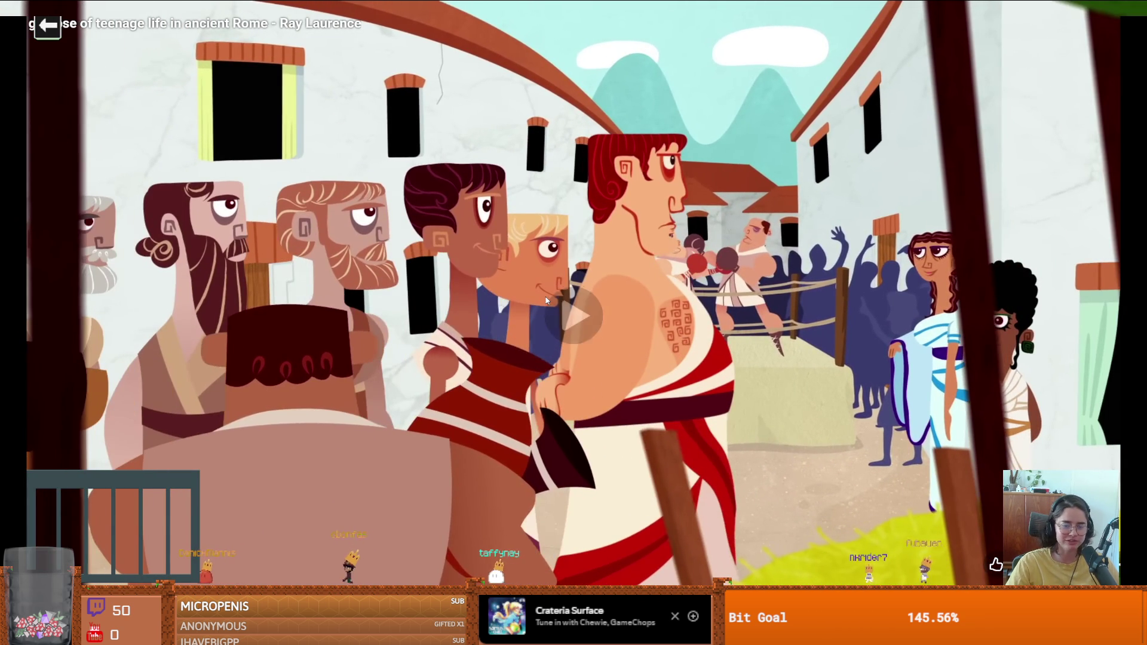
pyautogui.click(547, 321)
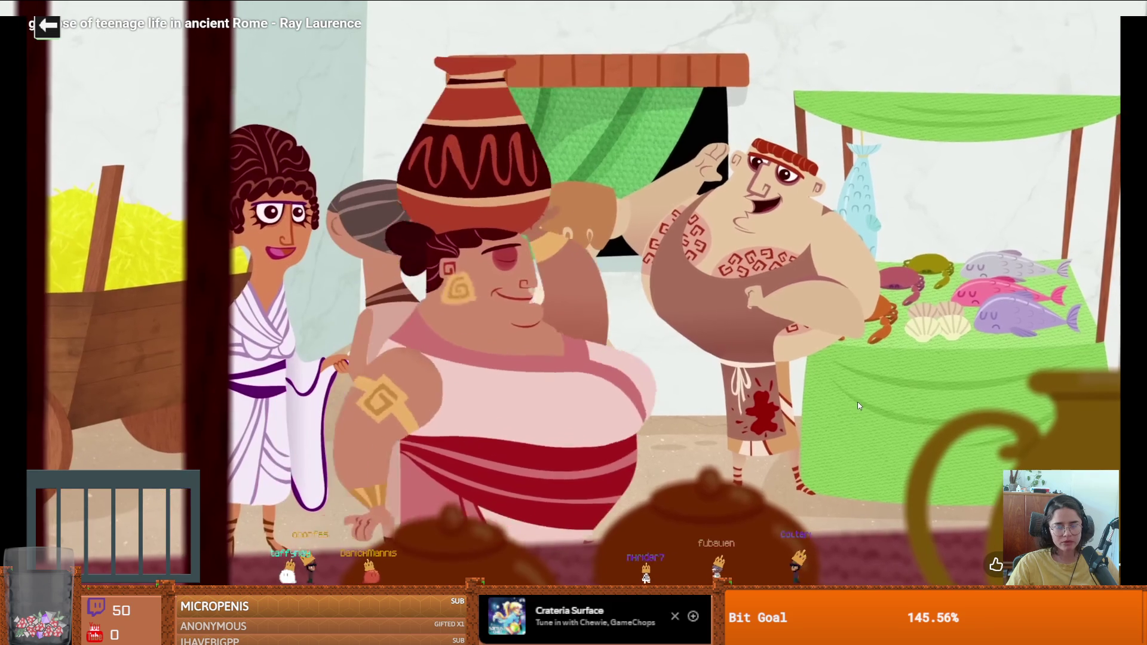
pyautogui.click(859, 406)
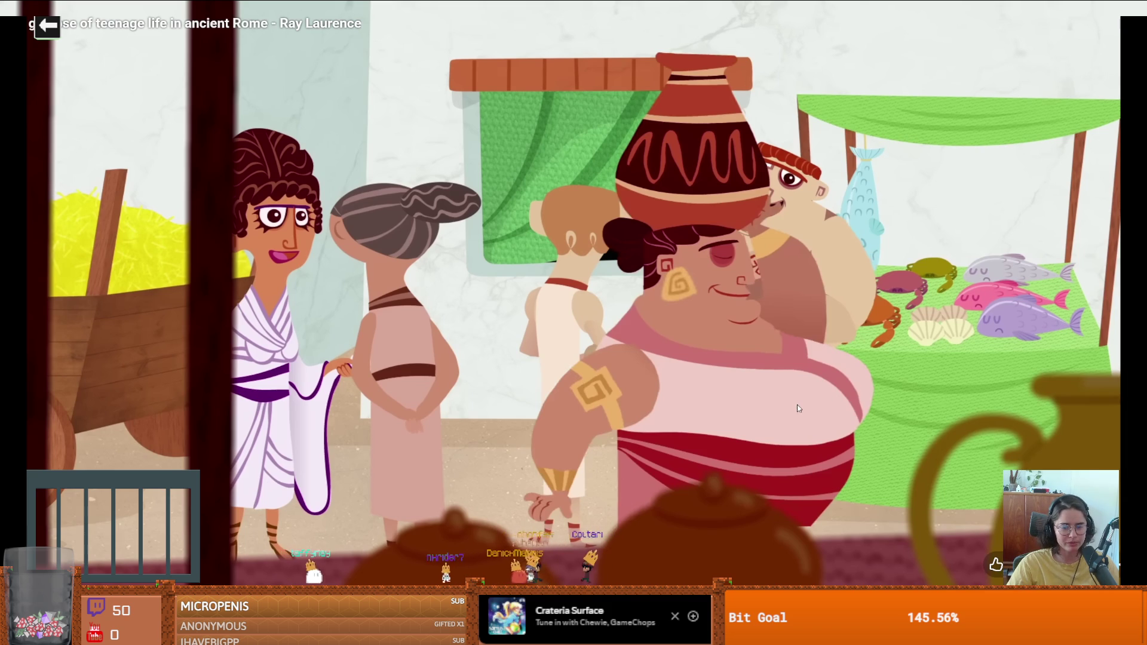
pyautogui.click(745, 418)
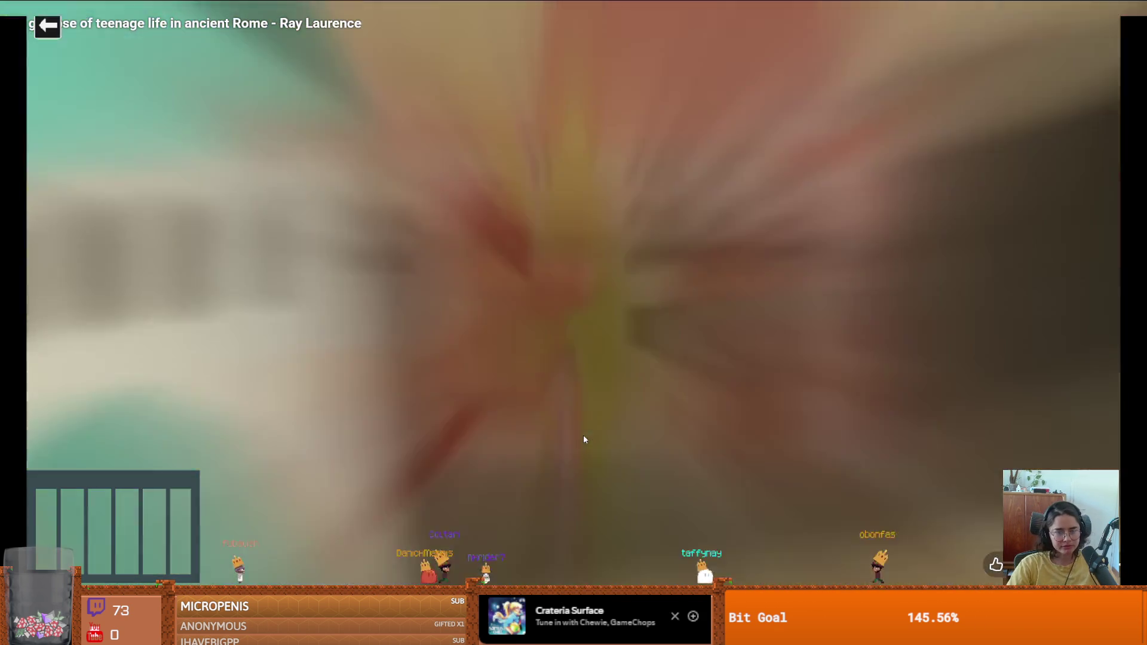
# Step: Pause and resume the Rome video around the street, sky and banquet scenes
pyautogui.click(585, 439)
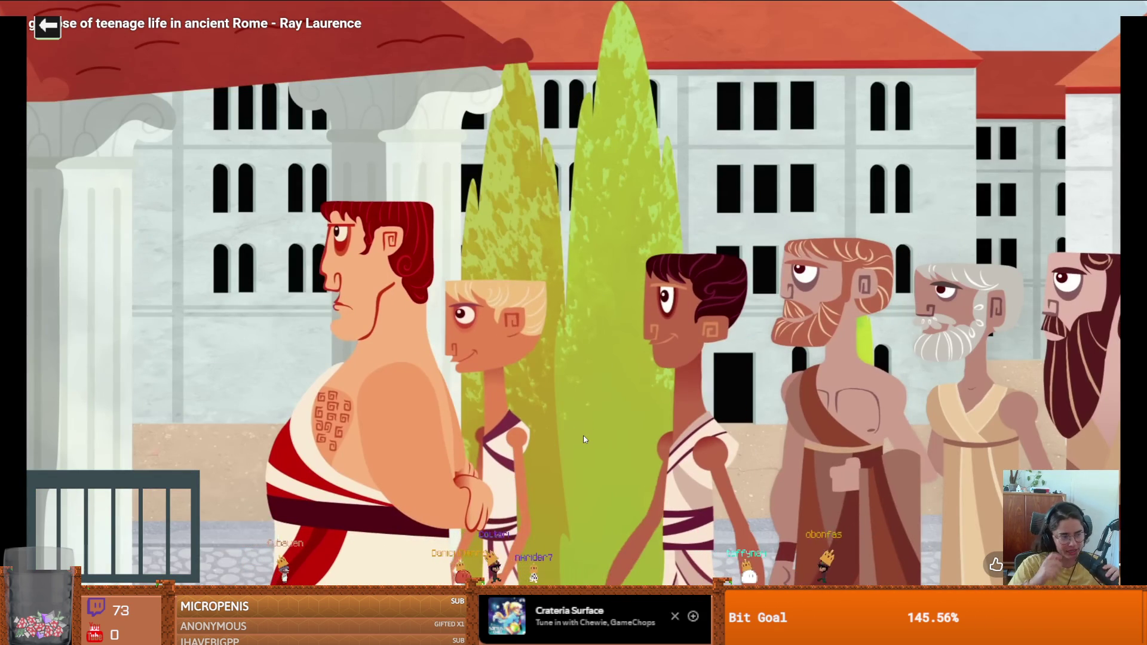
pyautogui.click(551, 387)
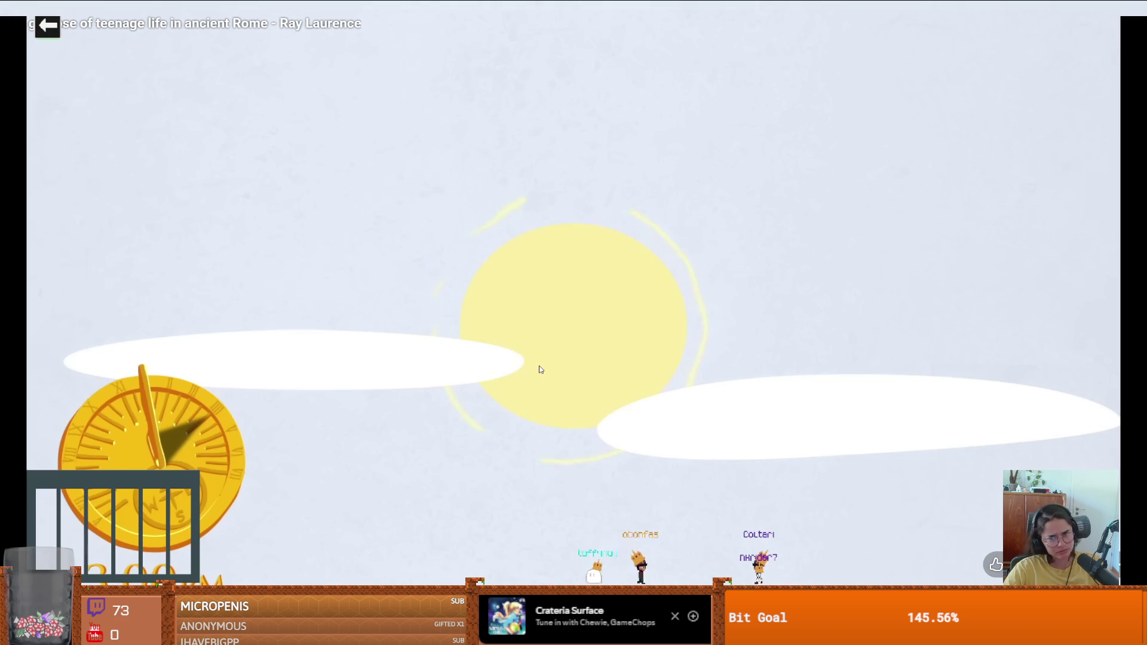
pyautogui.click(540, 369)
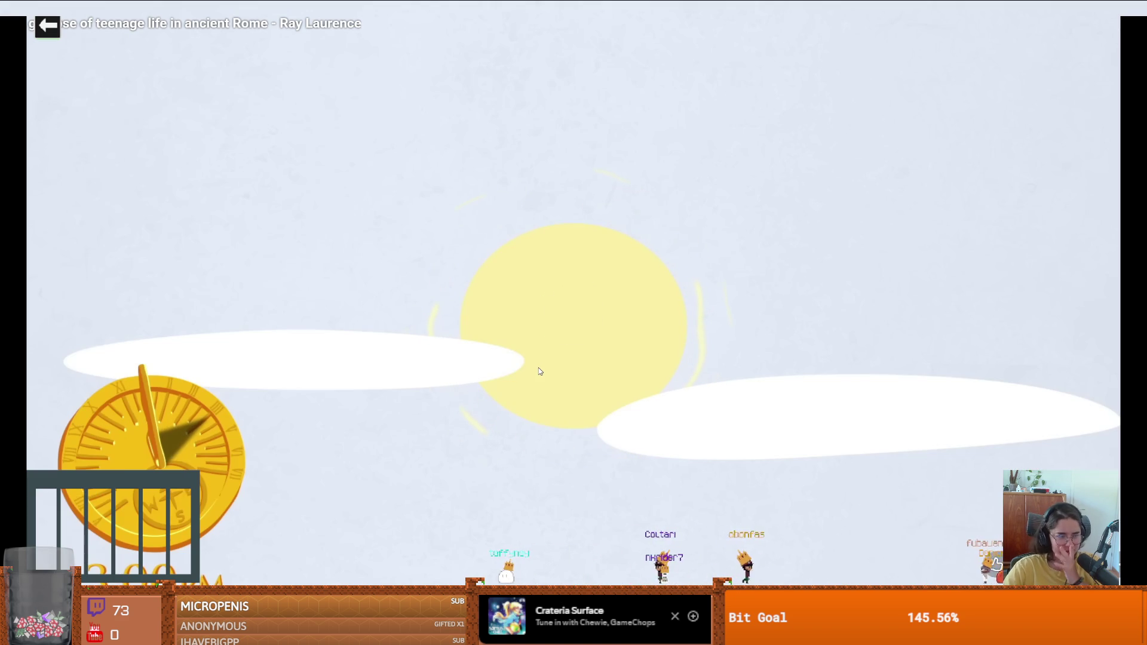
pyautogui.click(537, 373)
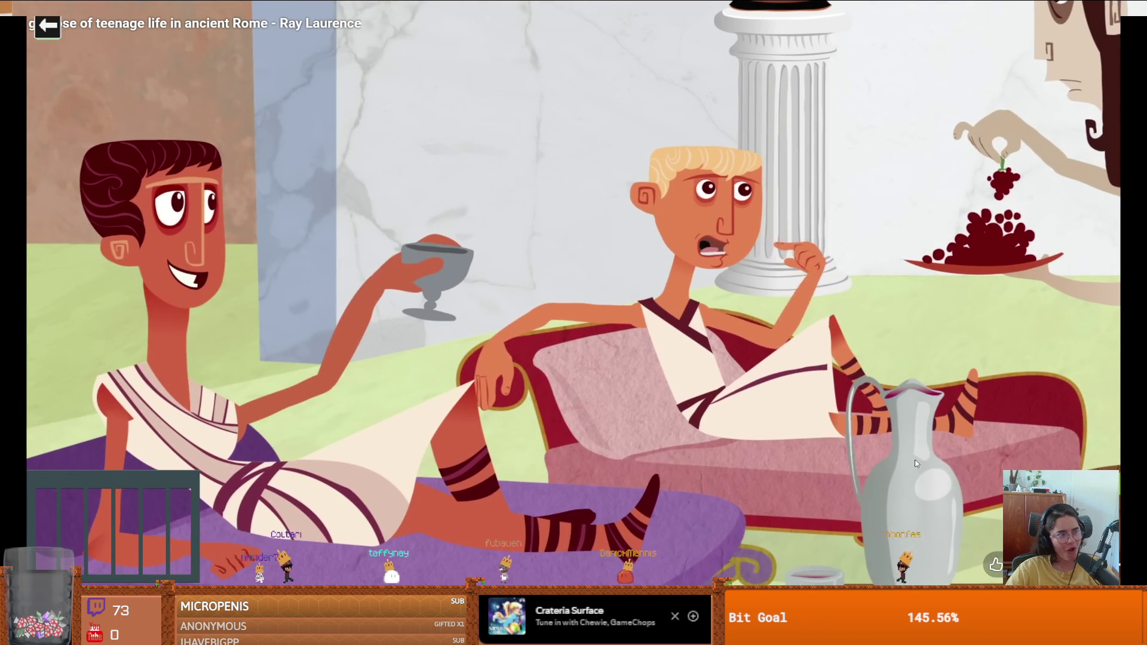
pyautogui.click(918, 463)
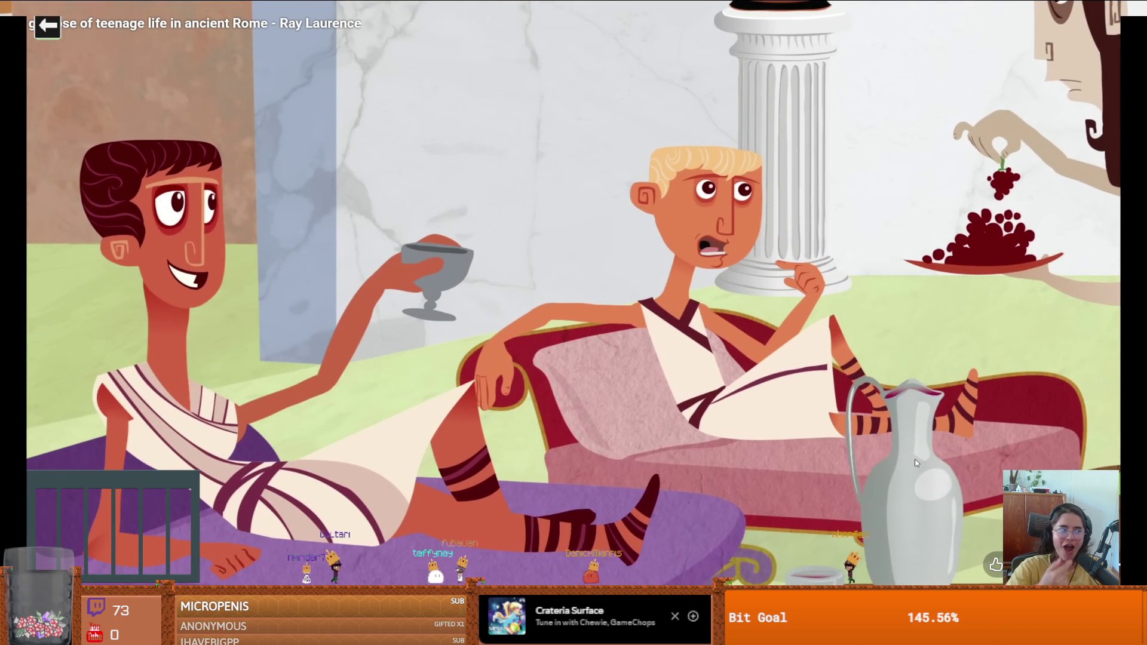
pyautogui.click(911, 459)
pyautogui.click(911, 459)
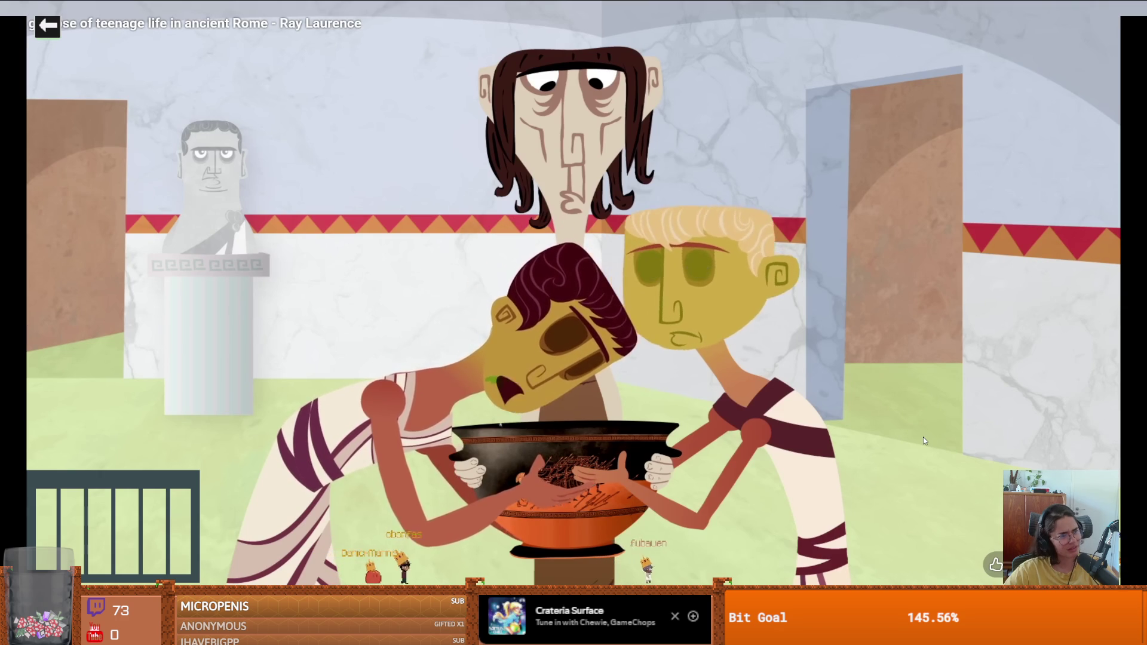
# Step: Play the video through to its credits, pause there, and exit full screen
pyautogui.click(923, 436)
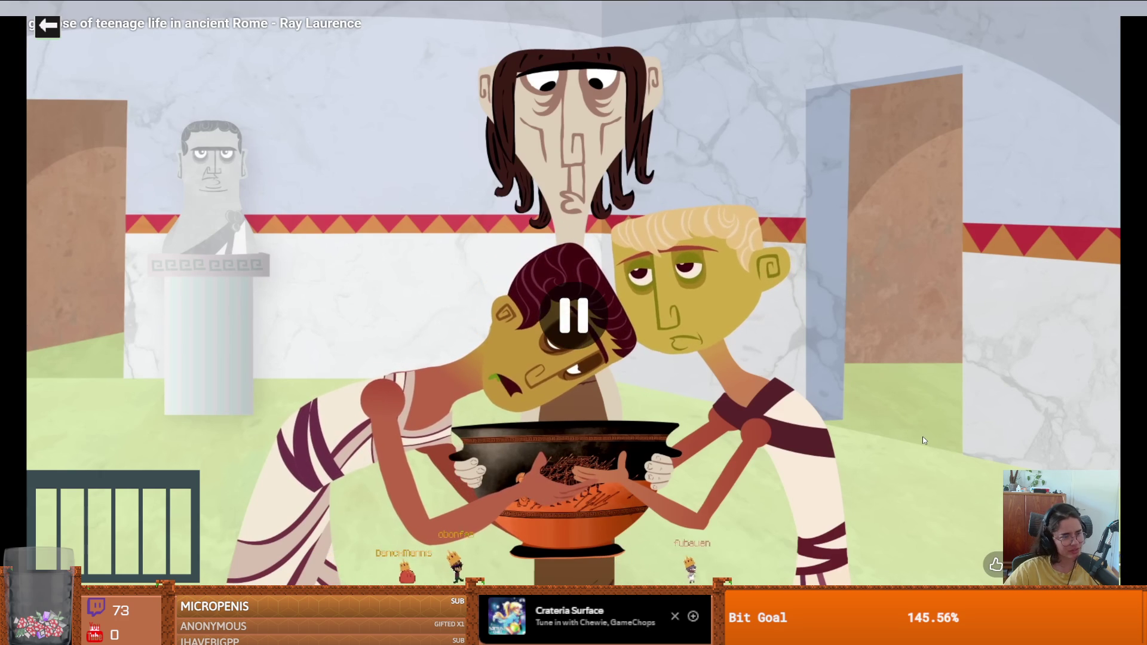
pyautogui.click(923, 441)
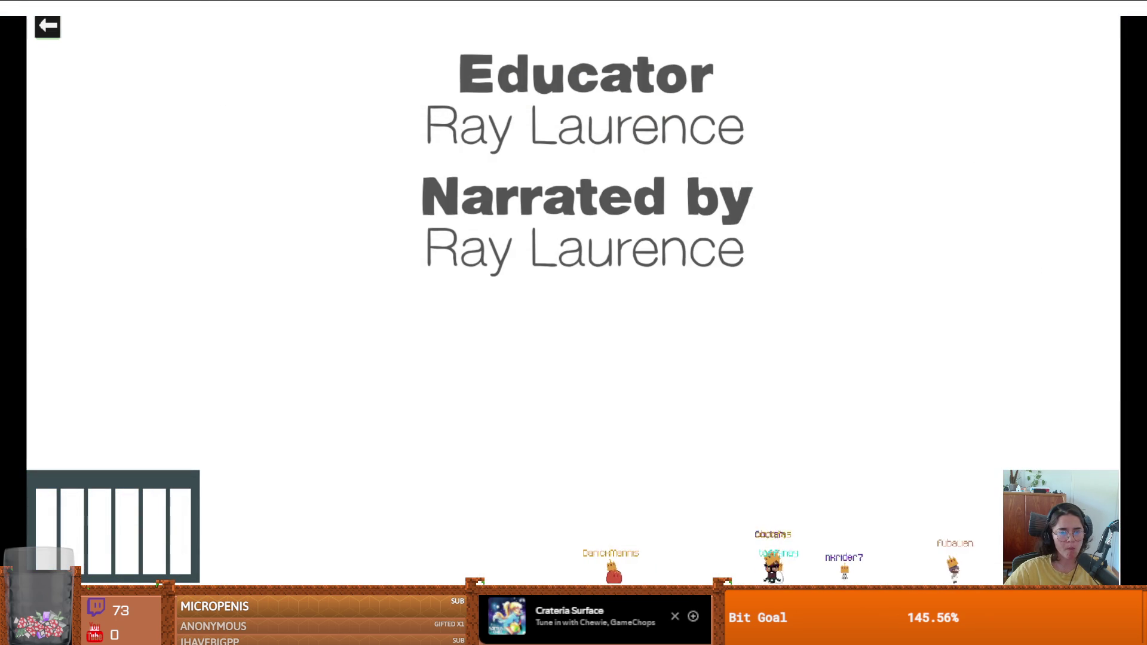
pyautogui.click(909, 432)
pyautogui.click(853, 460)
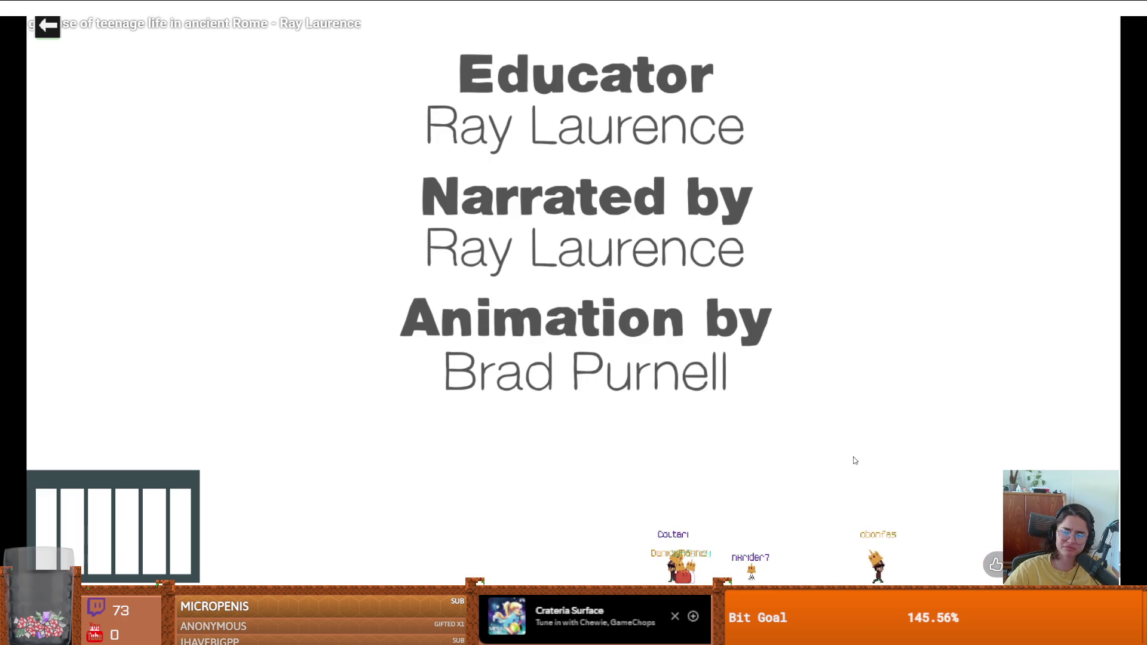
pyautogui.click(851, 456)
pyautogui.press('Escape')
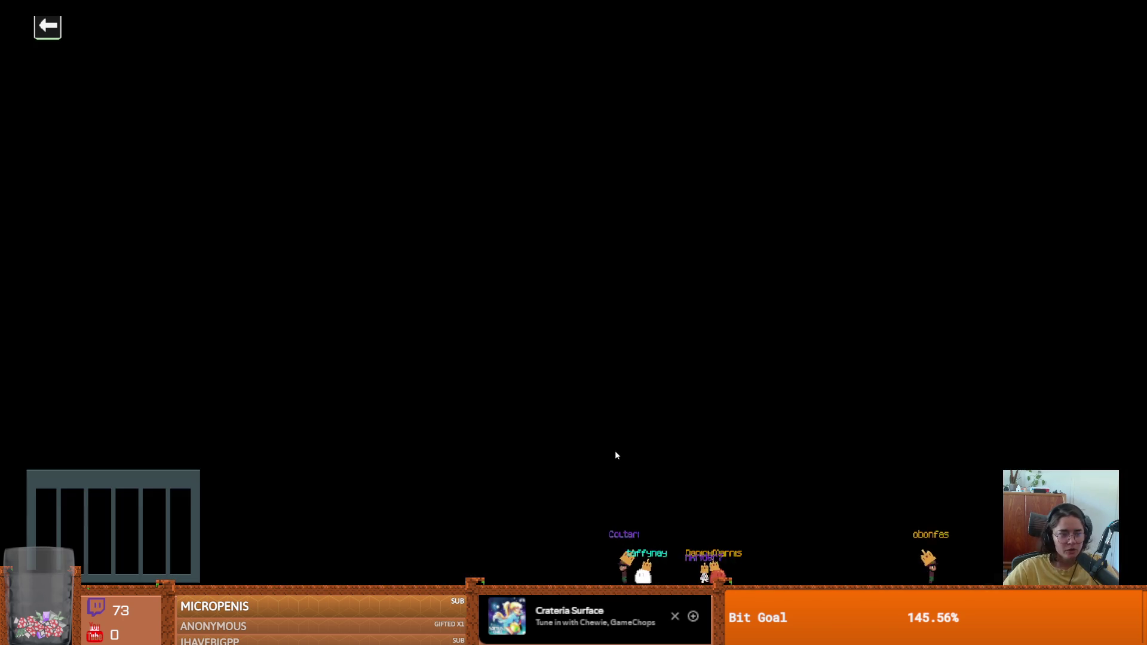
# Step: Scroll through the video's comments, briefly selecting the words Greek and Latin
pyautogui.scroll(-3, 619, 475)
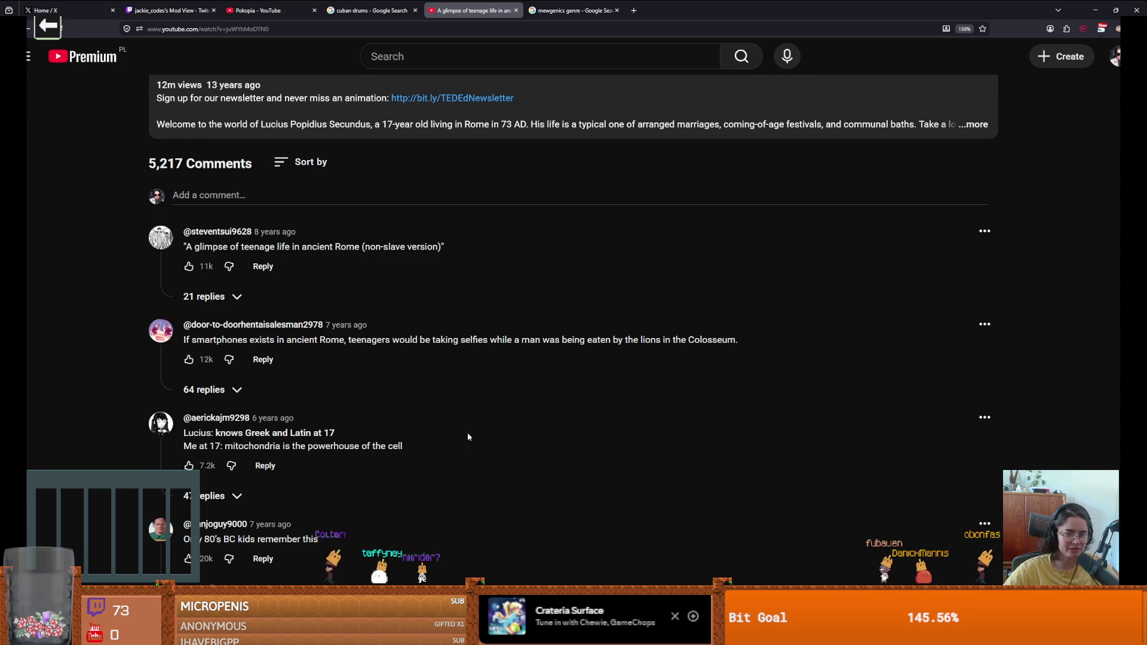
pyautogui.scroll(-1, 461, 438)
pyautogui.moveTo(238, 367); pyautogui.dragTo(336, 366)
pyautogui.click(209, 378)
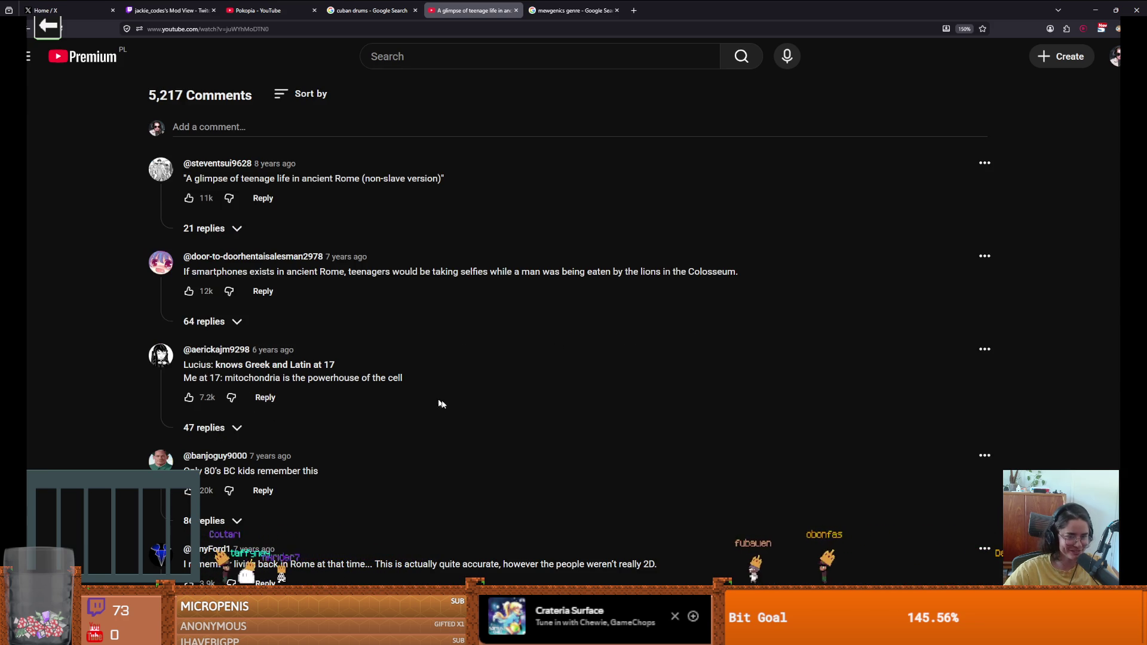
pyautogui.scroll(-2, 320, 378)
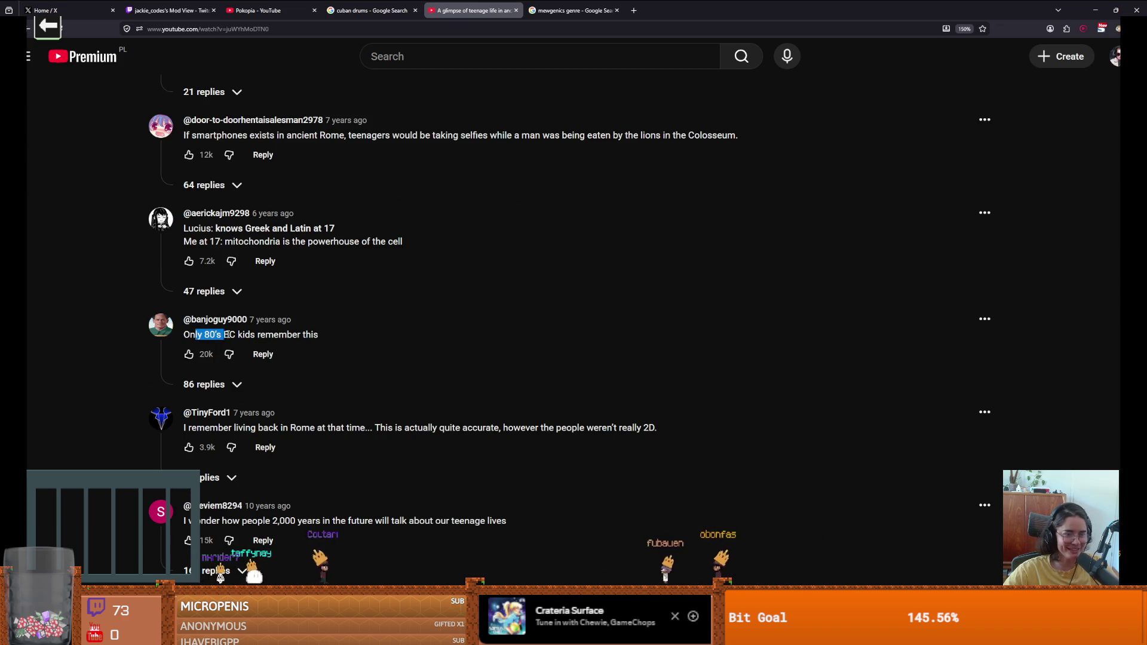
pyautogui.click(312, 338)
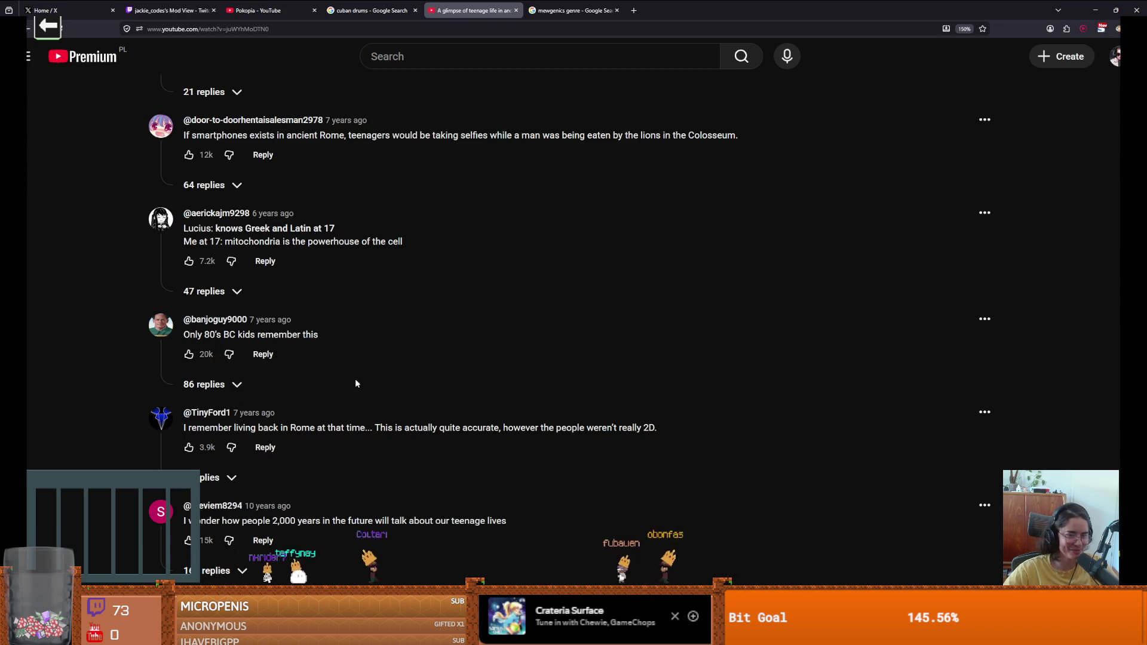
pyautogui.scroll(-1, 357, 379)
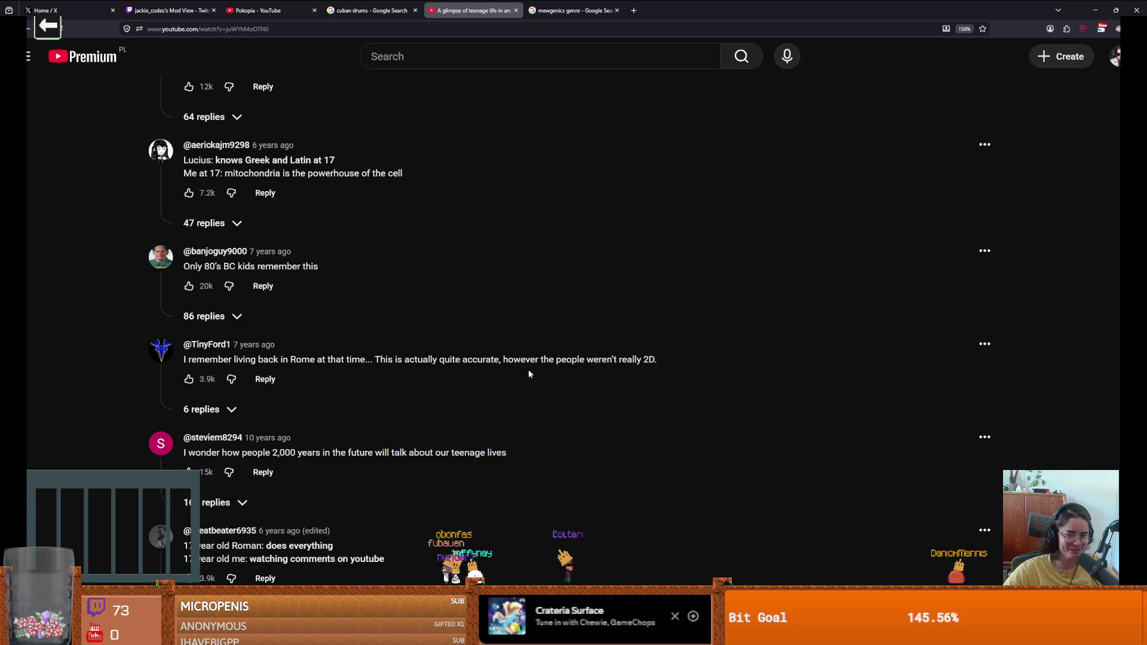
pyautogui.scroll(-2, 316, 354)
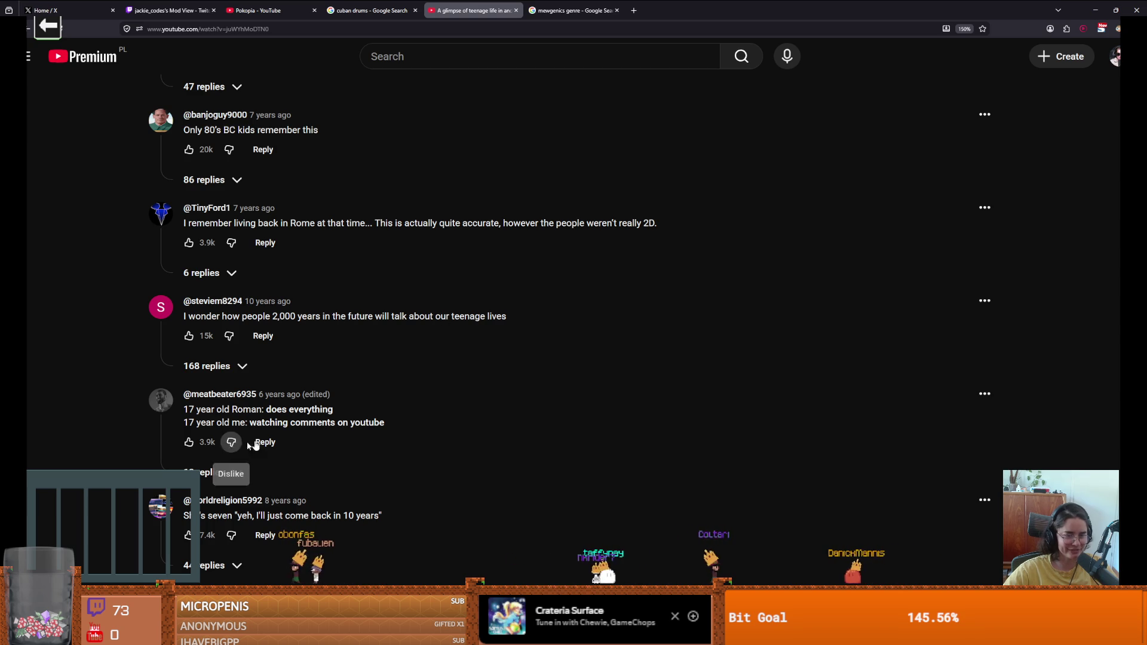
# Step: Back in Godot, stop the running game, collapse HBoxContainer2 and select OverlayUI
pyautogui.hotkey('alt', 'Tab')
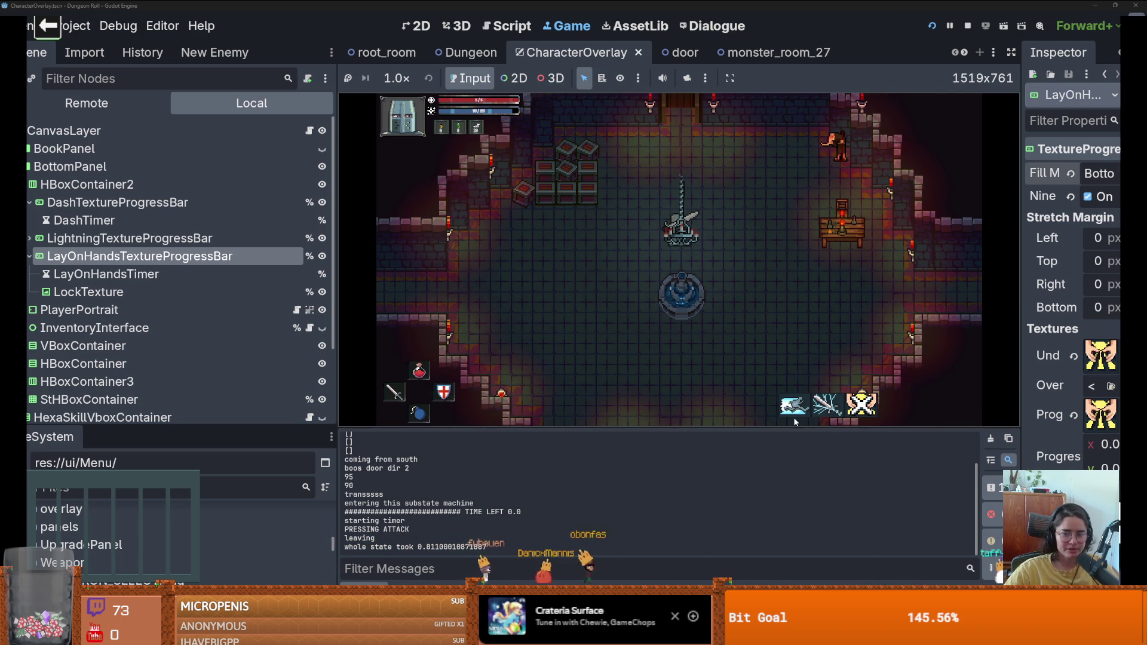
pyautogui.click(968, 26)
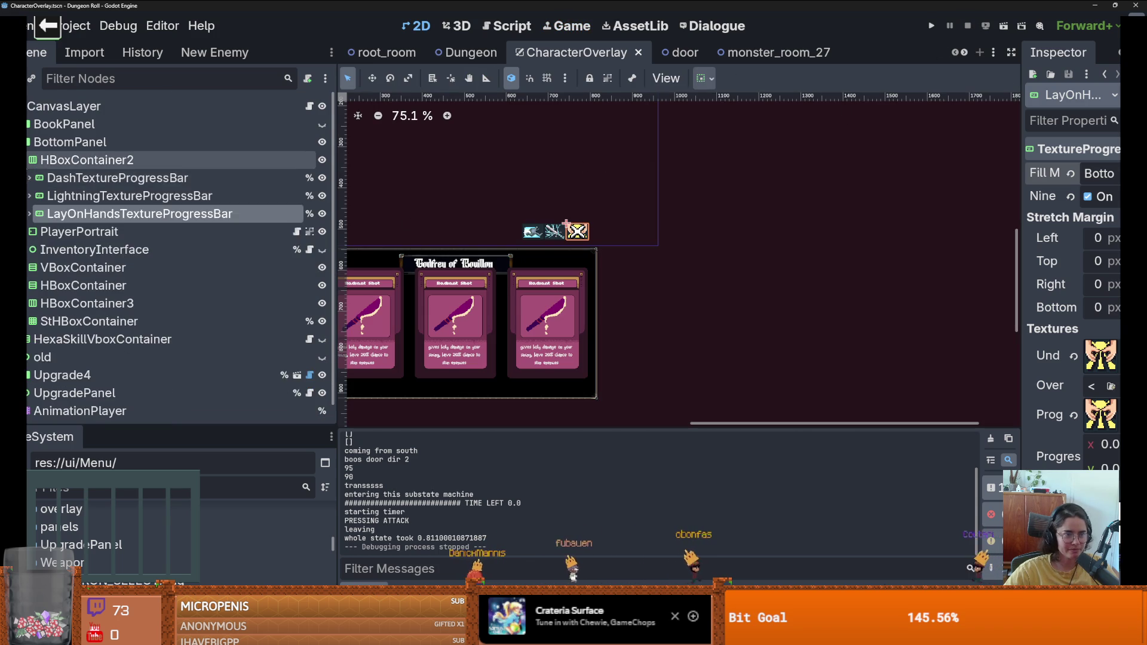
pyautogui.click(27, 160)
pyautogui.click(536, 228)
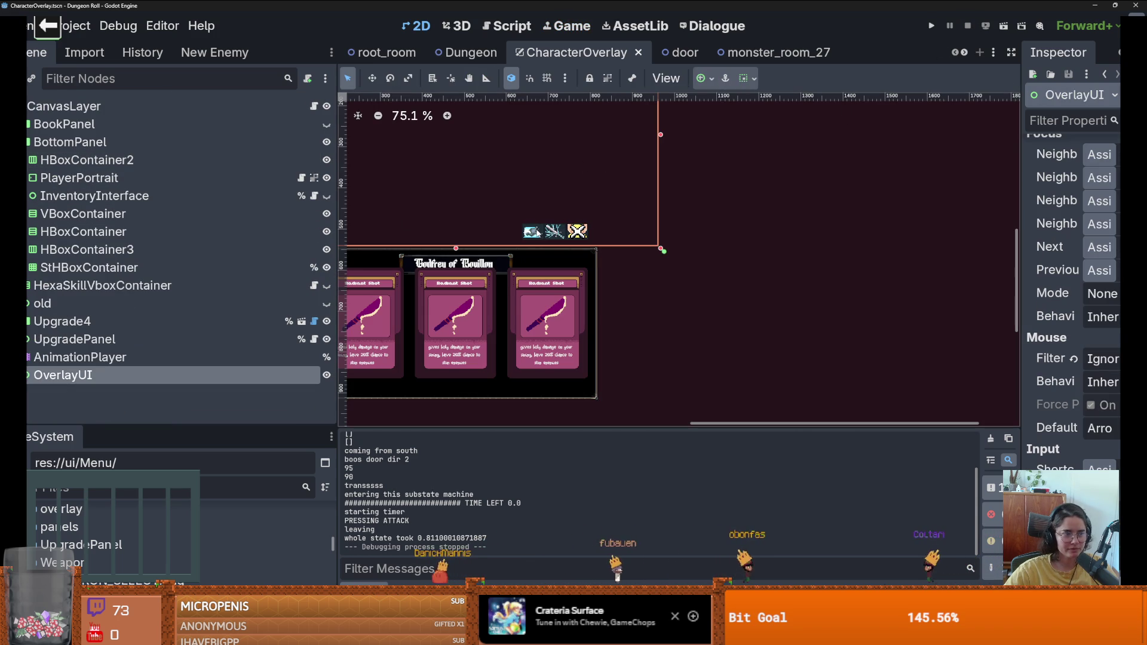
# Step: Look through the InventoryInterface containers and expand OverlayUI to find the skill icon row
pyautogui.scroll(6, 582, 249)
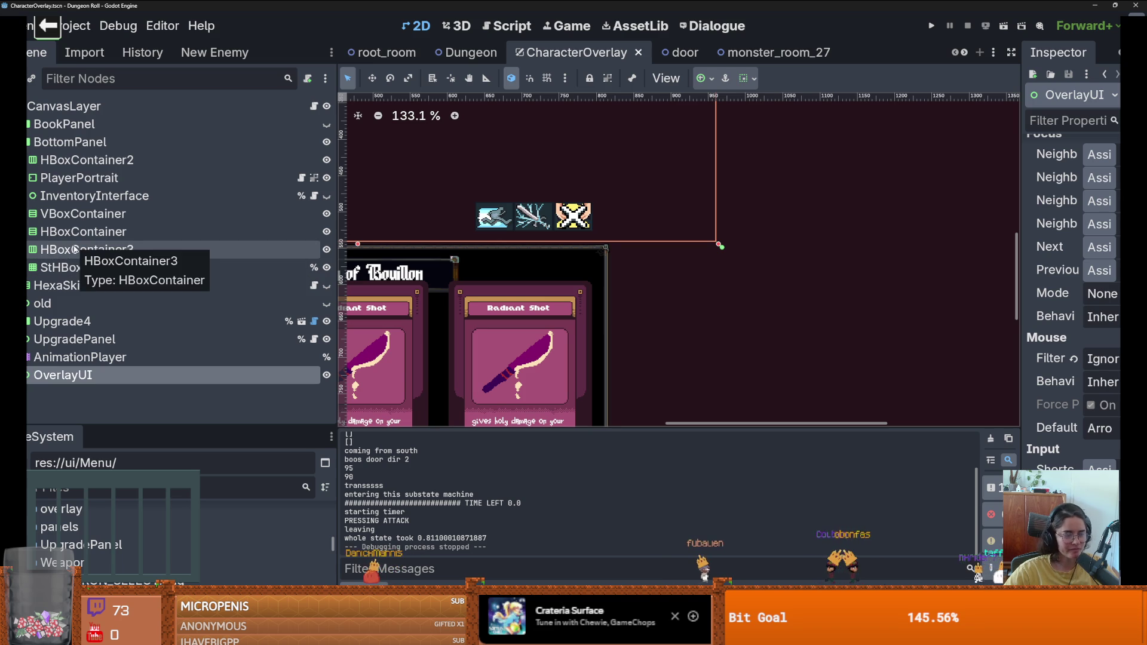
pyautogui.click(69, 196)
pyautogui.click(71, 214)
pyautogui.click(73, 230)
pyautogui.click(83, 250)
pyautogui.click(92, 267)
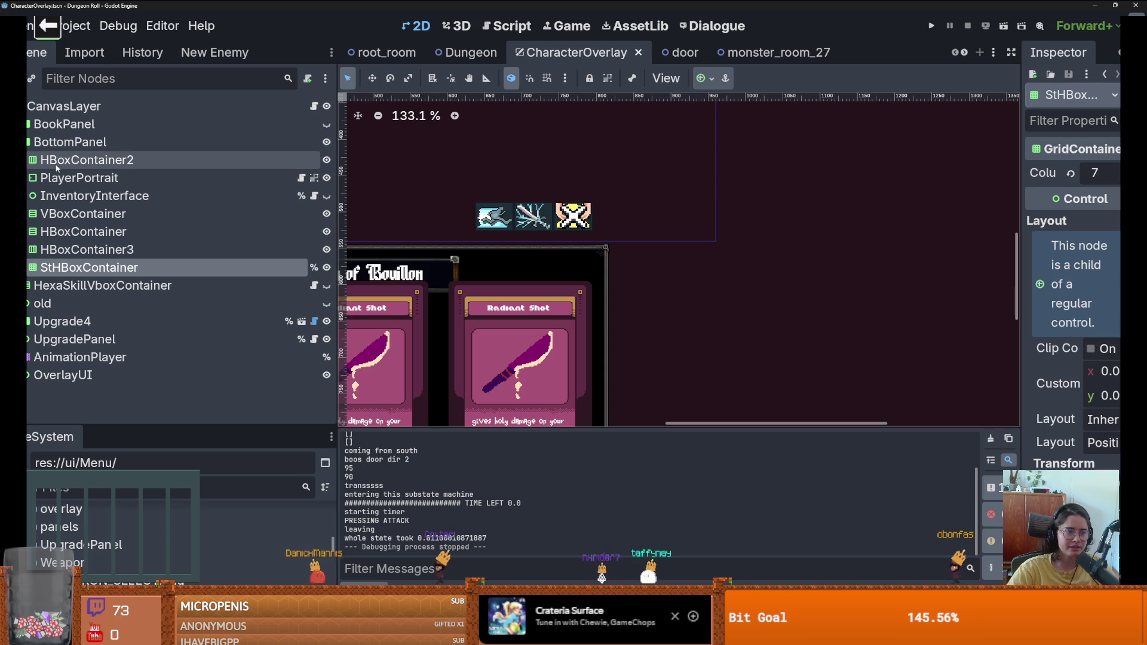
pyautogui.click(63, 375)
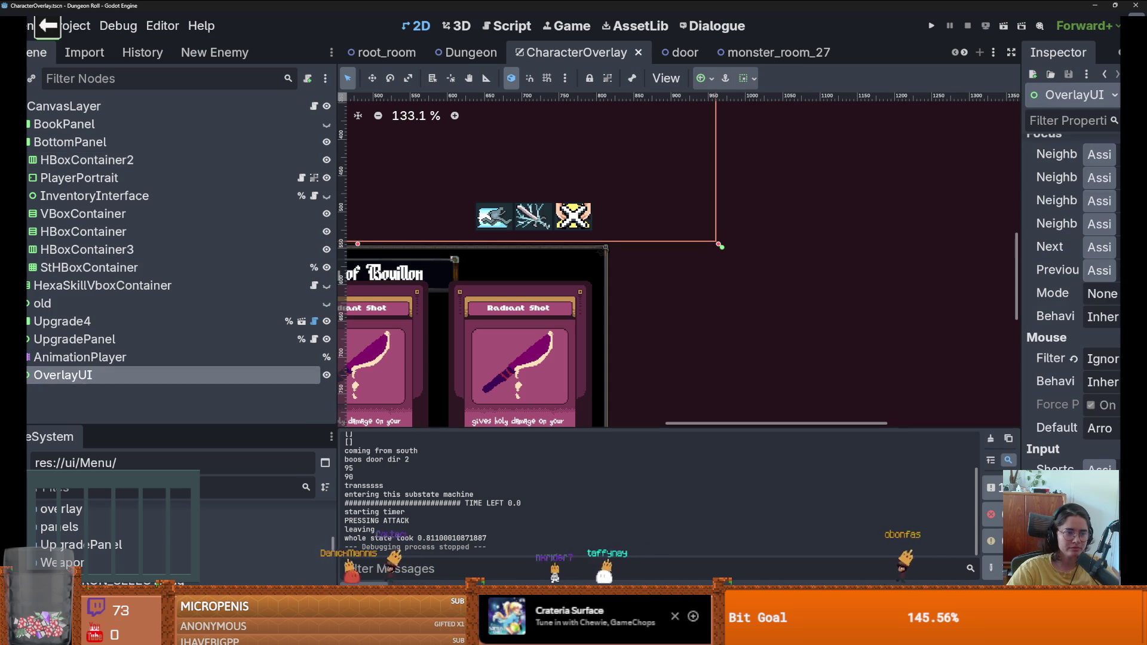
pyautogui.click(28, 375)
pyautogui.click(30, 233)
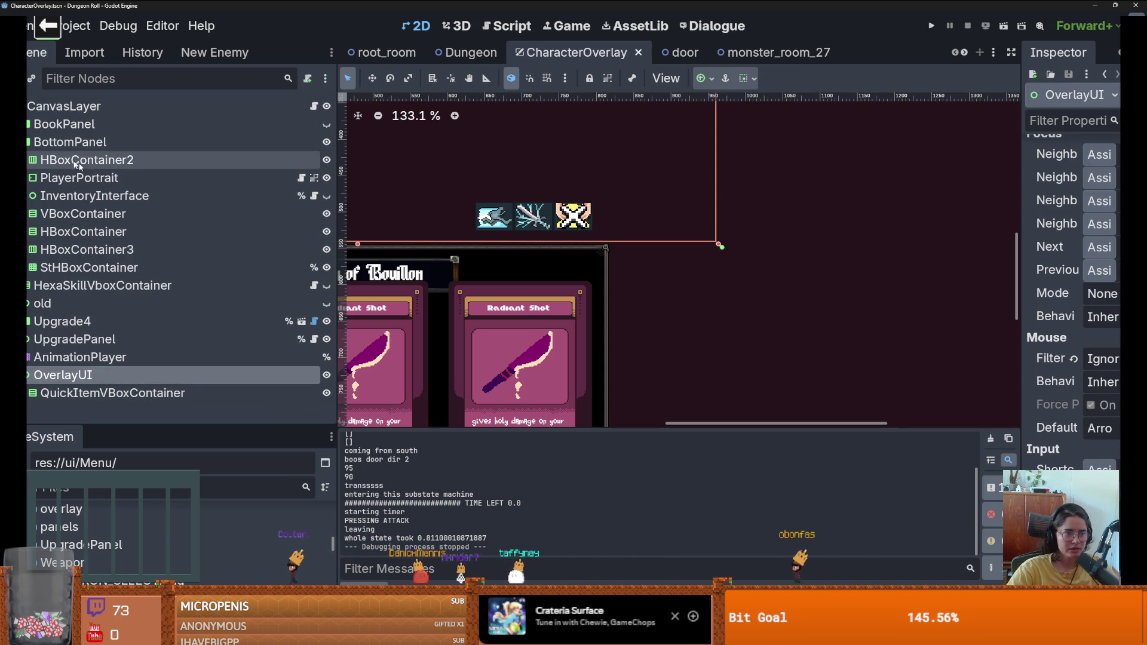
# Step: Check that HBoxContainer2 is the skill row, then rename it SkillHBoxContainer
pyautogui.click(325, 160)
pyautogui.click(326, 161)
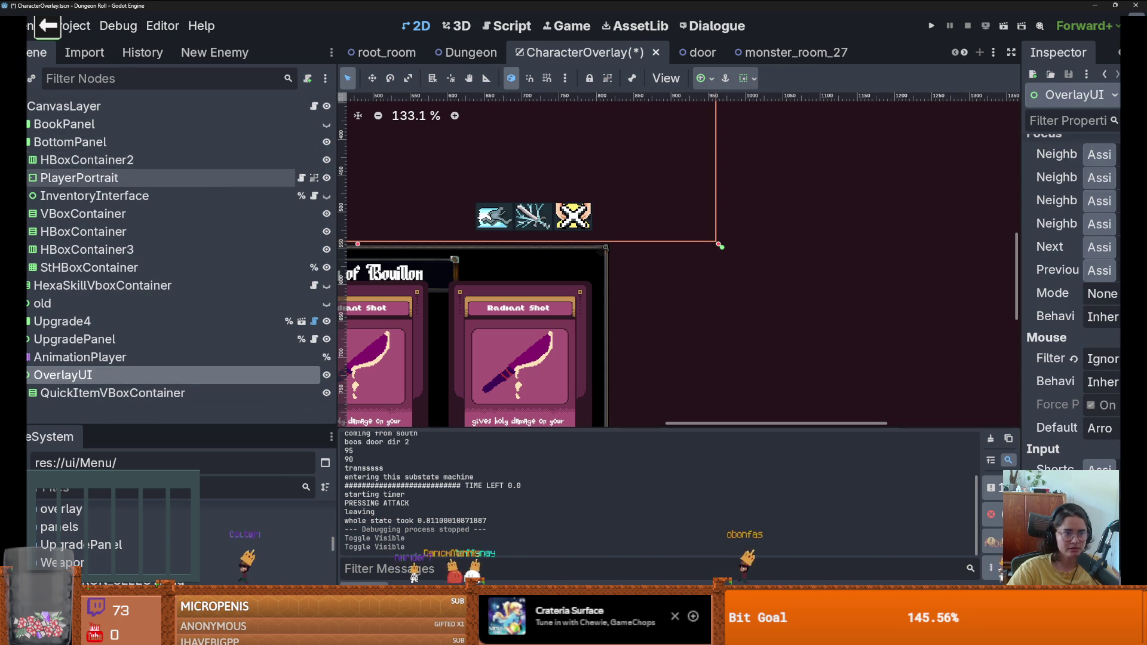
pyautogui.click(29, 160)
pyautogui.click(30, 161)
pyautogui.click(68, 159)
pyautogui.click(69, 159)
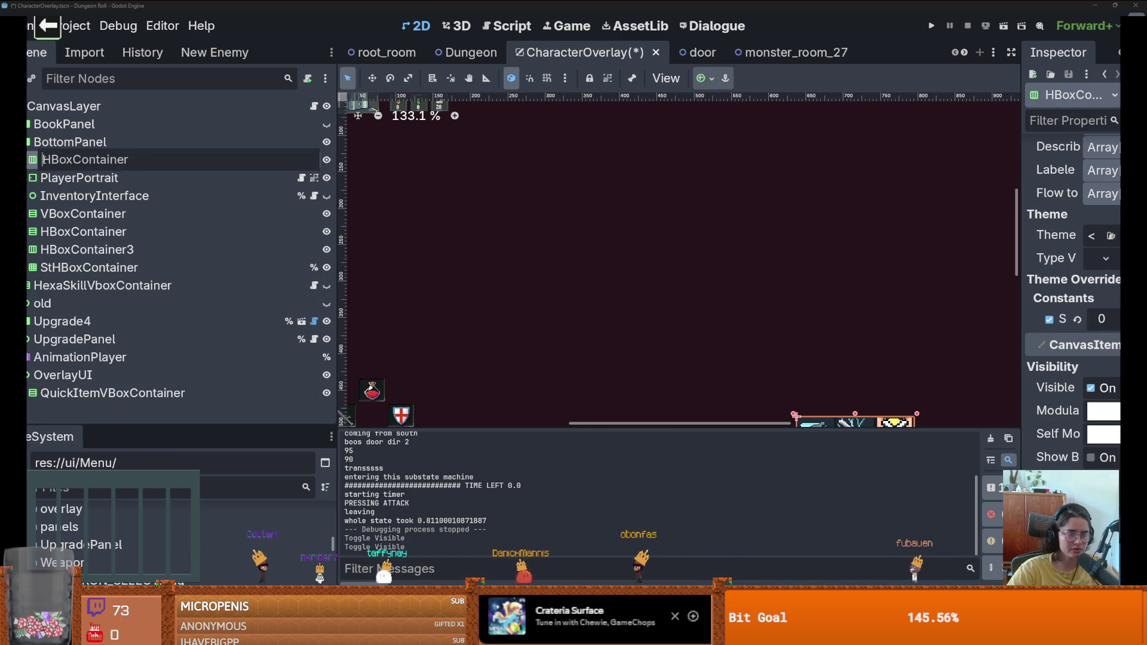
pyautogui.write('Skill')
pyautogui.press('Return')
# Step: Move SkillHBoxContainer into OverlayUI, below QuickItemVBoxContainer
pyautogui.moveTo(89, 159); pyautogui.dragTo(75, 400)
pyautogui.scroll(-4, 654, 274)
pyautogui.scroll(4, 591, 348)
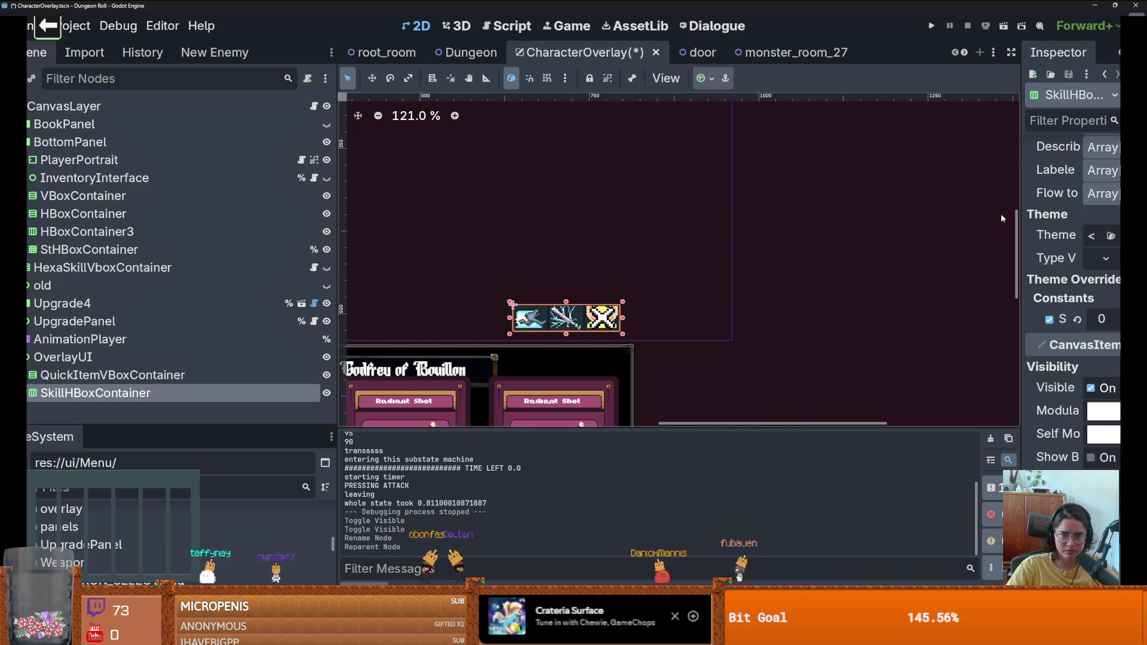
pyautogui.moveTo(1018, 214); pyautogui.dragTo(947, 208)
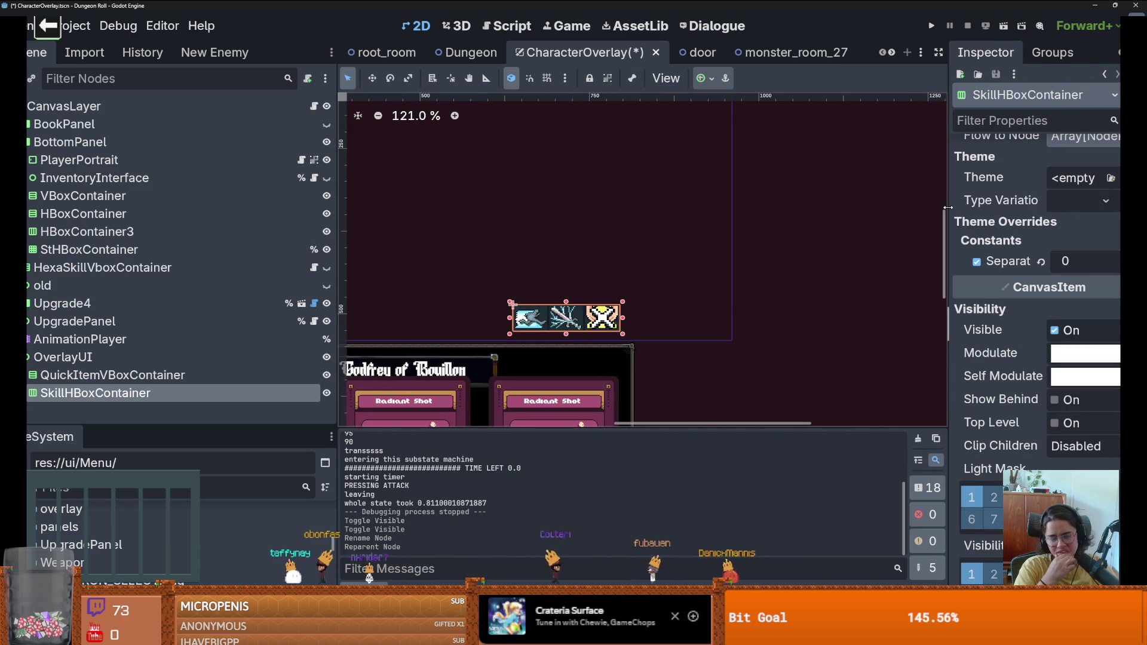
# Step: Set SkillHBoxContainer's Separation theme constant to 3 to space the skill icons
pyautogui.scroll(15, 1021, 215)
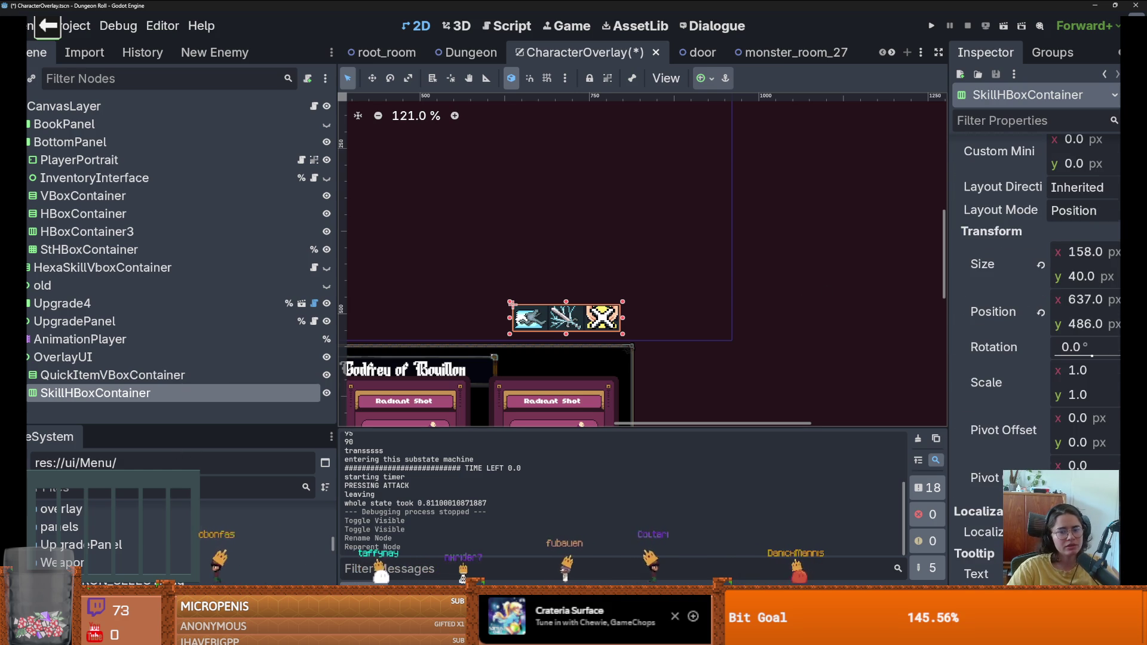
pyautogui.scroll(3, 1038, 415)
pyautogui.scroll(-15, 1038, 414)
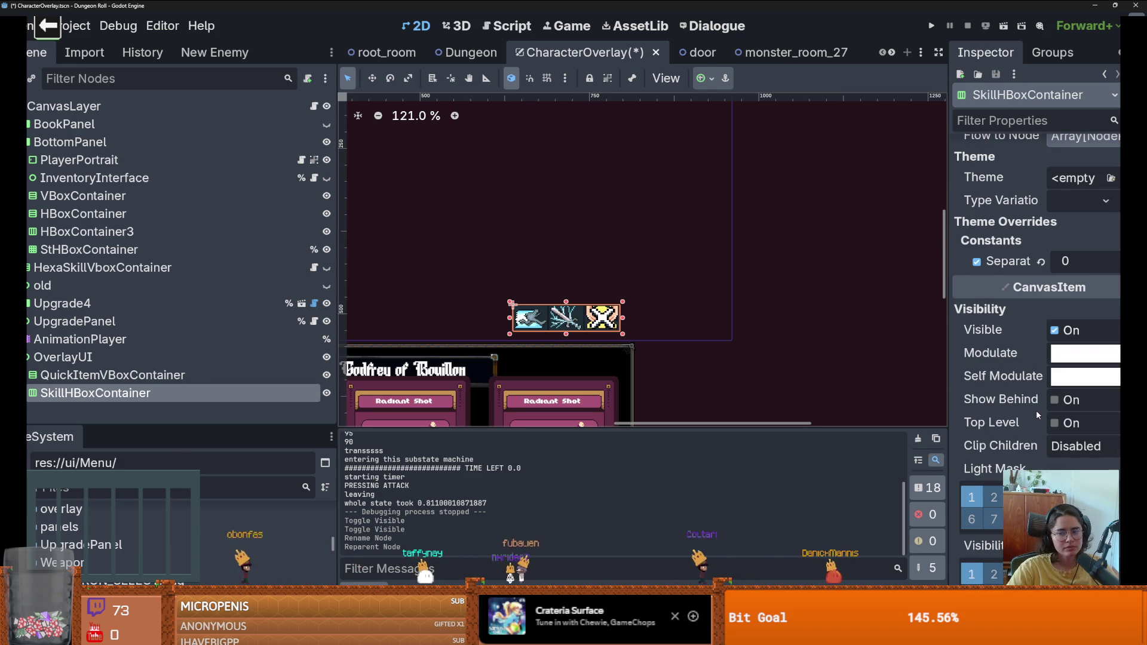
pyautogui.click(1085, 261)
pyautogui.write('4')
pyautogui.press('Return')
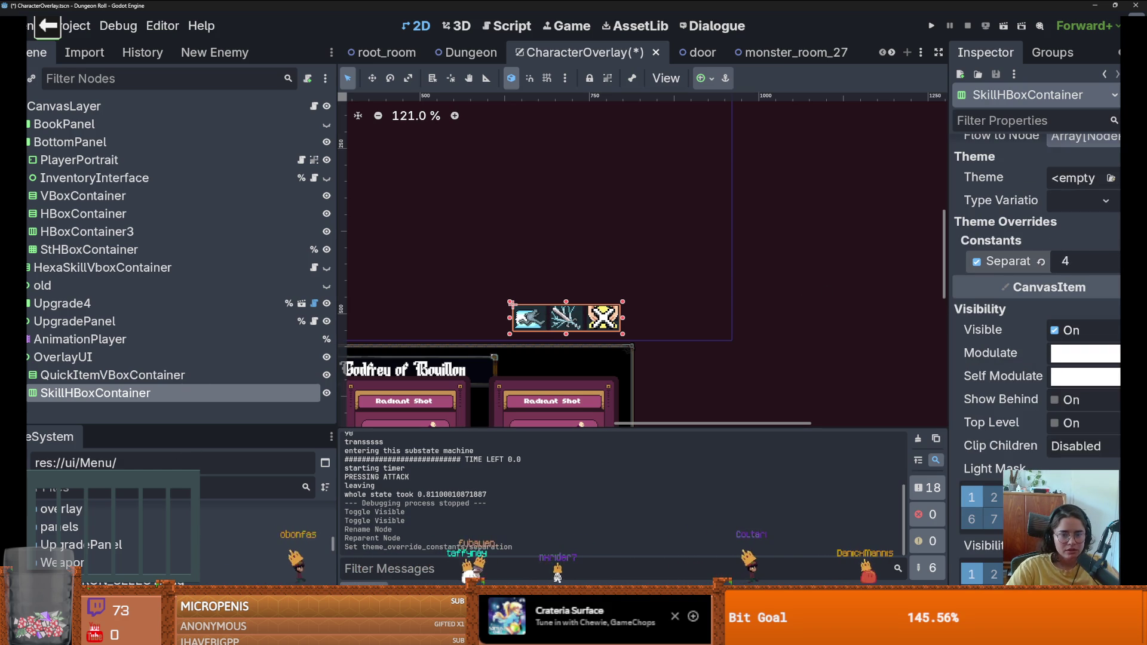
pyautogui.scroll(3, 1085, 261)
pyautogui.scroll(5, 595, 328)
pyautogui.scroll(-1, 594, 331)
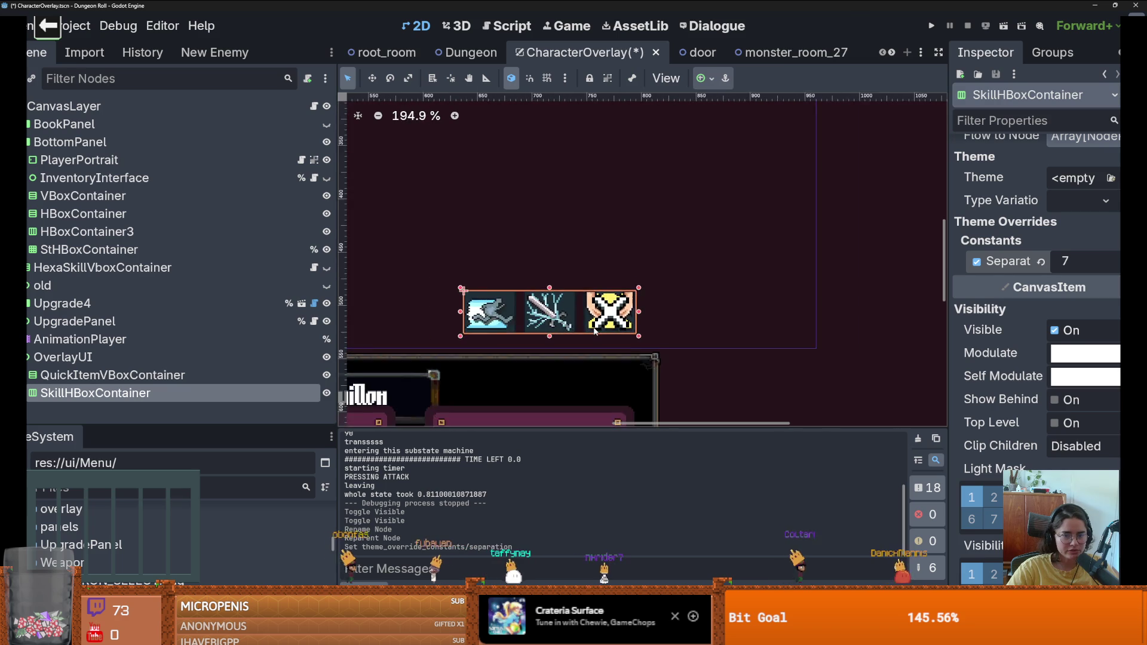
pyautogui.scroll(3, 595, 328)
pyautogui.moveTo(1085, 261); pyautogui.dragTo(1063, 261)
# Step: Move the skill icon row right to (772, 484) and save CharacterOverlay
pyautogui.scroll(-4, 556, 352)
pyautogui.moveTo(552, 317); pyautogui.dragTo(674, 317)
pyautogui.hotkey('ctrl', 's')
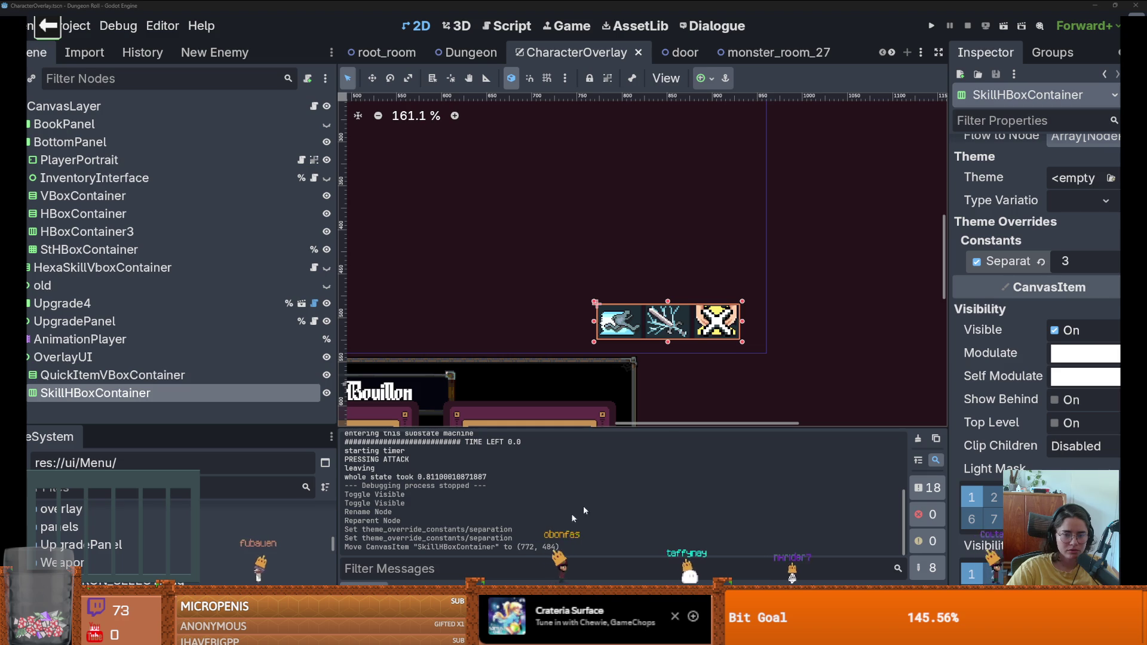
pyautogui.scroll(1, 582, 310)
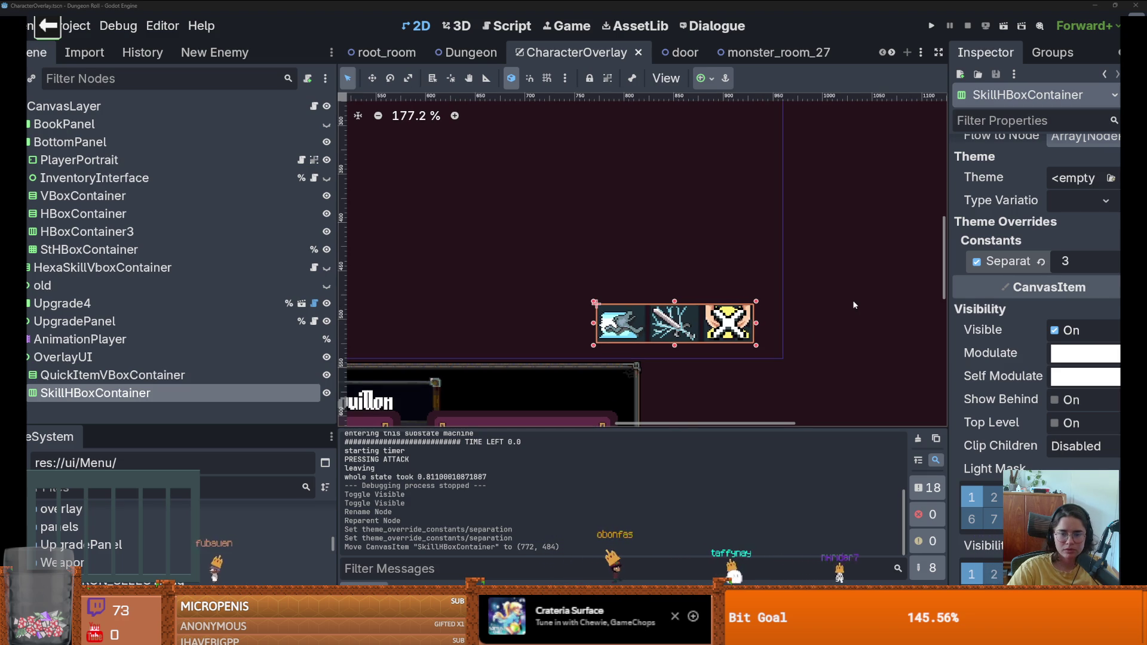
pyautogui.click(827, 313)
pyautogui.scroll(-3, 827, 313)
pyautogui.hotkey('ctrl', 's')
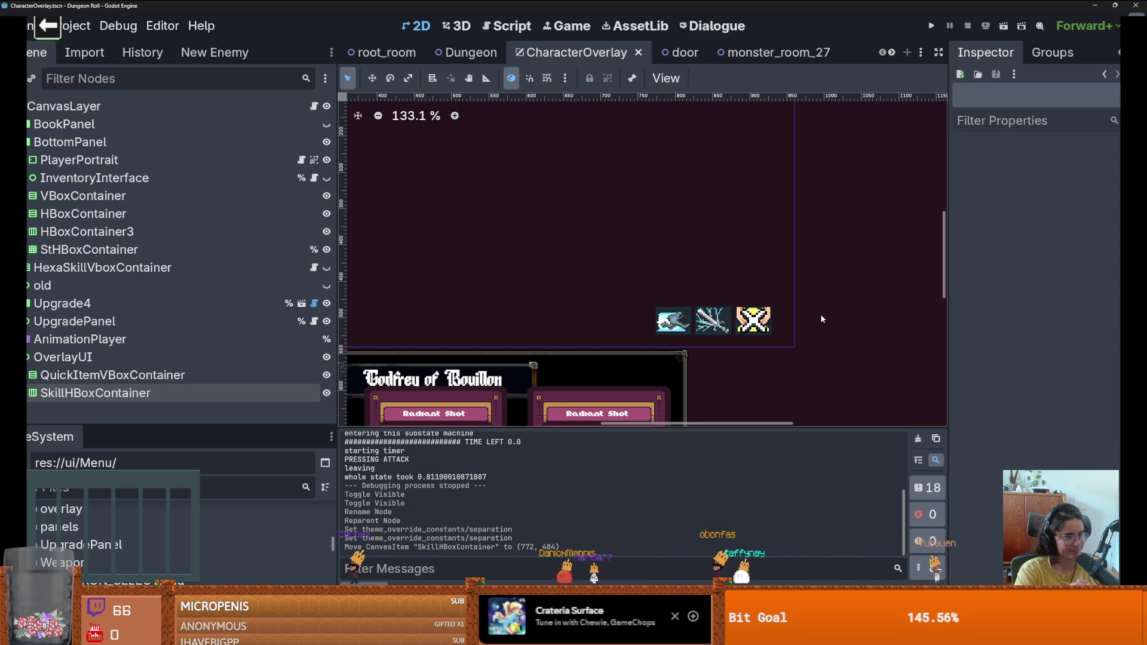
pyautogui.scroll(-3, 773, 299)
pyautogui.scroll(5, 773, 298)
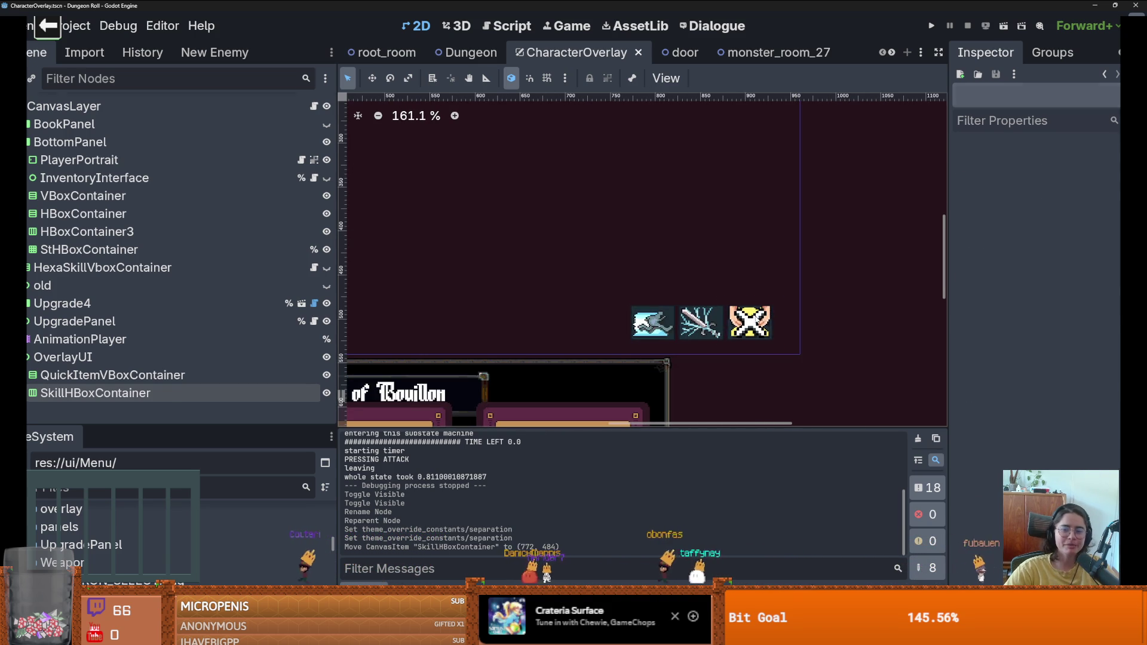
pyautogui.click(750, 320)
pyautogui.click(133, 322)
pyautogui.moveTo(703, 321); pyautogui.dragTo(715, 321)
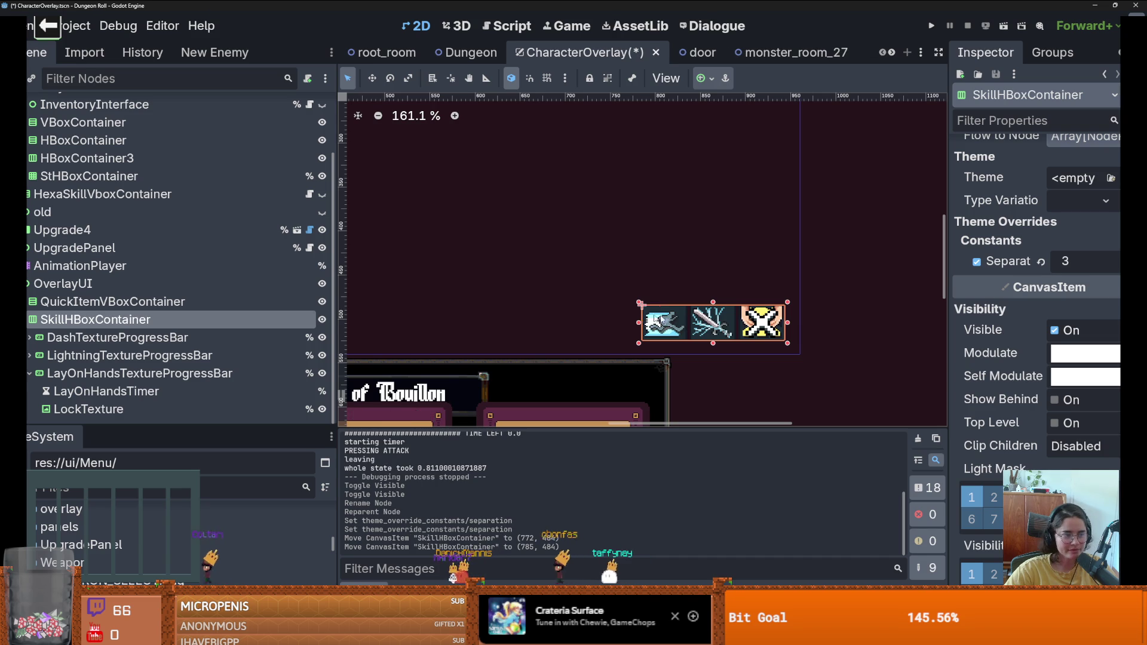
pyautogui.scroll(-8, 551, 292)
pyautogui.hscroll(-5, 552, 297)
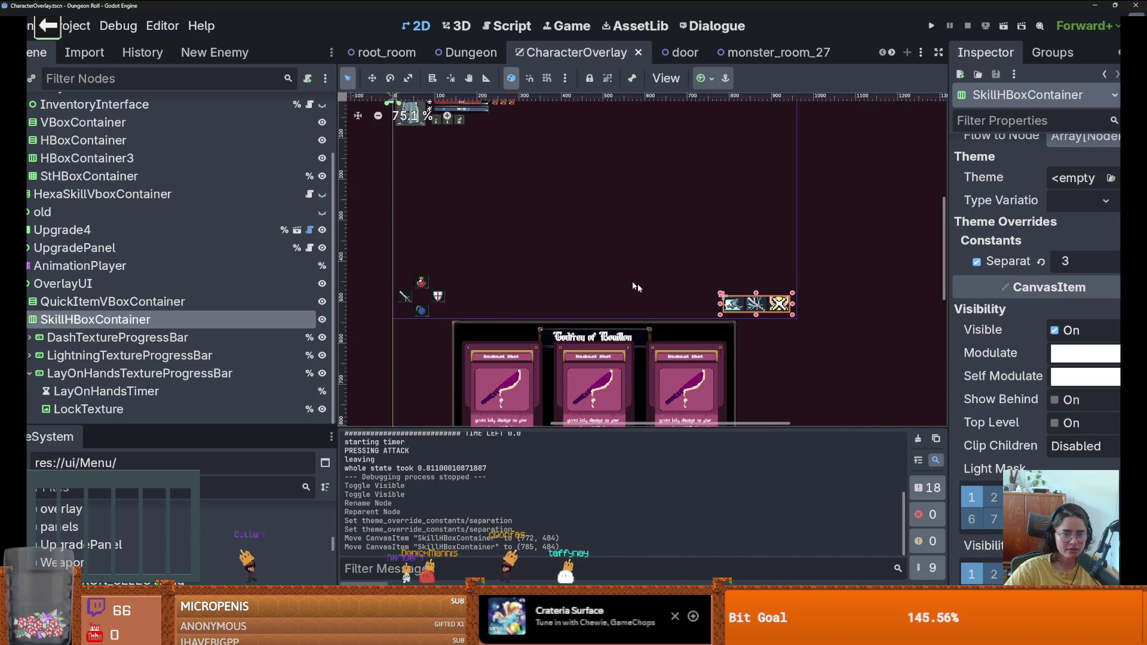
pyautogui.click(421, 139)
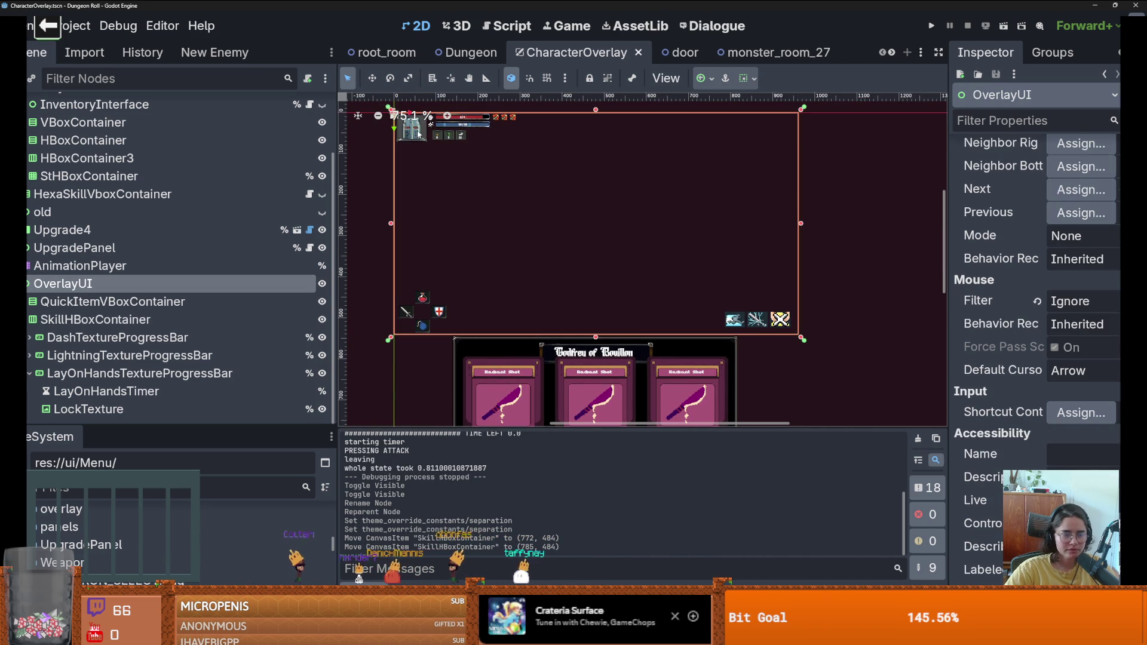
pyautogui.scroll(3, 90, 239)
pyautogui.doubleClick(43, 162)
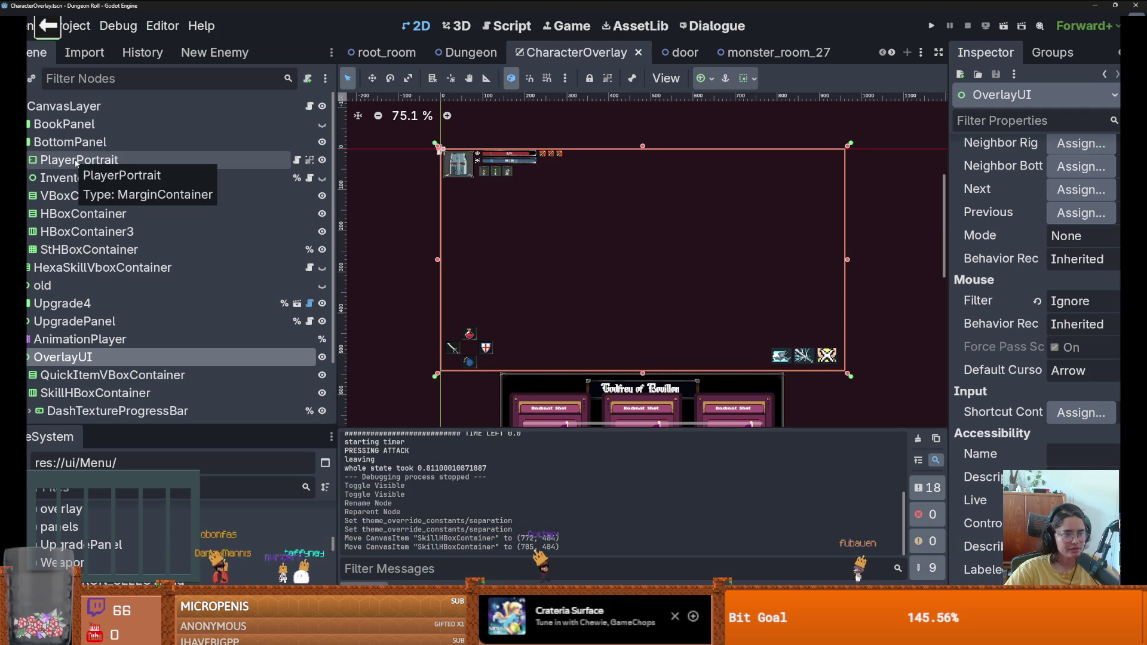
pyautogui.click(157, 160)
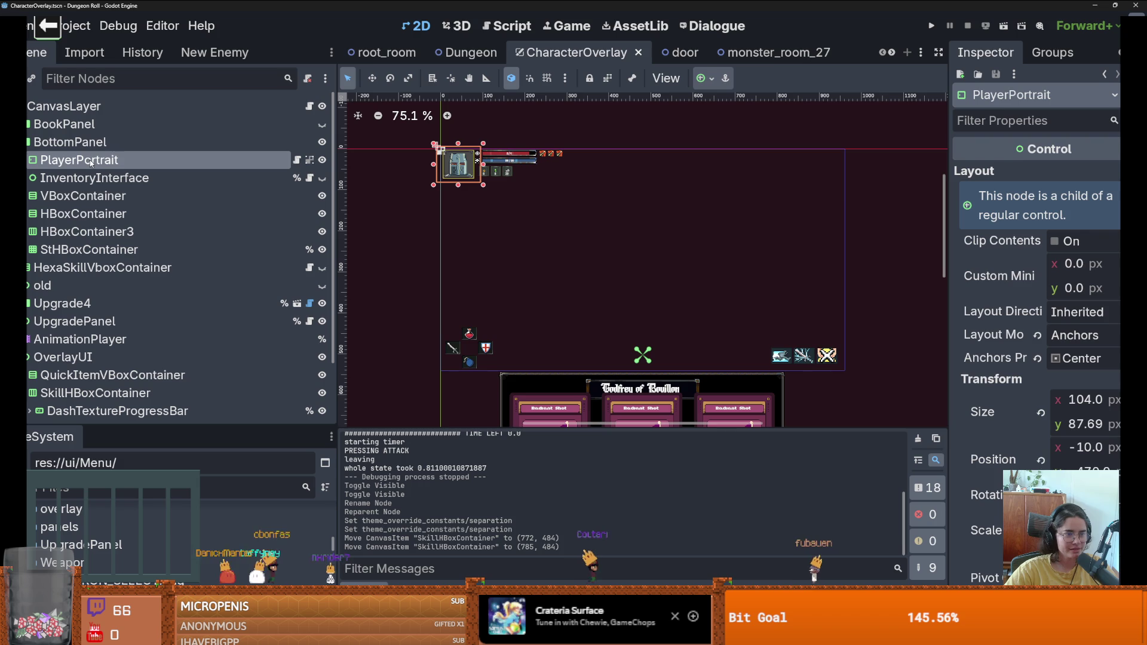
# Step: Move PlayerPortrait down to the bottom centre at (407, -18) and save the scene
pyautogui.moveTo(442, 179)
pyautogui.mouseDown()
pyautogui.moveTo(496, 158)
pyautogui.moveTo(630, 352)
pyautogui.mouseUp()
pyautogui.scroll(3, 631, 360)
pyautogui.scroll(-1, 632, 363)
pyautogui.scroll(-2, 630, 352)
pyautogui.hotkey('ctrl', 's')
# Step: Move the health-bar VBoxContainer down beside the portrait at the bottom
pyautogui.click(505, 137)
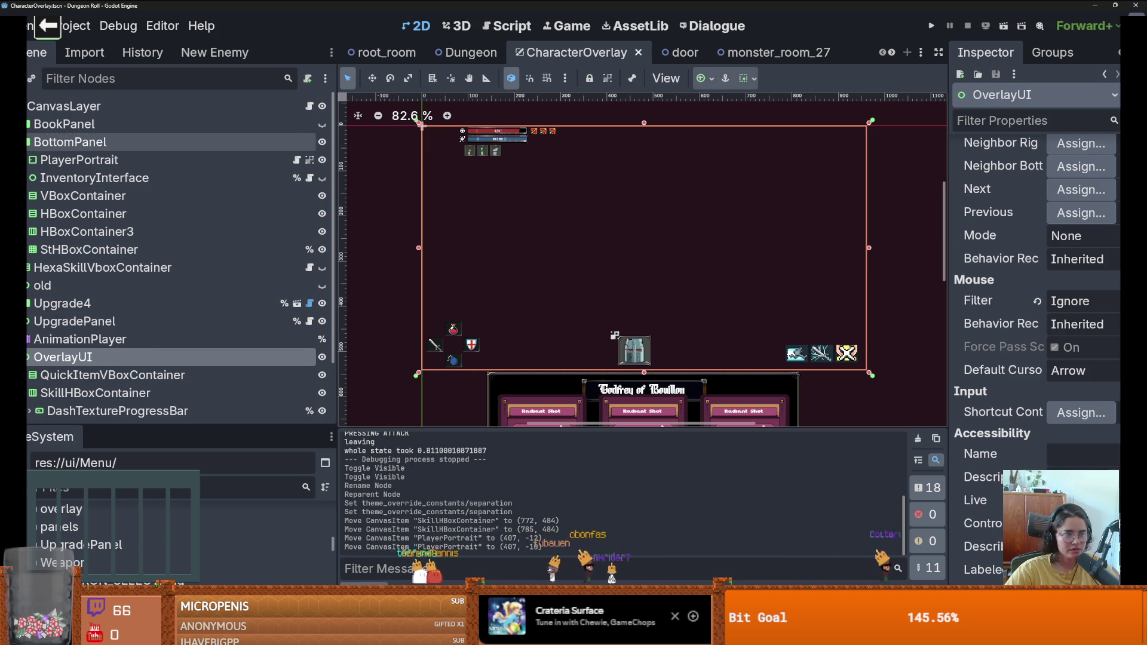
pyautogui.click(37, 159)
pyautogui.click(37, 160)
pyautogui.click(83, 196)
pyautogui.moveTo(469, 154)
pyautogui.mouseDown()
pyautogui.moveTo(519, 214)
pyautogui.moveTo(603, 374)
pyautogui.moveTo(662, 370)
pyautogui.mouseUp()
pyautogui.rightClick(168, 199)
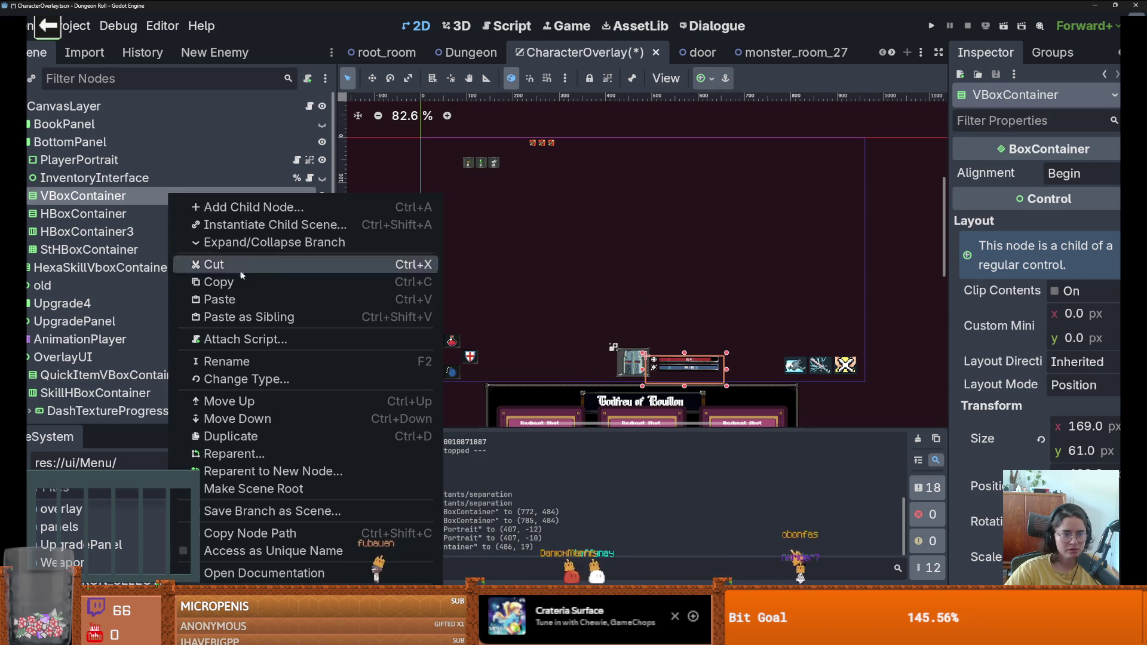
# Step: Change the bar container to an HBoxContainer, place it left of the portrait, 512 px wide
pyautogui.click(237, 381)
pyautogui.write('hbox')
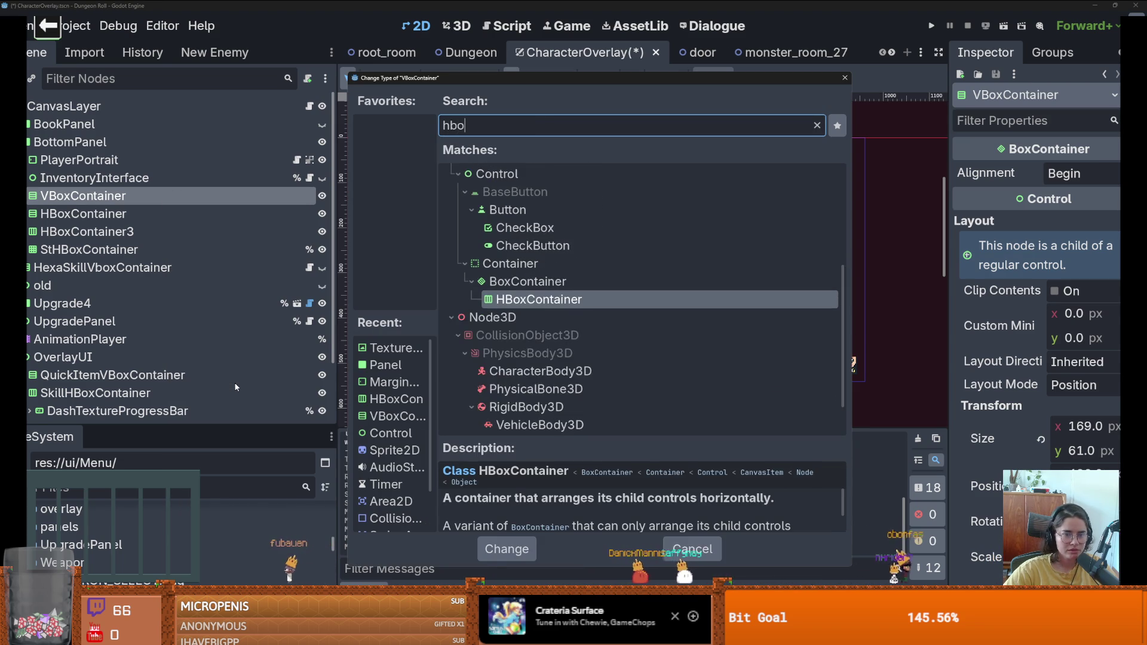
pyautogui.press('Return')
pyautogui.scroll(2, 660, 369)
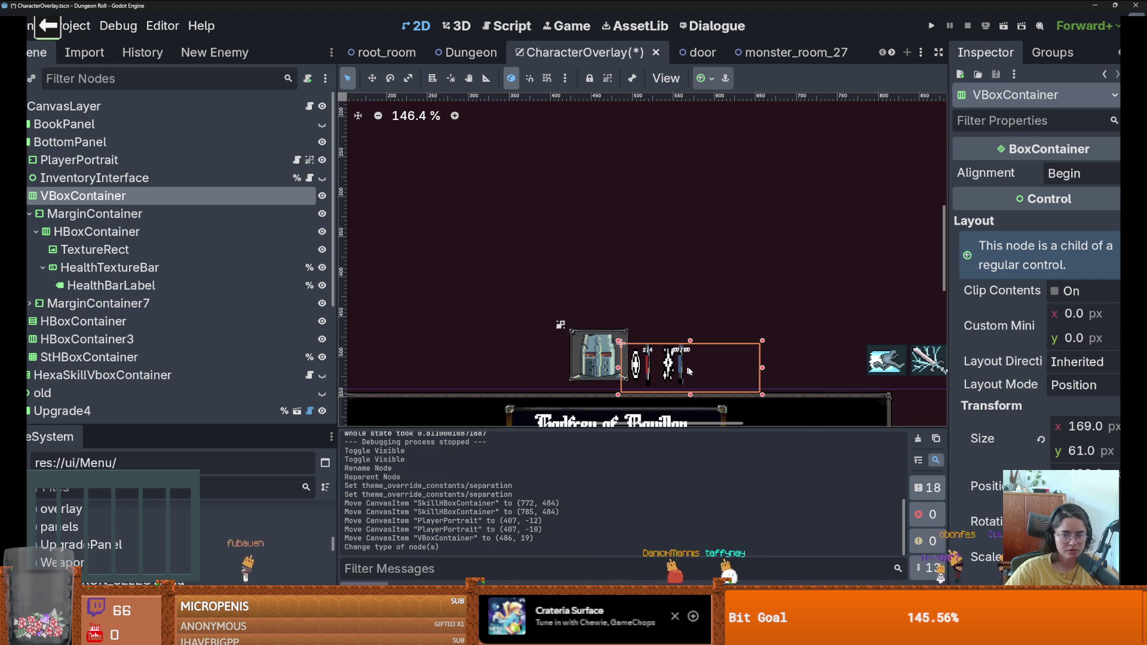
pyautogui.moveTo(696, 367); pyautogui.dragTo(474, 339)
pyautogui.moveTo(548, 339); pyautogui.dragTo(827, 340)
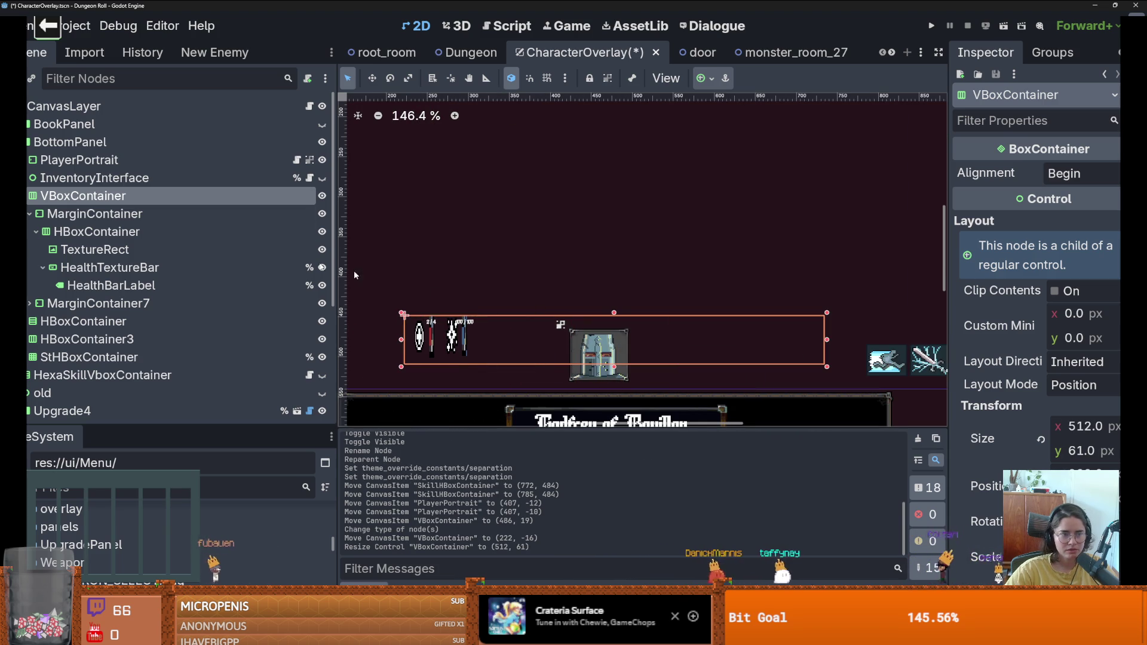
# Step: Make HealthTextureBar and ManaTextureProgress direct children of the bar container
pyautogui.click(91, 219)
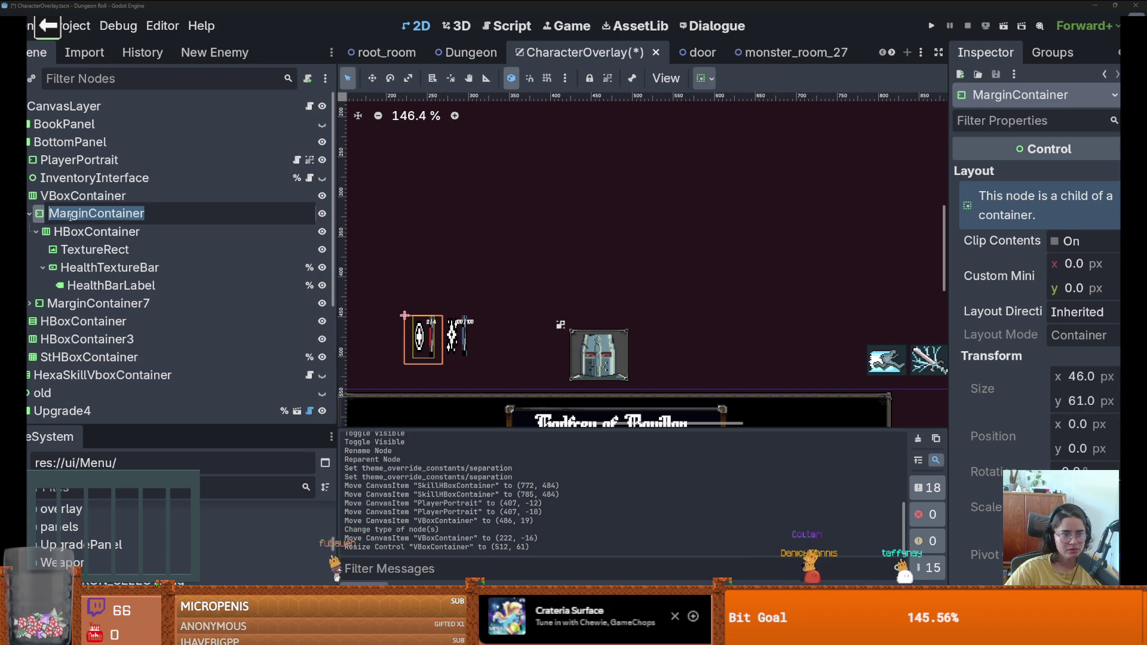
pyautogui.moveTo(78, 249); pyautogui.dragTo(75, 206)
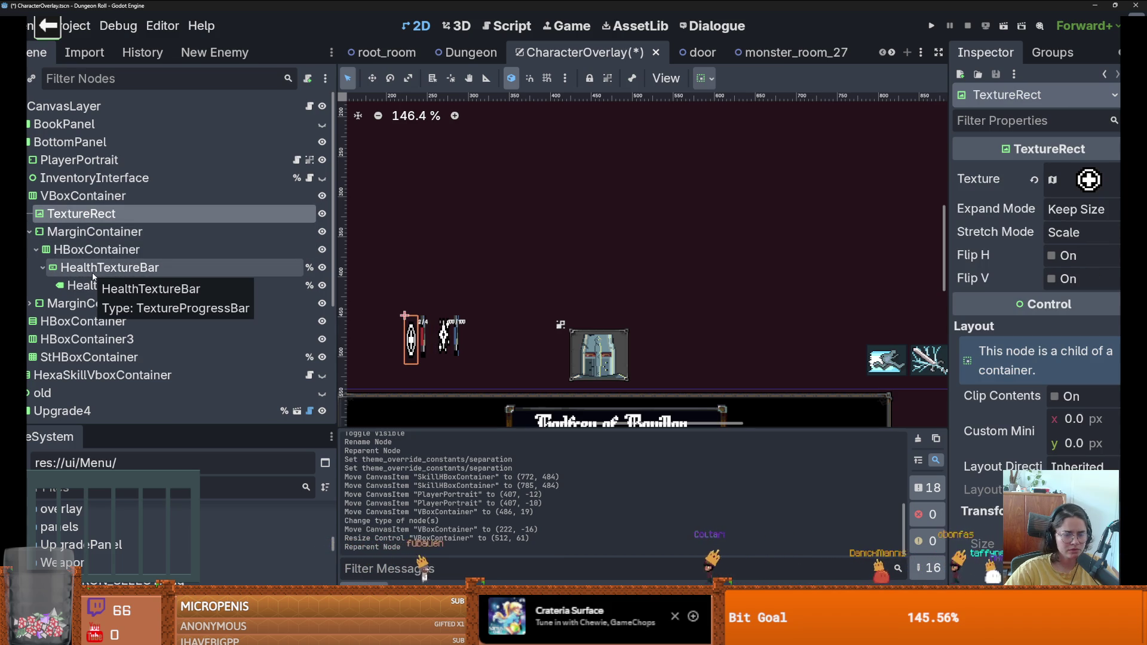
pyautogui.hotkey('ctrl', 'z')
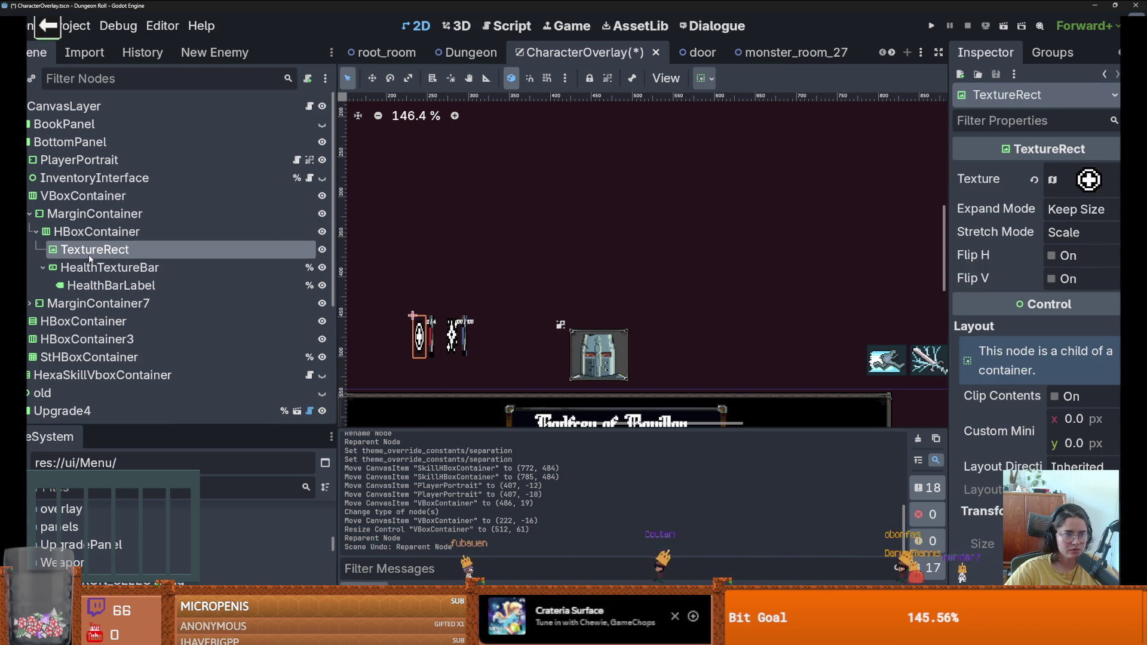
pyautogui.scroll(-2, 90, 263)
pyautogui.scroll(2, 72, 281)
pyautogui.click(31, 304)
pyautogui.moveTo(107, 267)
pyautogui.mouseDown()
pyautogui.moveTo(197, 250)
pyautogui.moveTo(161, 210)
pyautogui.mouseUp()
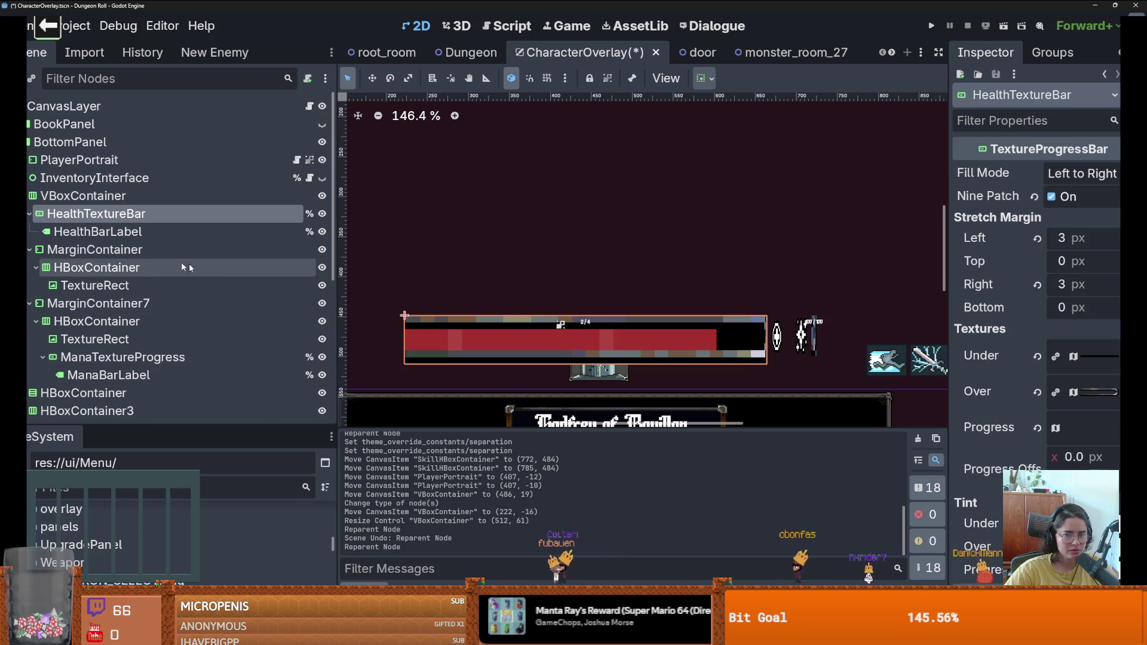
pyautogui.scroll(-2, 533, 290)
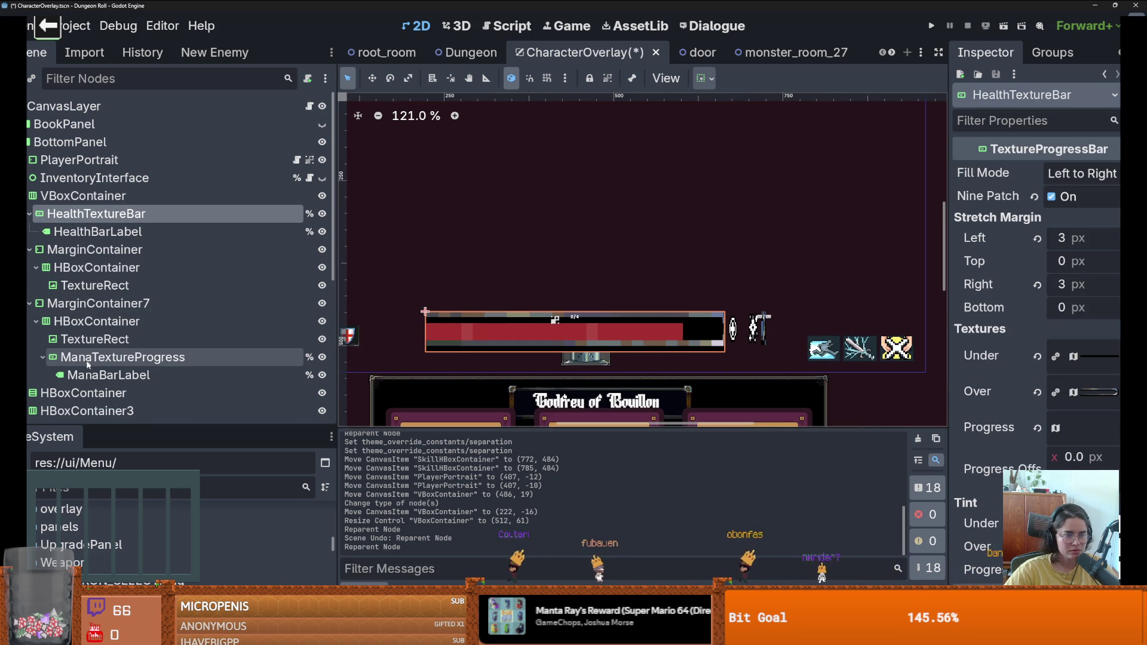
pyautogui.moveTo(87, 362); pyautogui.dragTo(87, 215)
pyautogui.hotkey('ctrl', 'z')
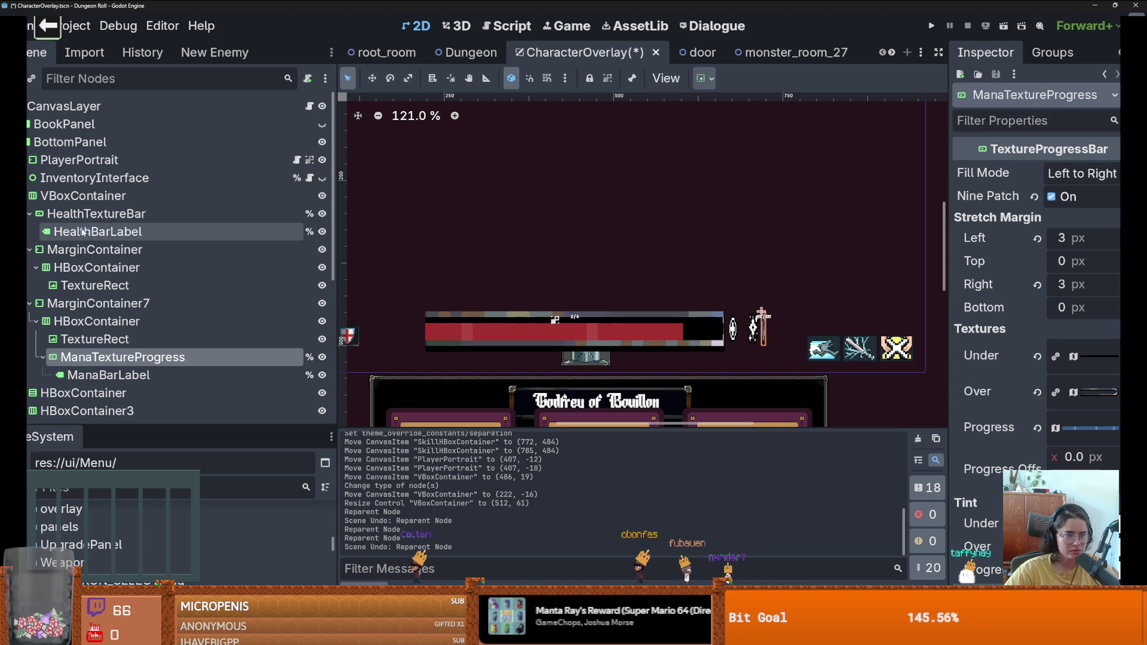
pyautogui.moveTo(89, 357); pyautogui.dragTo(77, 209)
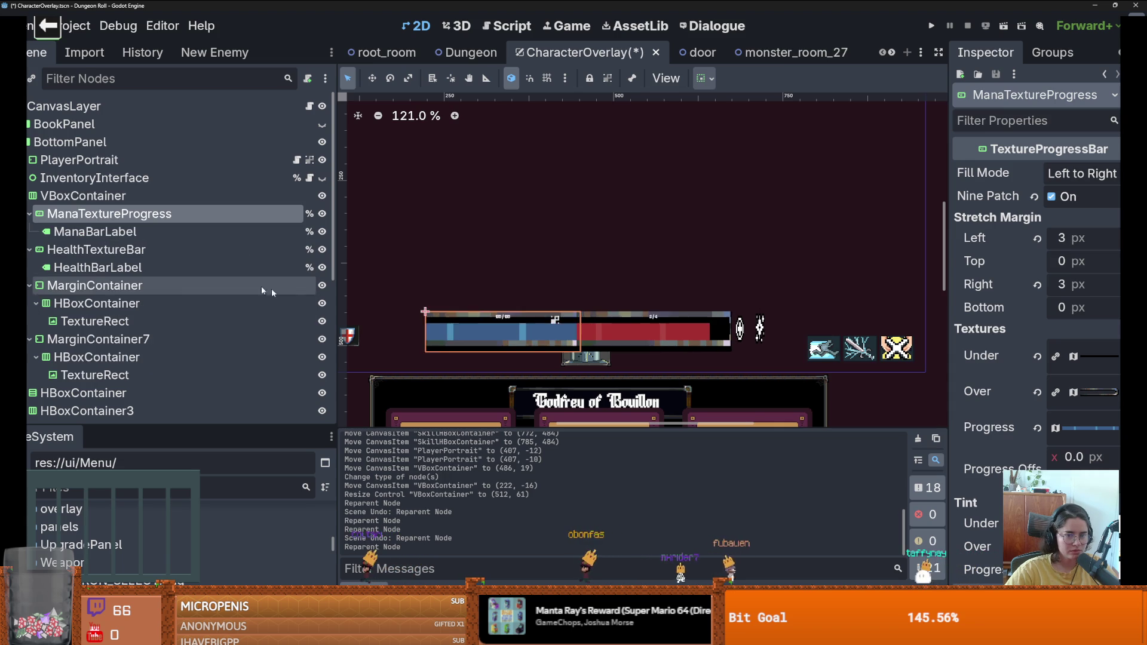
pyautogui.scroll(-3, 480, 335)
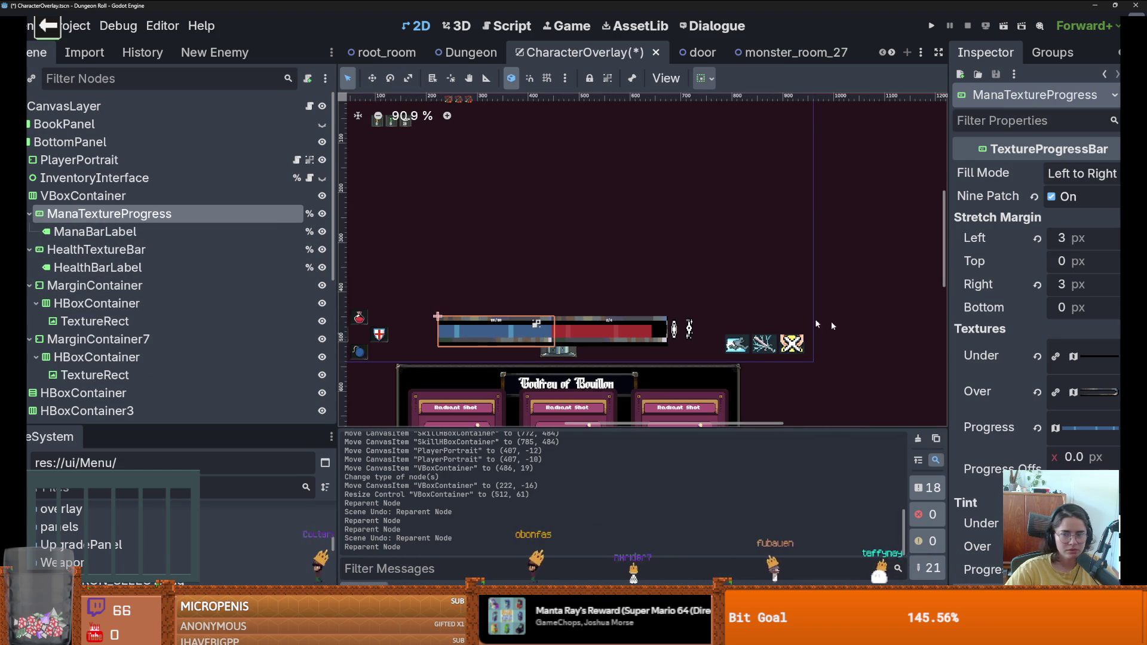
# Step: Delete the six leftover MarginContainer and TextureRect icon nodes from the bar container
pyautogui.click(78, 285)
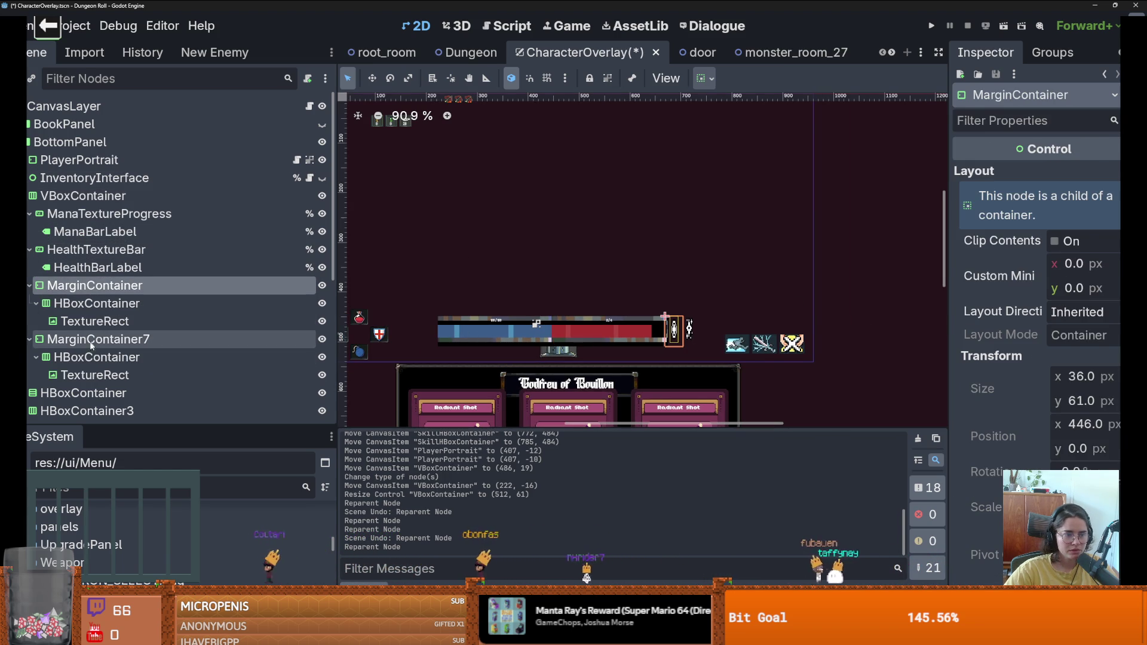
pyautogui.keyDown('shift'); pyautogui.click(95, 371); pyautogui.keyUp('shift')
pyautogui.rightClick(97, 371)
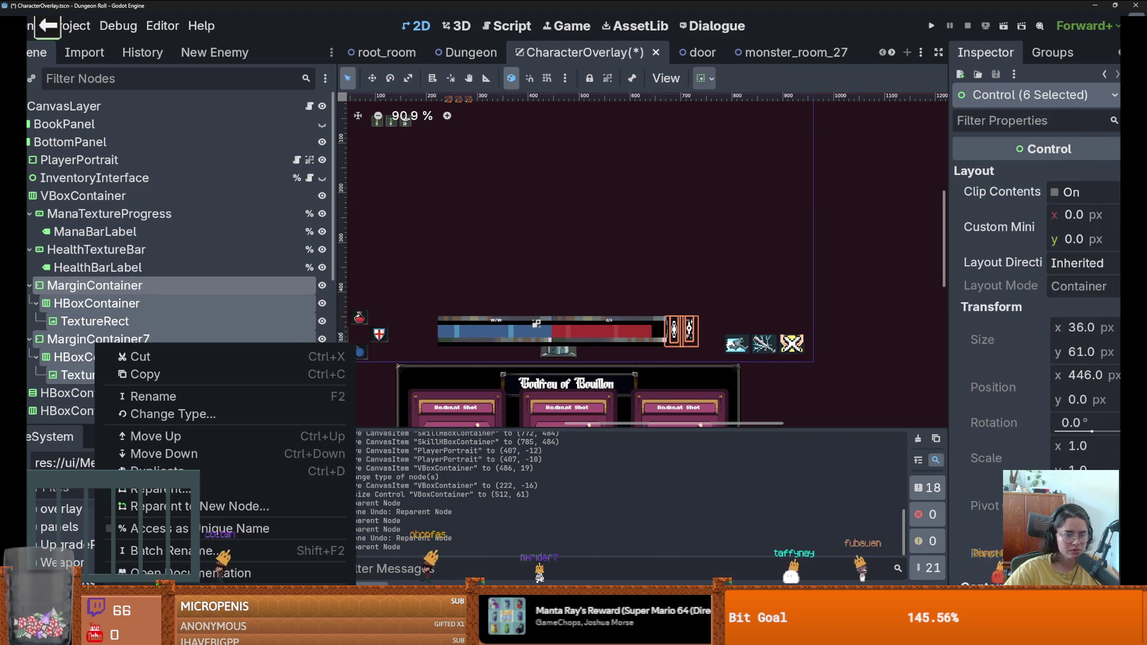
pyautogui.press('Delete')
pyautogui.click(526, 325)
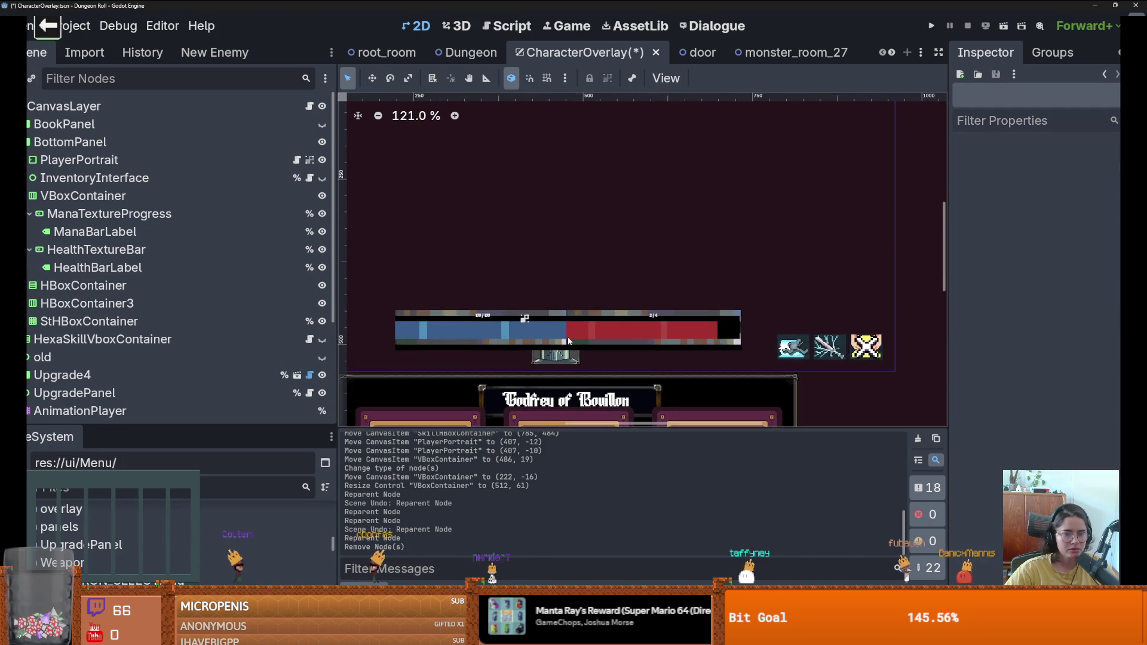
pyautogui.click(571, 314)
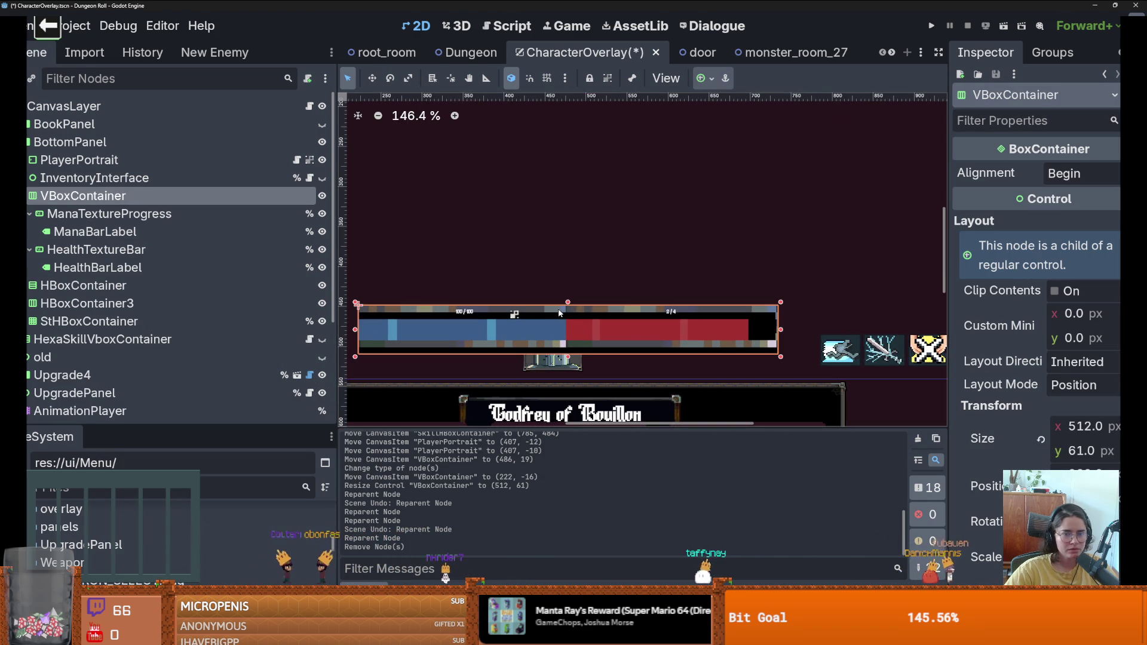
# Step: Resize the bar container to 417 × 29 px and reposition it at (253, 22)
pyautogui.moveTo(571, 312)
pyautogui.mouseDown()
pyautogui.moveTo(572, 339)
pyautogui.moveTo(551, 340)
pyautogui.moveTo(562, 349)
pyautogui.mouseUp()
pyautogui.hotkey('ctrl', 'z')
pyautogui.click(84, 176)
pyautogui.scroll(-4, 563, 351)
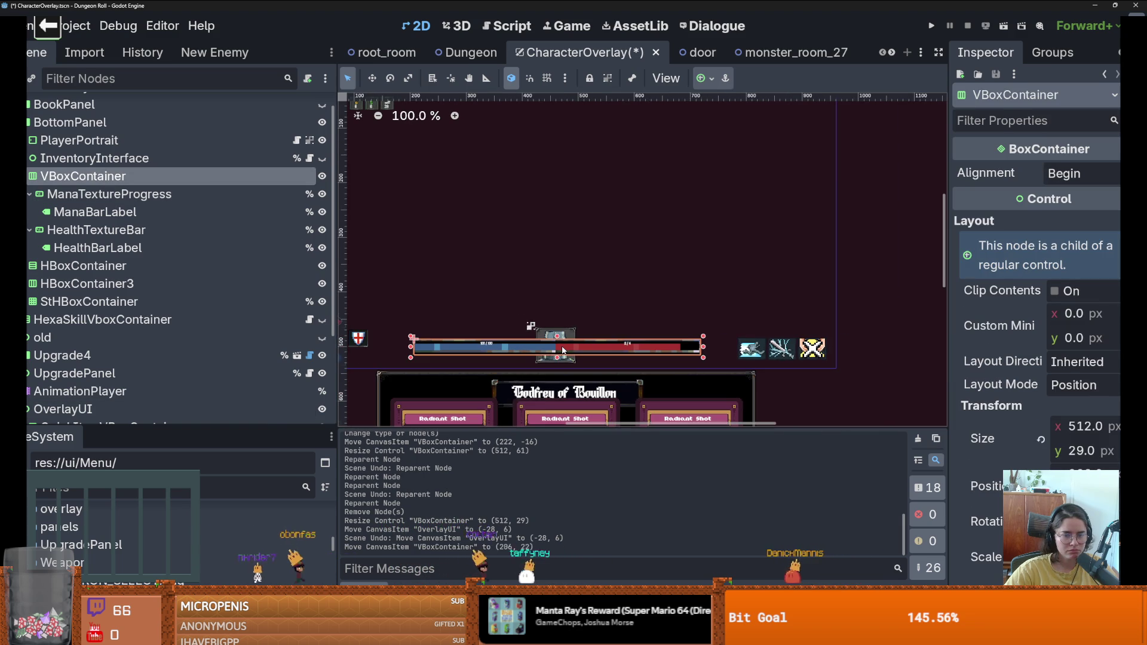
pyautogui.scroll(-2, 563, 350)
pyautogui.moveTo(680, 355); pyautogui.dragTo(636, 355)
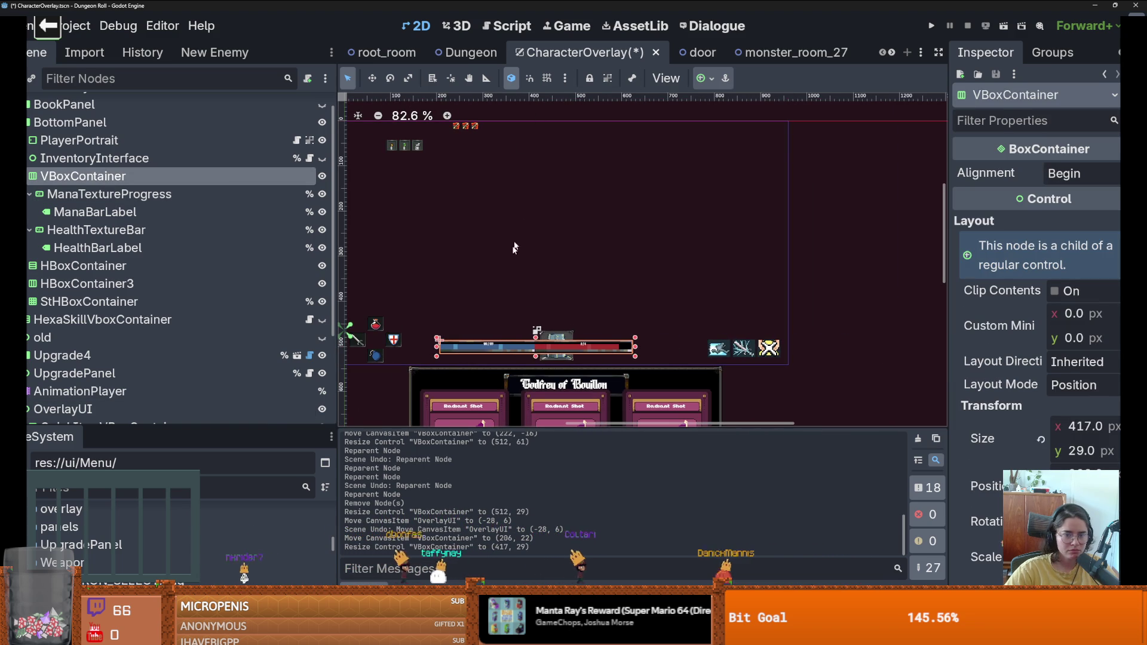
pyautogui.moveTo(534, 345); pyautogui.dragTo(554, 346)
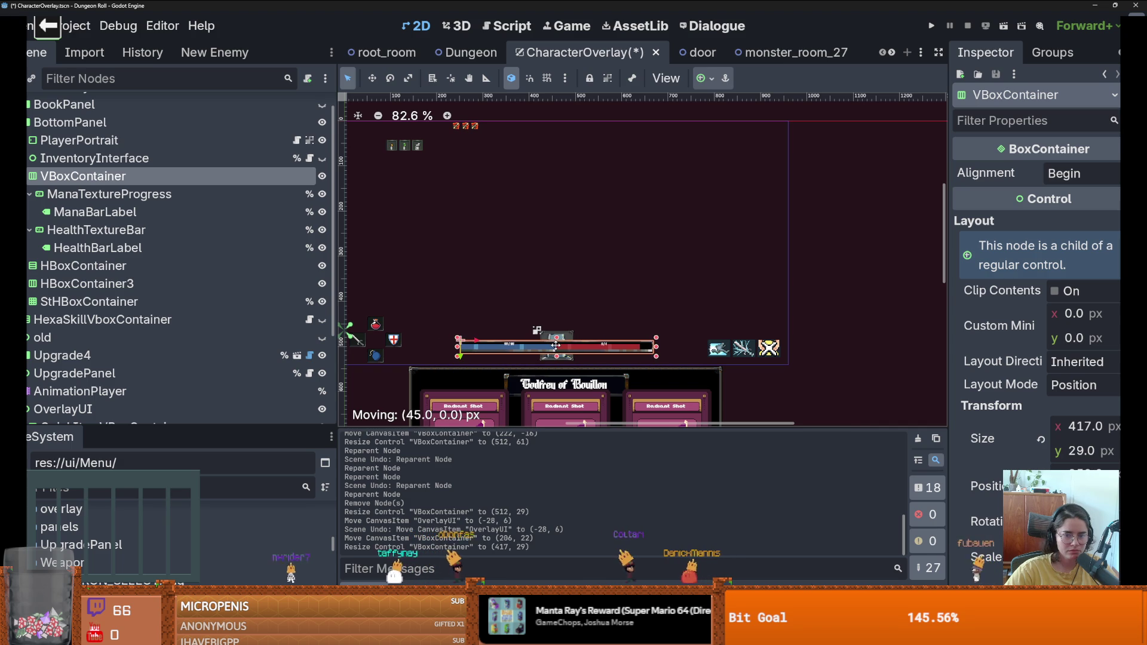
# Step: Select ManaBarLabel to show its 100 / 100 text properties
pyautogui.scroll(3, 561, 350)
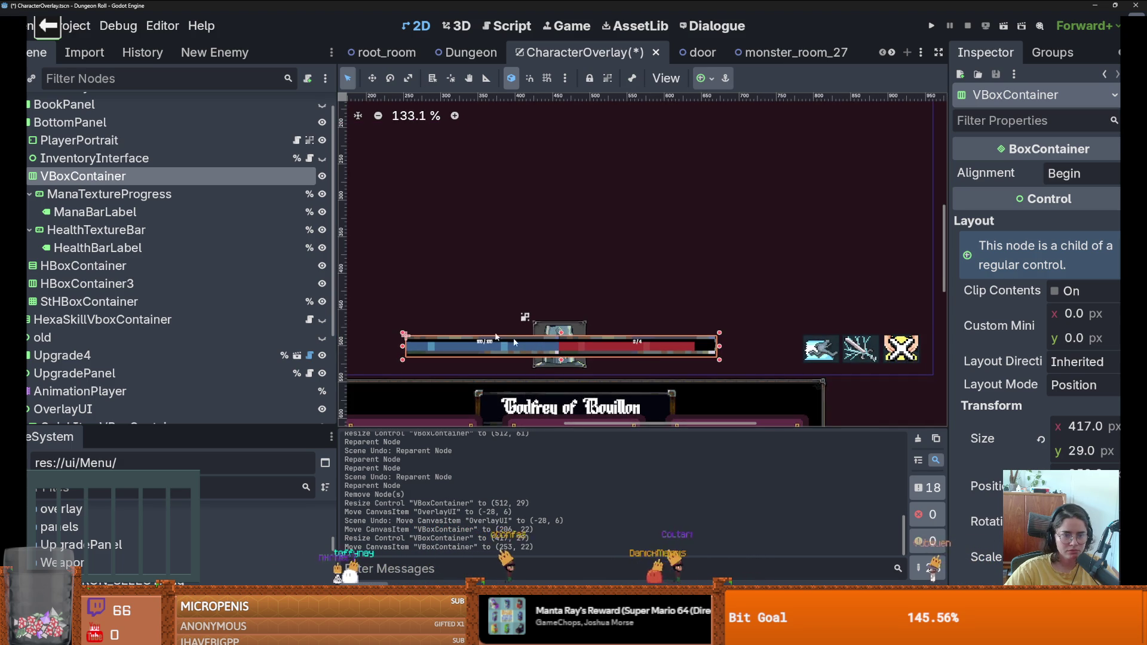
pyautogui.click(534, 343)
pyautogui.scroll(5, 535, 338)
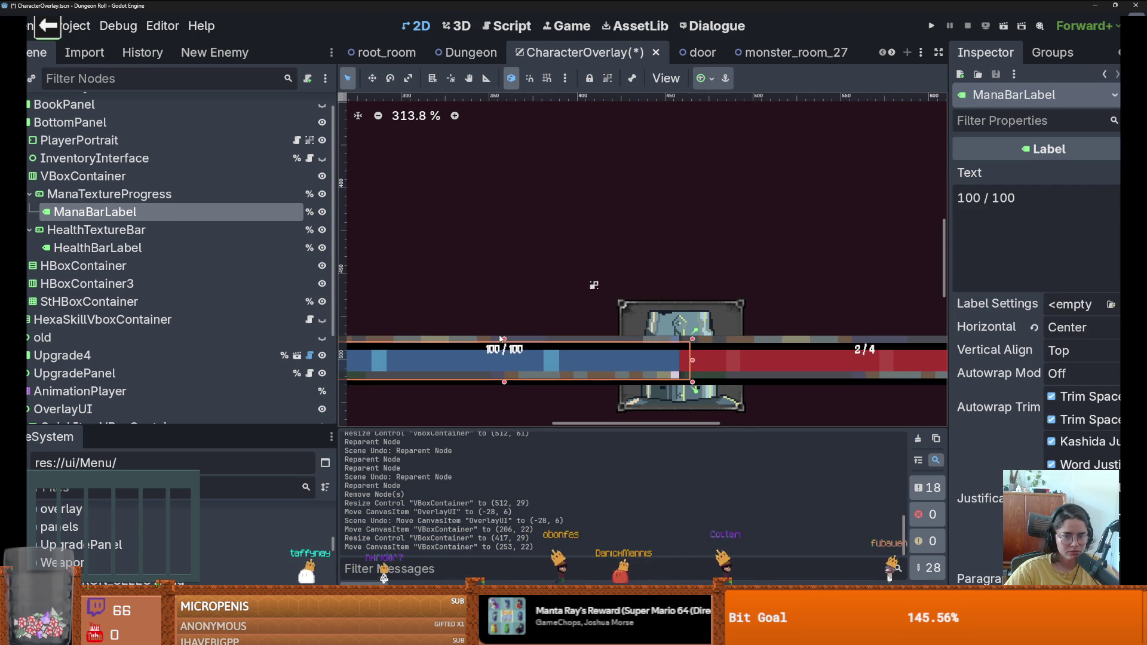
# Step: Slim ManaBarLabel to 205 × 10 at (0, 10), centred on the mana bar
pyautogui.moveTo(503, 340); pyautogui.dragTo(504, 351)
pyautogui.moveTo(505, 381); pyautogui.dragTo(505, 373)
pyautogui.moveTo(657, 362); pyautogui.dragTo(682, 361)
pyautogui.scroll(-6, 685, 361)
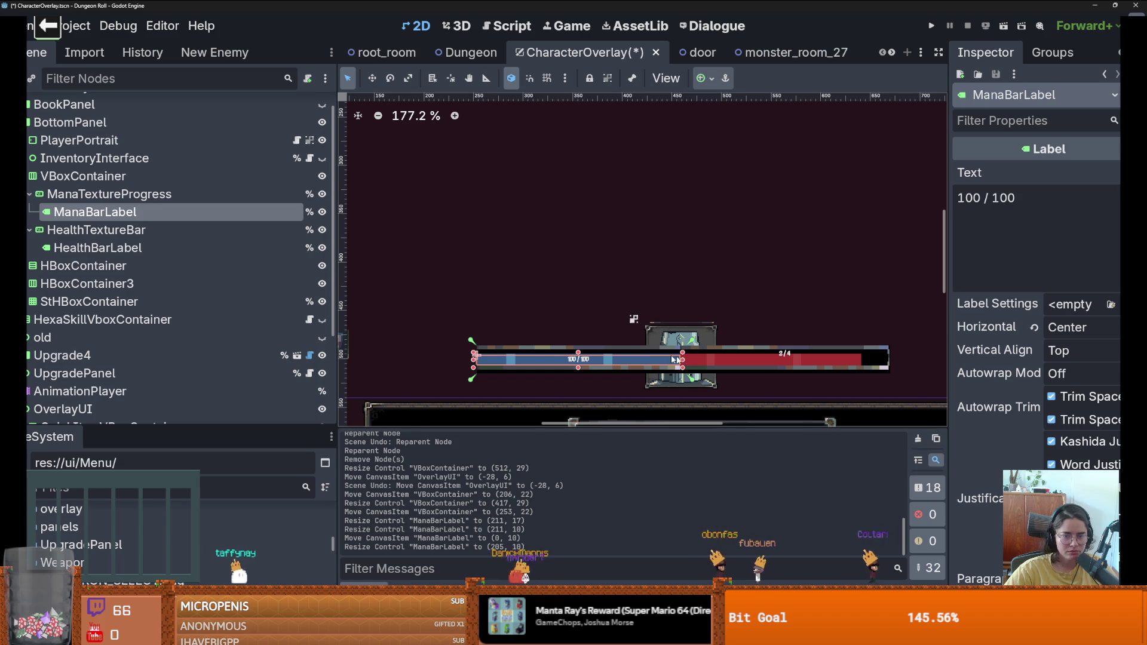
# Step: Slim HealthBarLabel to 212 × 11 over the health bar and save CharacterOverlay
pyautogui.click(174, 248)
pyautogui.scroll(5, 751, 349)
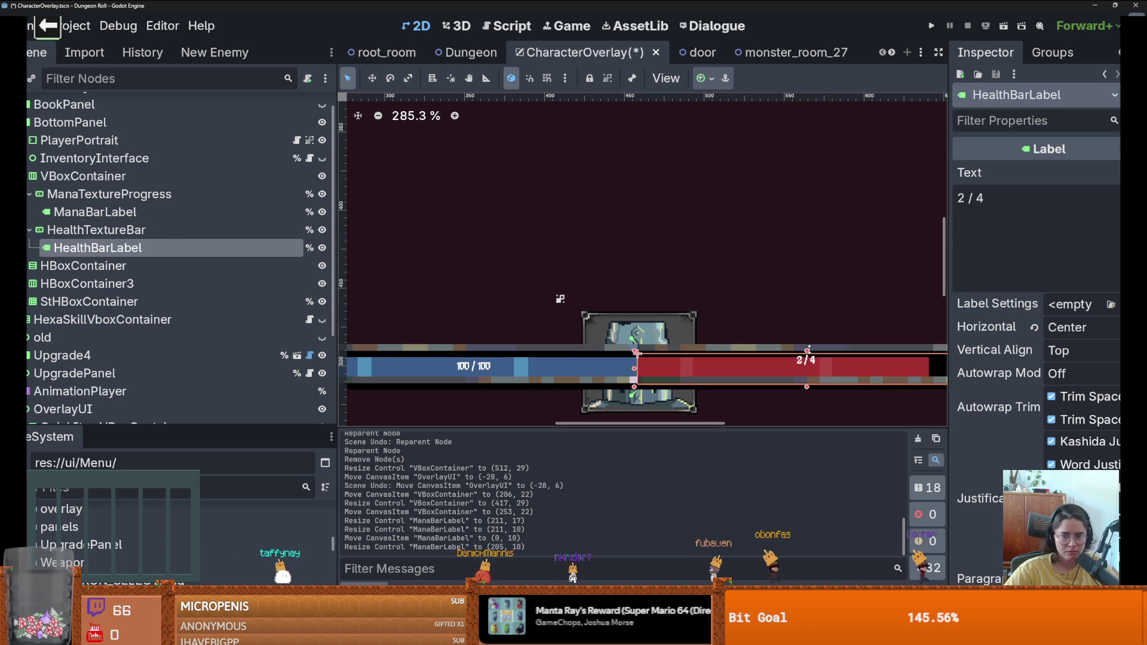
pyautogui.moveTo(807, 387); pyautogui.dragTo(807, 380)
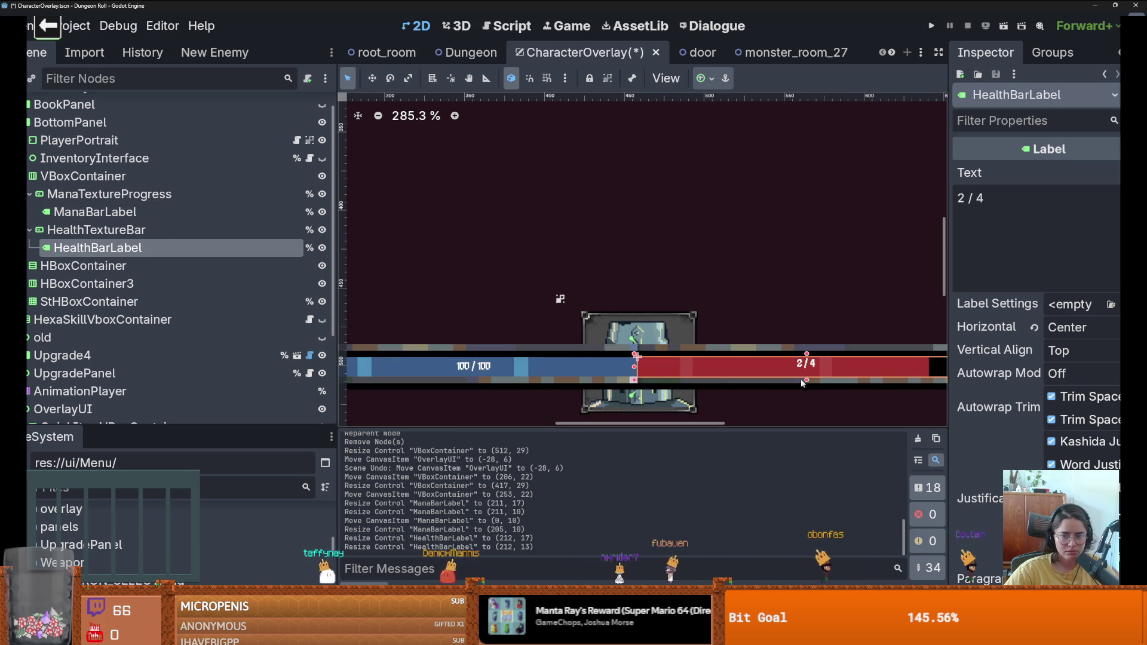
pyautogui.scroll(-5, 643, 365)
pyautogui.hotkey('ctrl', 's')
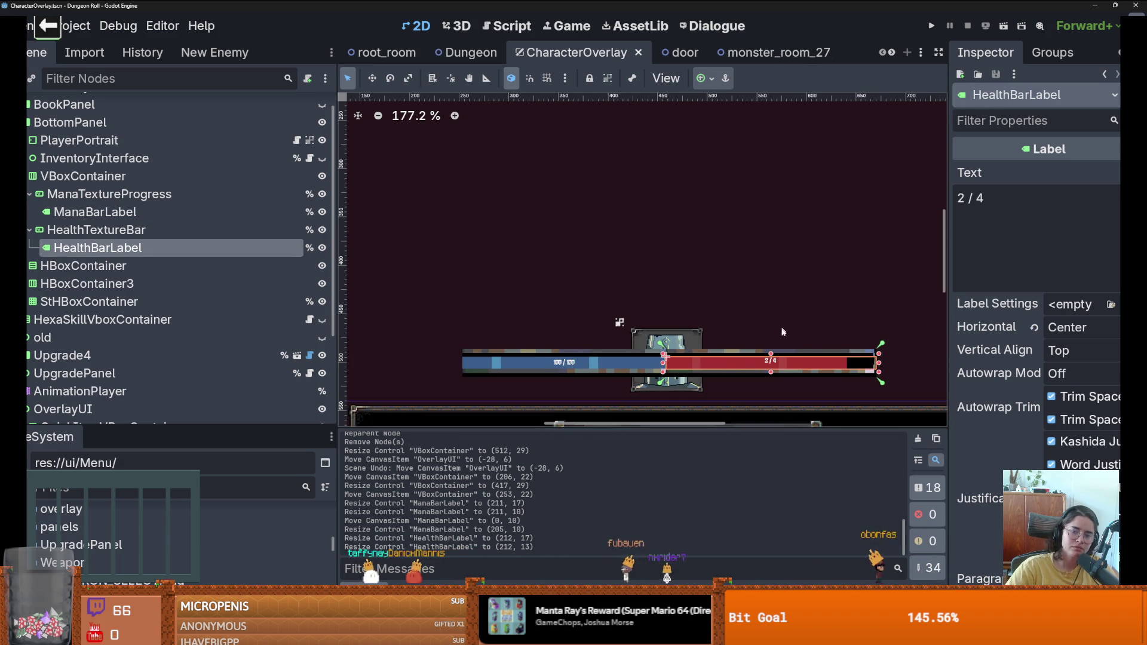
pyautogui.scroll(3, 785, 362)
pyautogui.moveTo(766, 355); pyautogui.dragTo(766, 357)
pyautogui.hotkey('ctrl', 's')
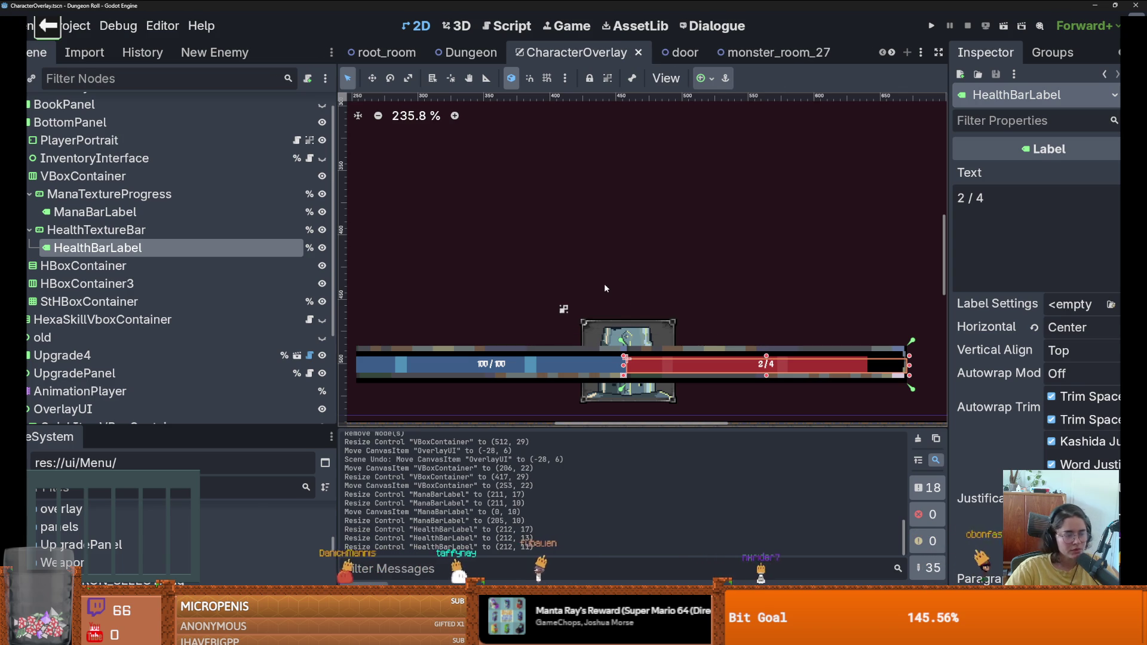
pyautogui.scroll(-2, 602, 288)
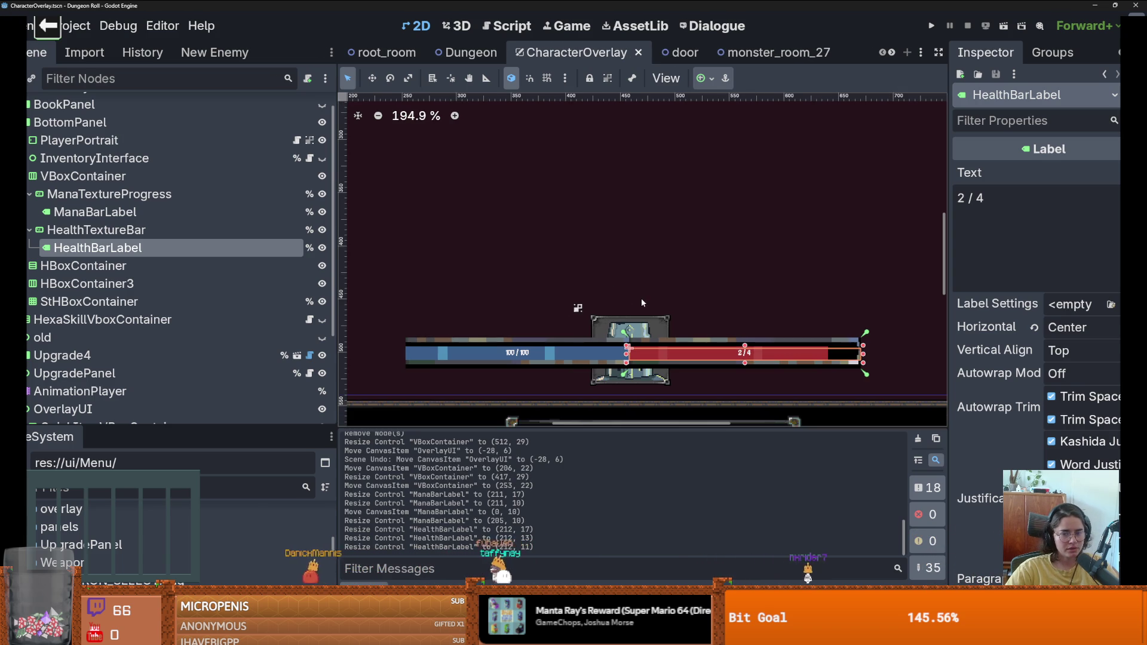
pyautogui.click(177, 184)
pyautogui.scroll(-10, 1058, 312)
pyautogui.scroll(-10, 1058, 313)
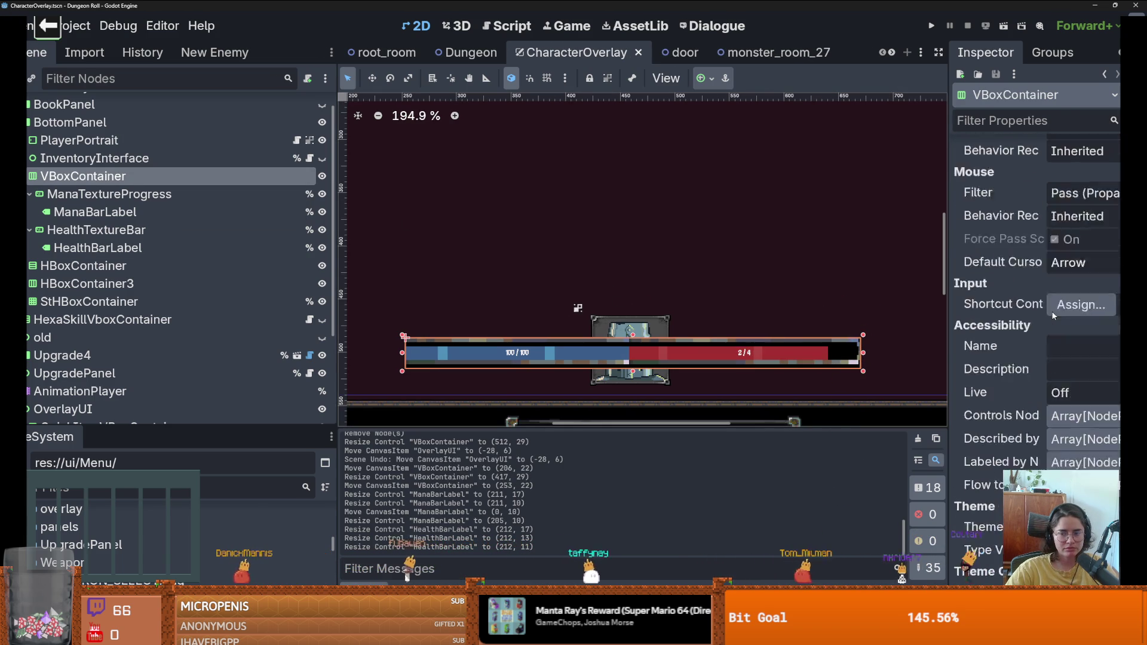
# Step: Set the bar container's Separation override to 68 and shorten it from the top
pyautogui.moveTo(1070, 320); pyautogui.dragTo(1114, 320)
pyautogui.moveTo(633, 336); pyautogui.dragTo(630, 347)
pyautogui.scroll(8, 630, 348)
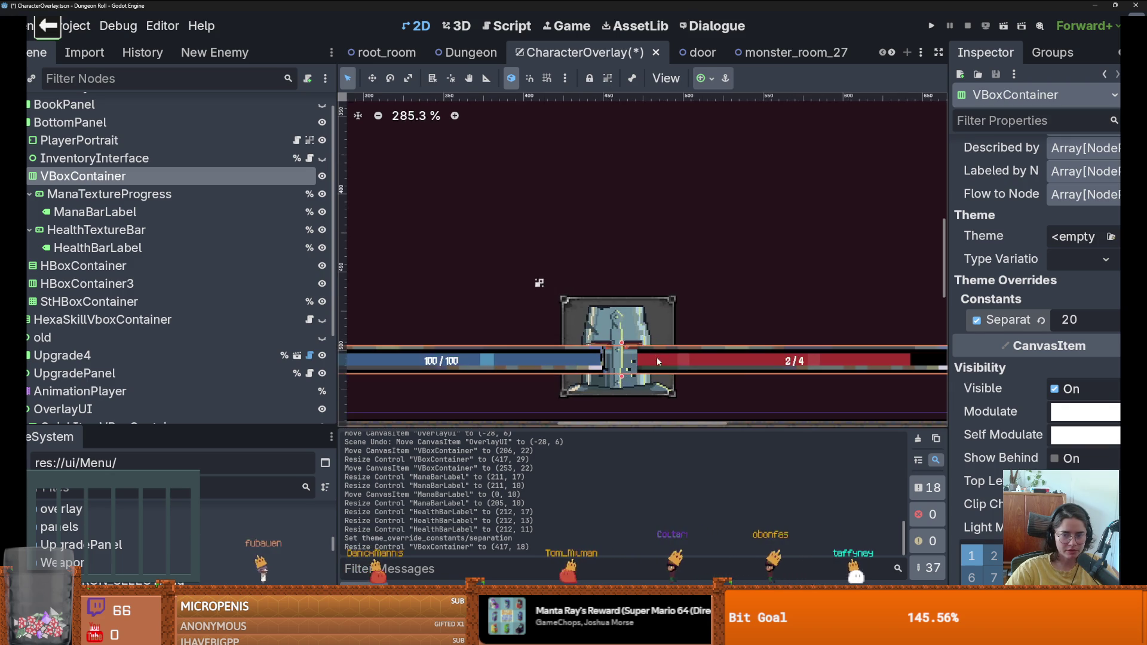
pyautogui.scroll(-4, 590, 345)
pyautogui.scroll(-1, 590, 345)
pyautogui.scroll(1, 590, 346)
pyautogui.moveTo(1069, 319); pyautogui.dragTo(1112, 320)
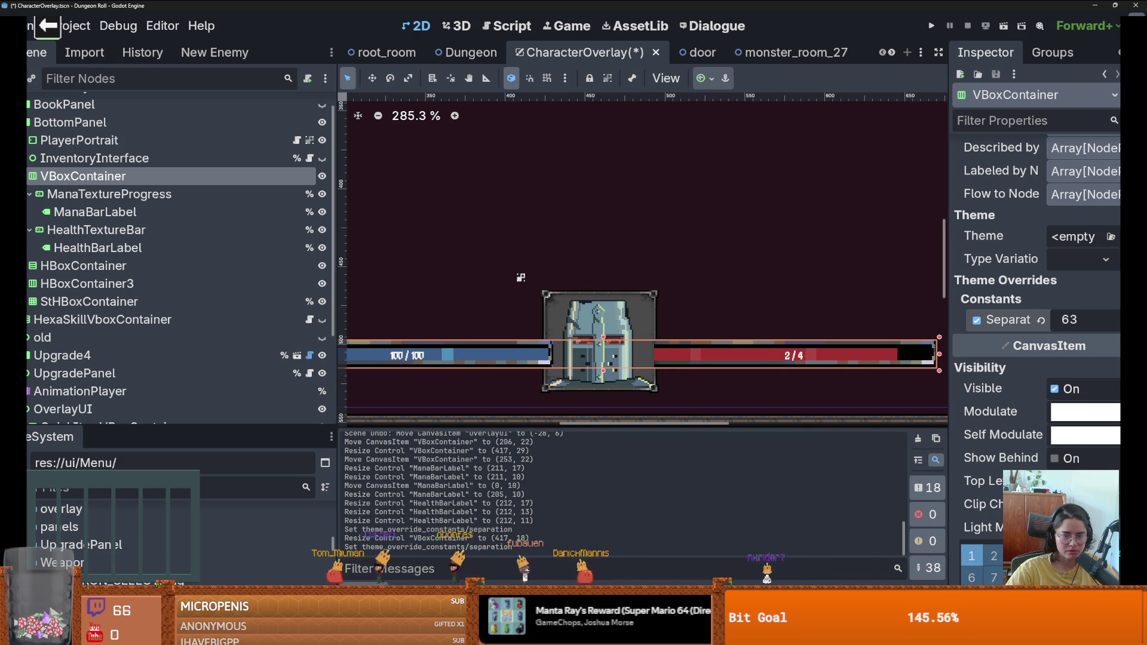
pyautogui.moveTo(1112, 320); pyautogui.dragTo(1114, 320)
pyautogui.scroll(-8, 501, 345)
pyautogui.scroll(3, 501, 345)
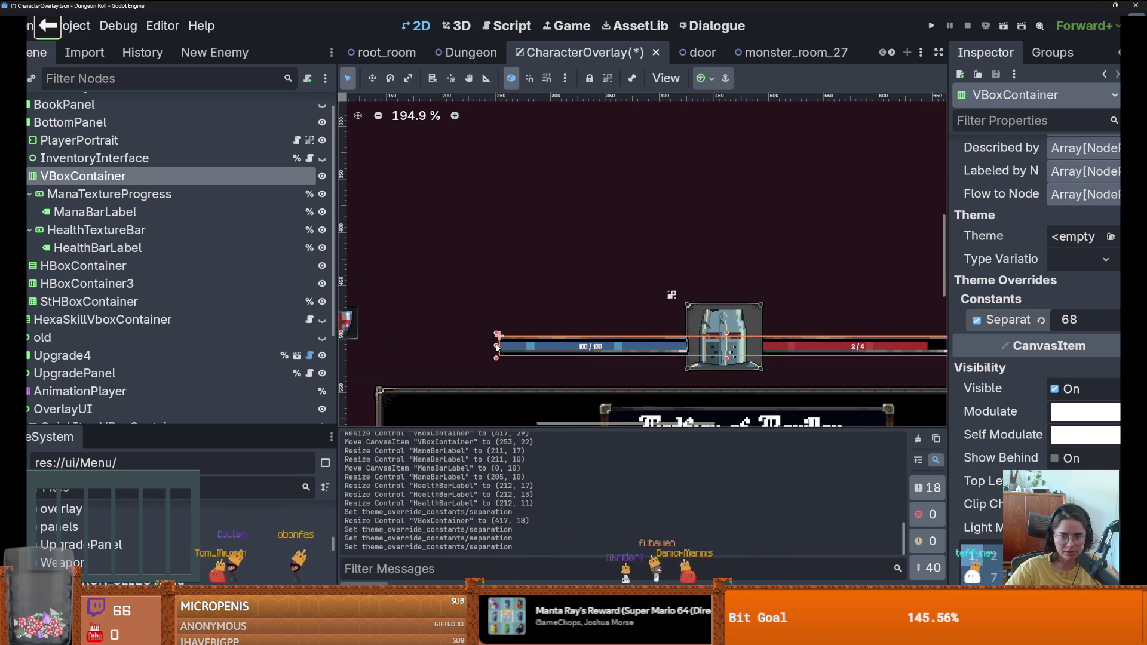
# Step: Trim the container's left edge and shift it 4 px left to (253, 33)
pyautogui.moveTo(501, 345); pyautogui.dragTo(504, 345)
pyautogui.moveTo(638, 339); pyautogui.dragTo(630, 342)
pyautogui.scroll(-5, 707, 362)
# Step: Select OverlayUI and save CharacterOverlay
pyautogui.click(758, 329)
pyautogui.scroll(1, 758, 329)
pyautogui.hotkey('ctrl', 's')
pyautogui.scroll(4, 742, 366)
pyautogui.scroll(1, 741, 366)
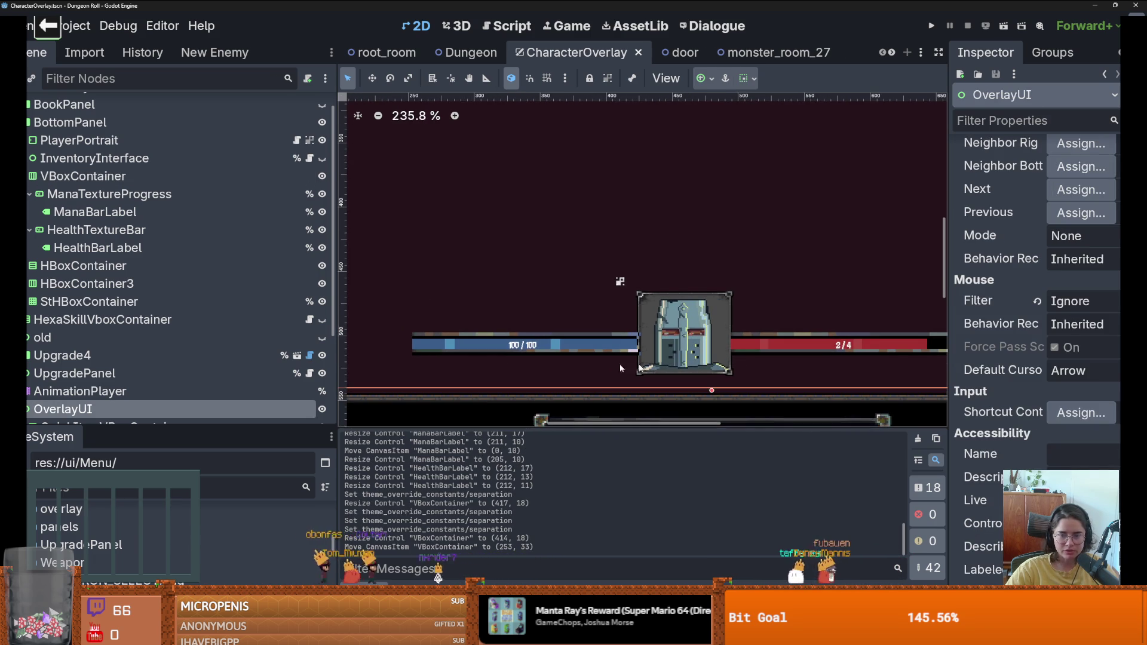
pyautogui.scroll(1, 200, 375)
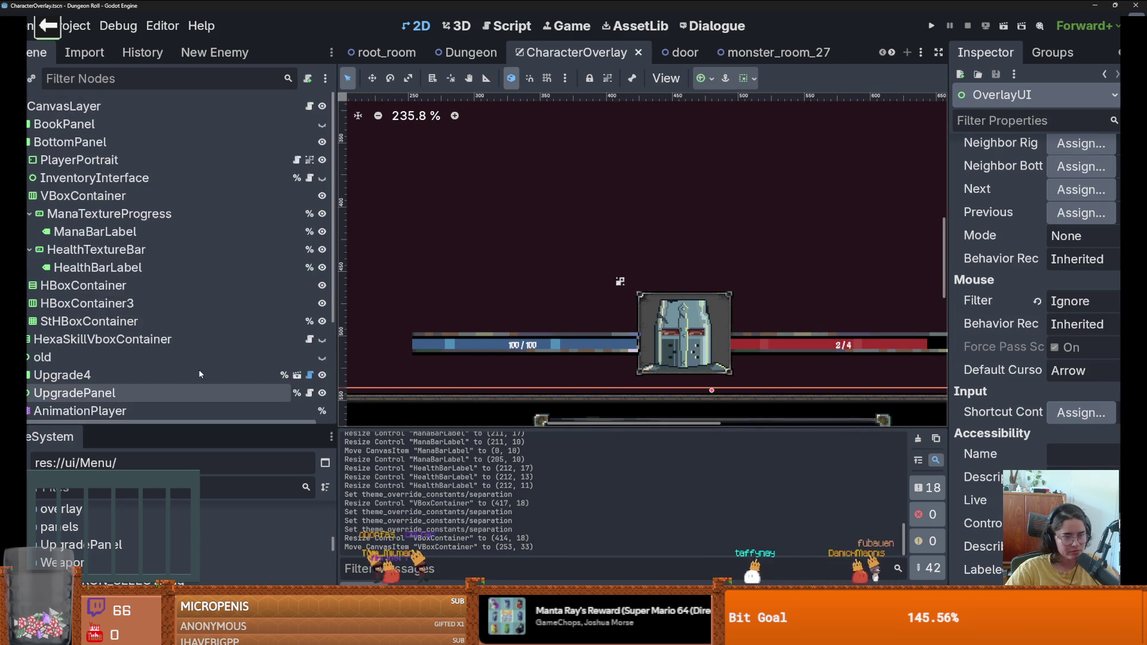
pyautogui.scroll(-3, 87, 332)
pyautogui.scroll(1, 88, 332)
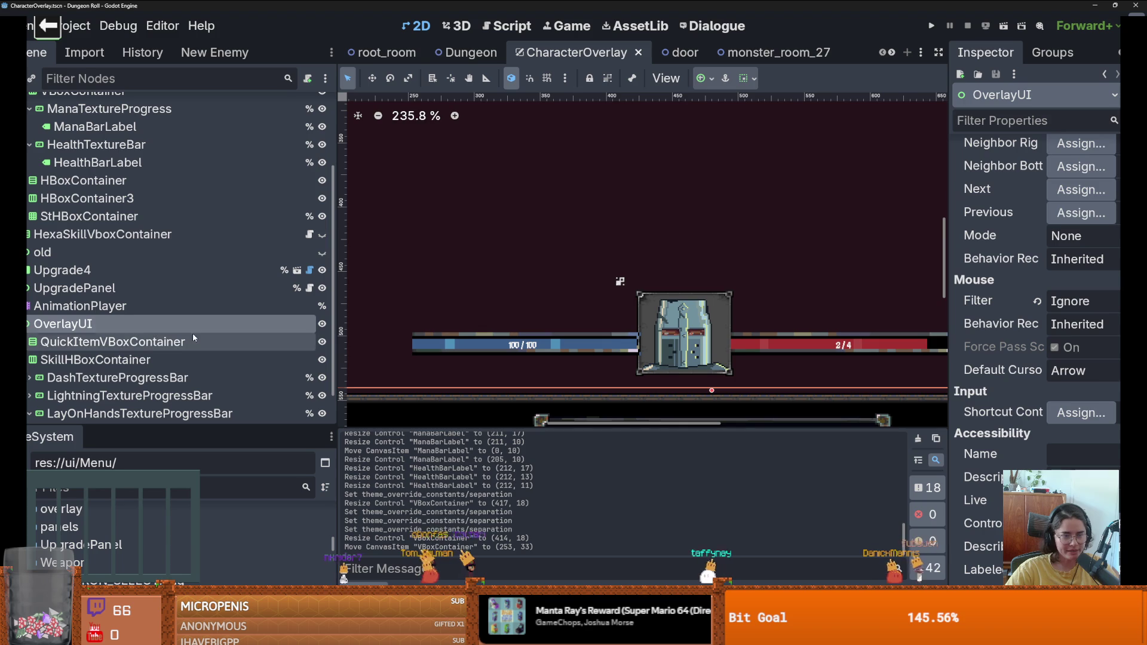
pyautogui.scroll(3, 88, 339)
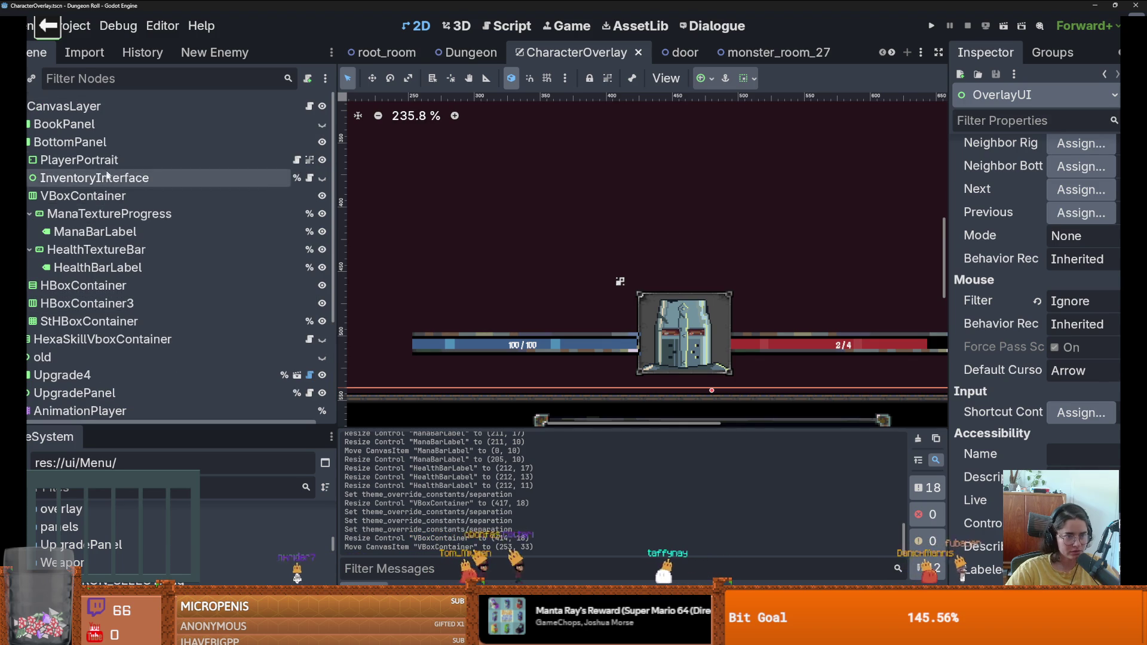
# Step: Review the bar container, PlayerPortrait and OverlayUI, zoomed out to 110% to view the whole HUD
pyautogui.click(84, 195)
pyautogui.scroll(-2, 501, 327)
pyautogui.scroll(2, 501, 327)
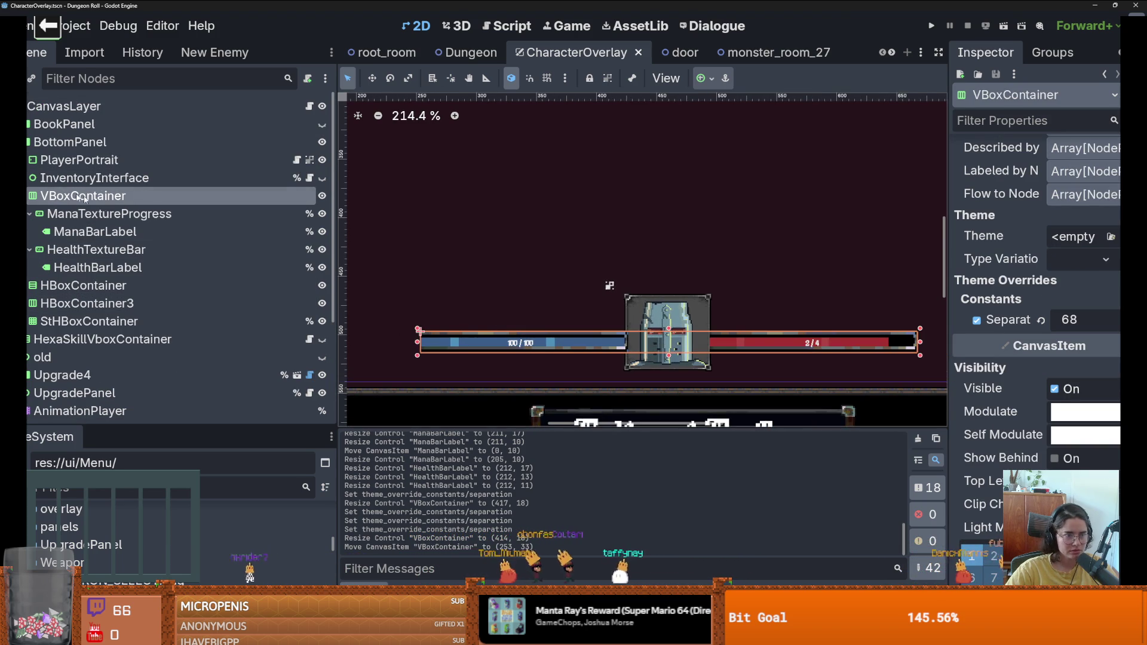
pyautogui.press('Left')
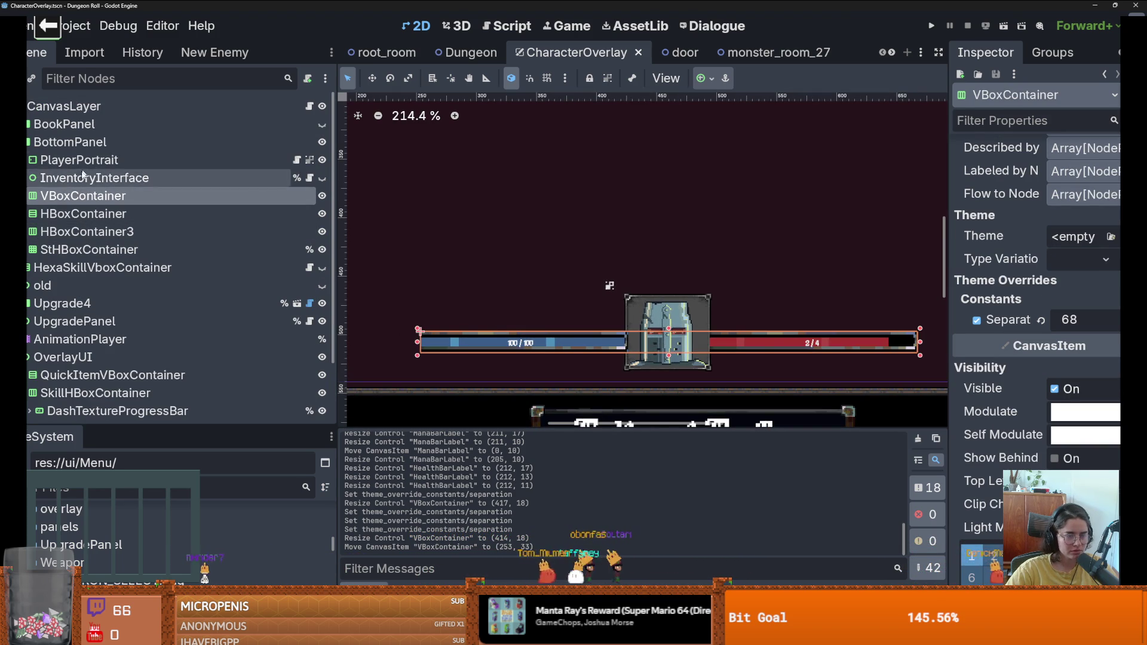
pyautogui.click(85, 167)
pyautogui.click(62, 357)
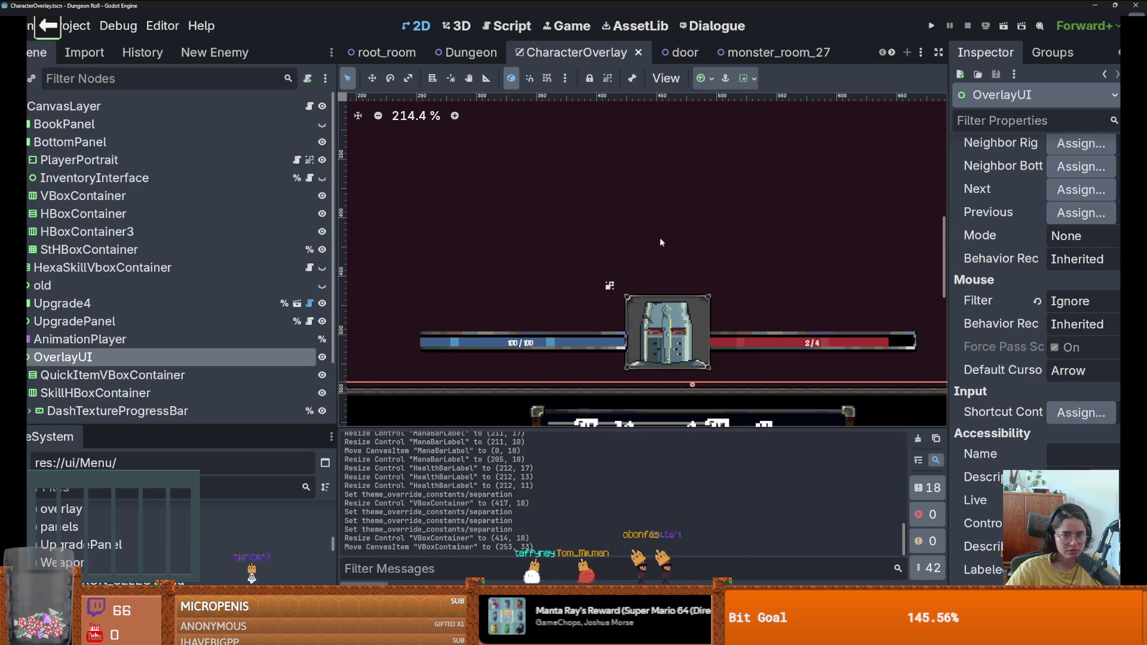
pyautogui.scroll(-7, 664, 251)
pyautogui.scroll(-2, 664, 267)
pyautogui.scroll(2, 665, 268)
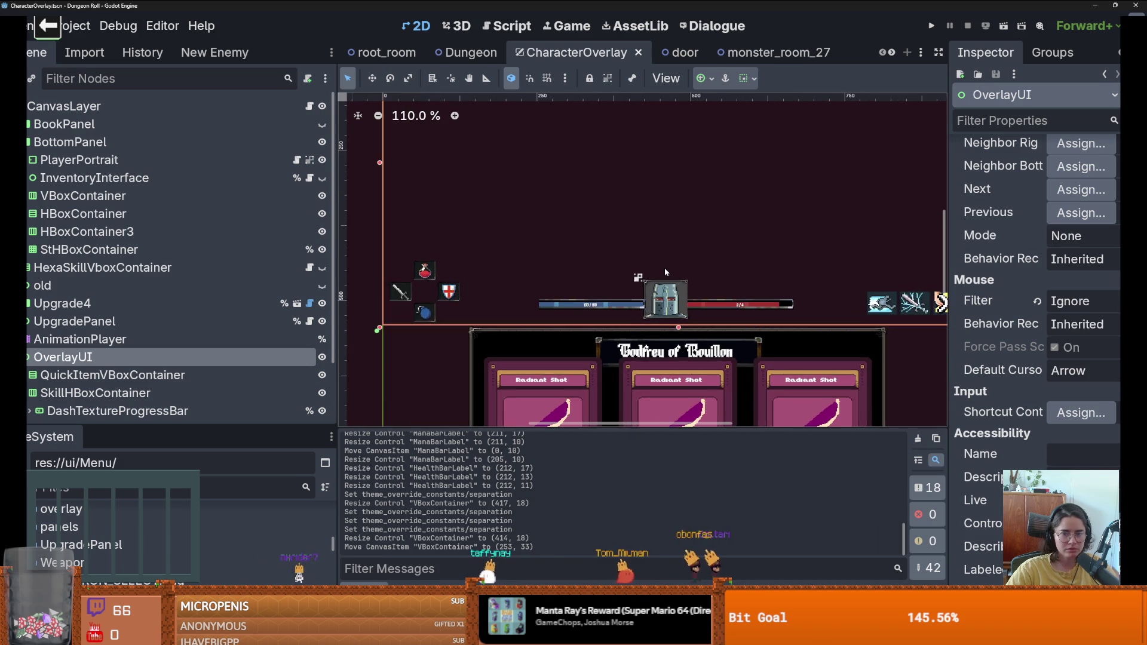